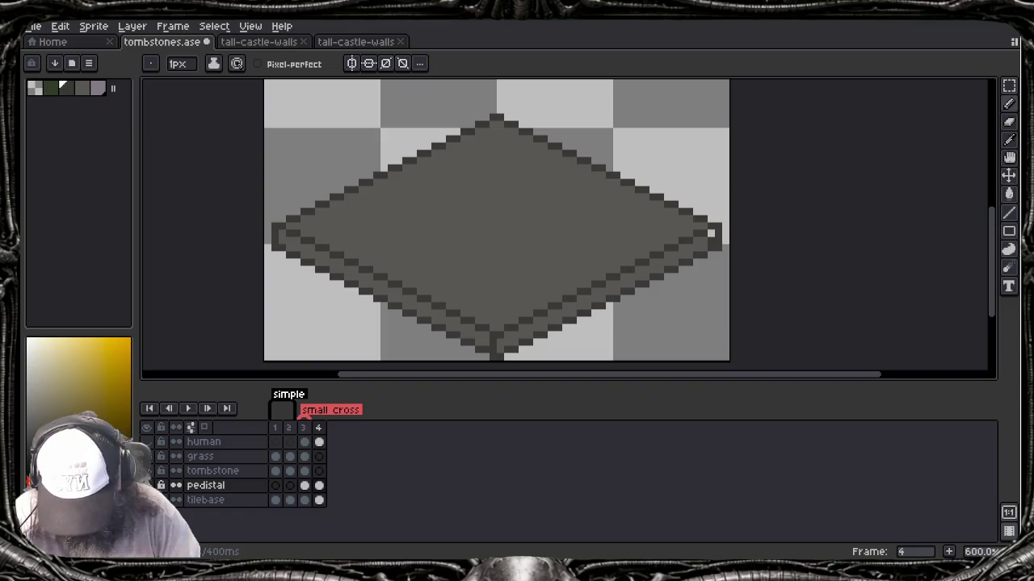
Step: Review frames 3 and 4 of the pedistal and tombstone layers
click(305, 486)
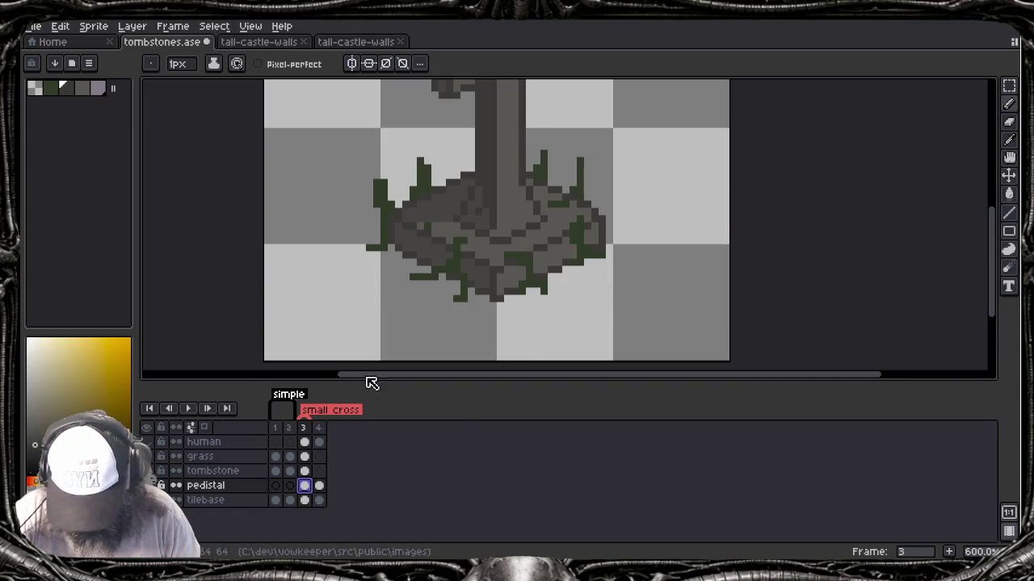
key(i)
click(319, 485)
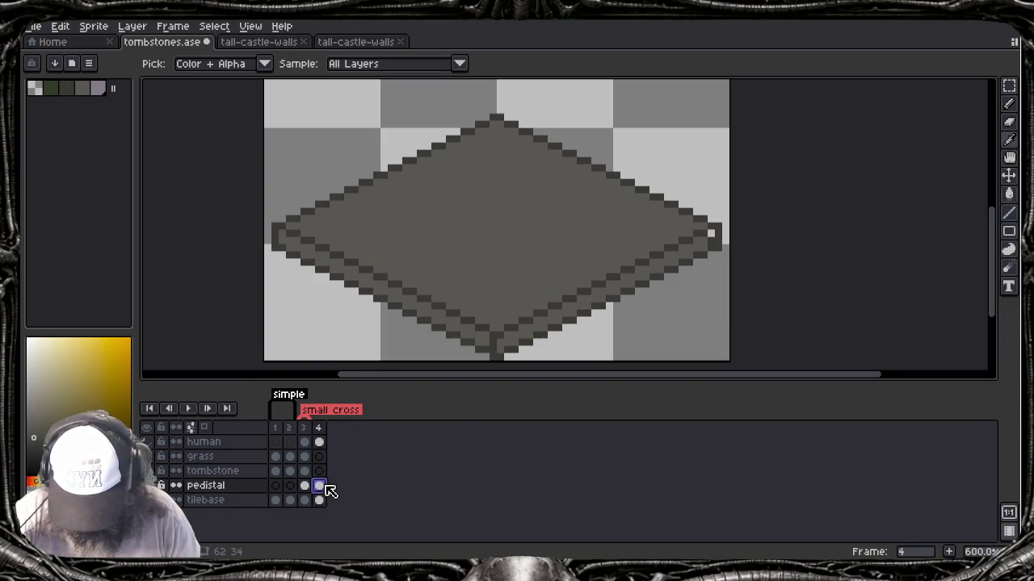
key(w)
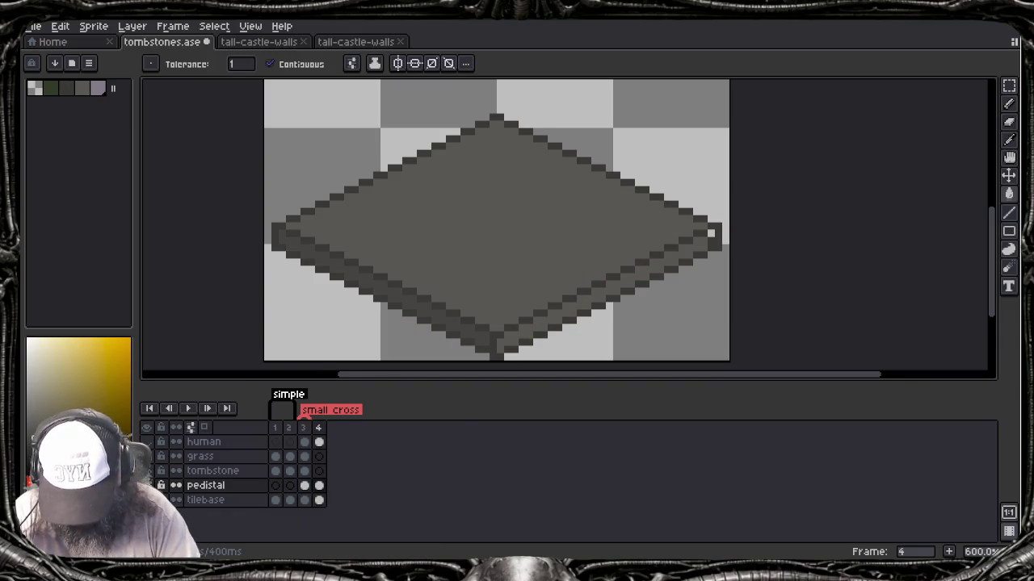
click(319, 471)
click(309, 475)
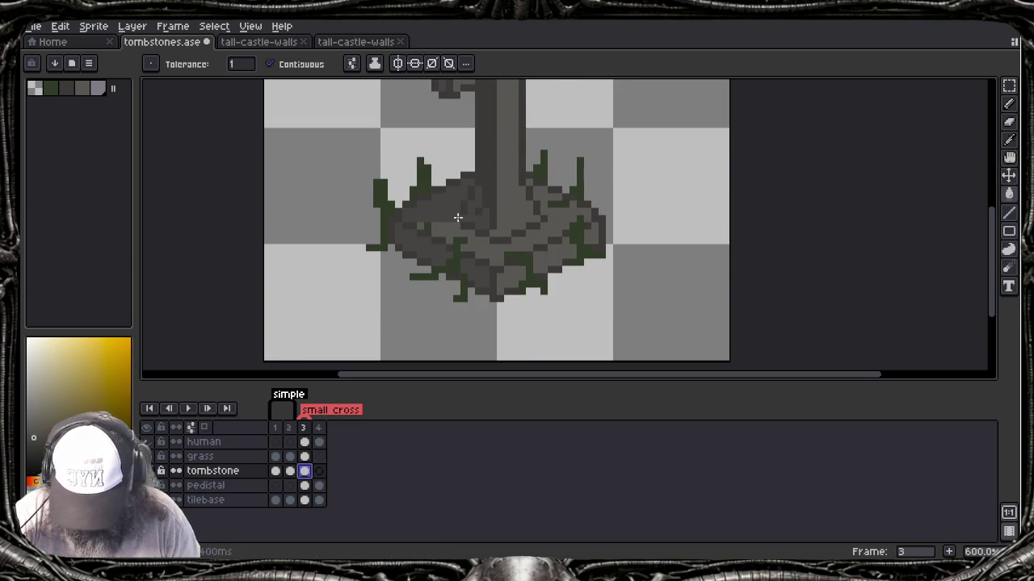
scroll(461, 215, up, 2)
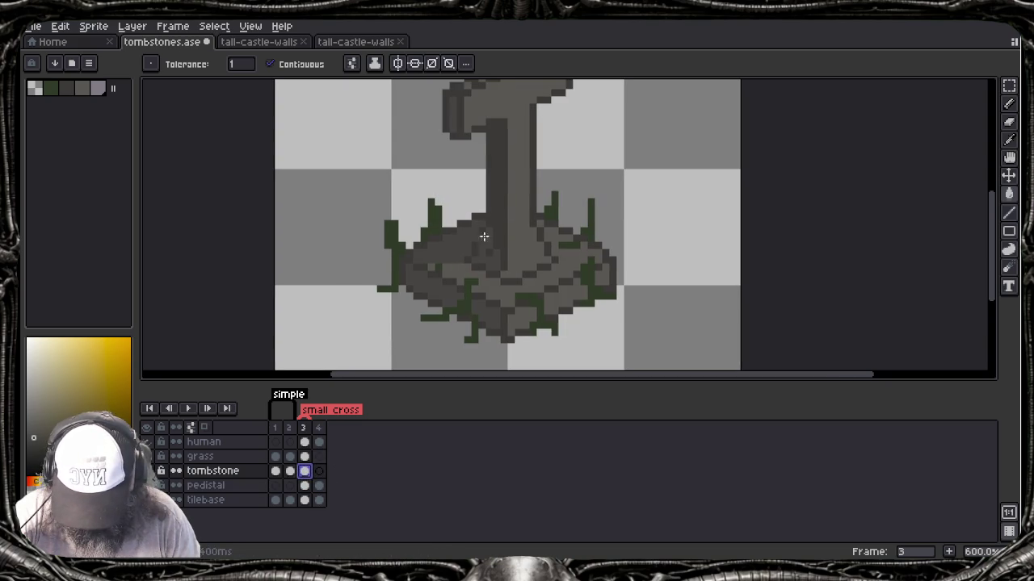
Step: On tombstone frame 4, pencil a short dark horizontal line near the diamond's lower centre
click(322, 474)
key(b)
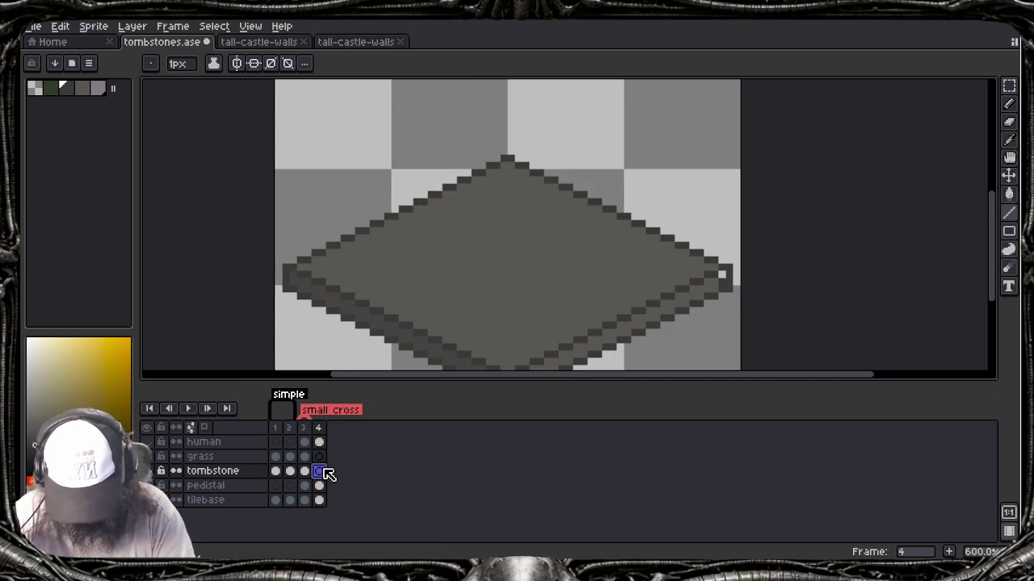
drag(494, 325, 513, 326)
click(520, 325)
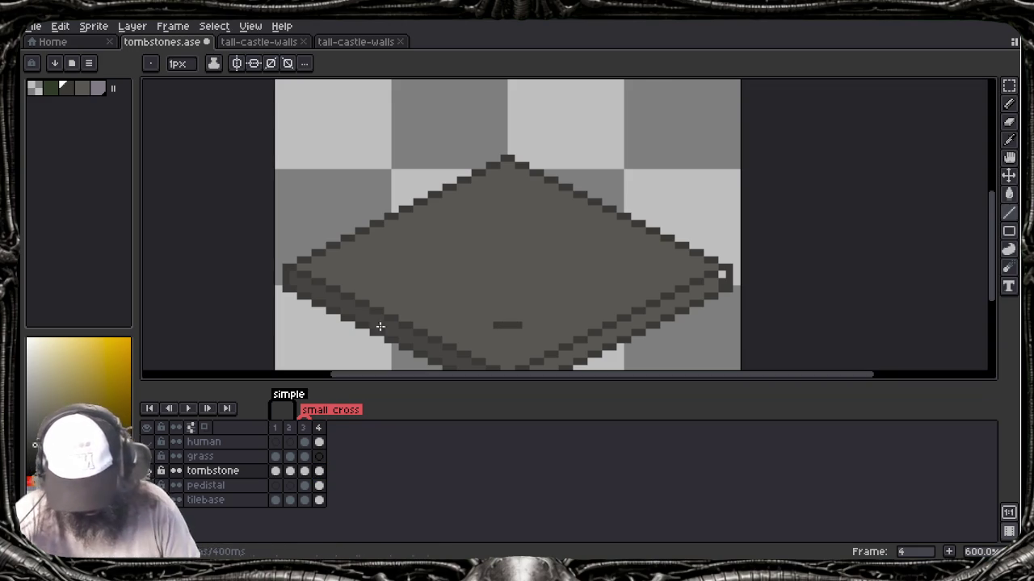
Step: Zoom in and draw a diagonal arm rising right from the dark line
scroll(509, 270, up, 1)
scroll(509, 269, up, 3)
scroll(509, 336, up, 1)
key(Tab)
drag(537, 225, 555, 289)
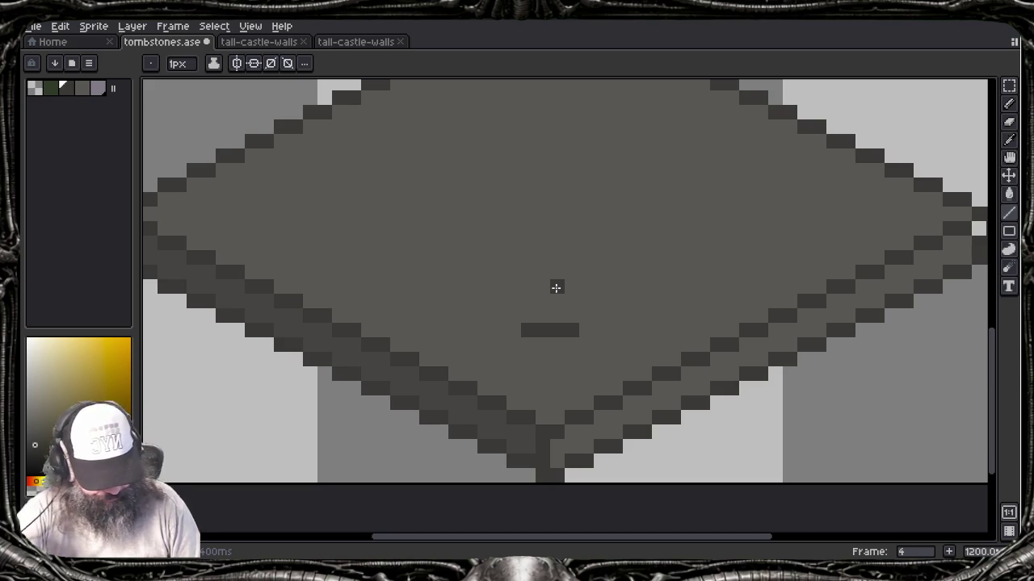
click(575, 267)
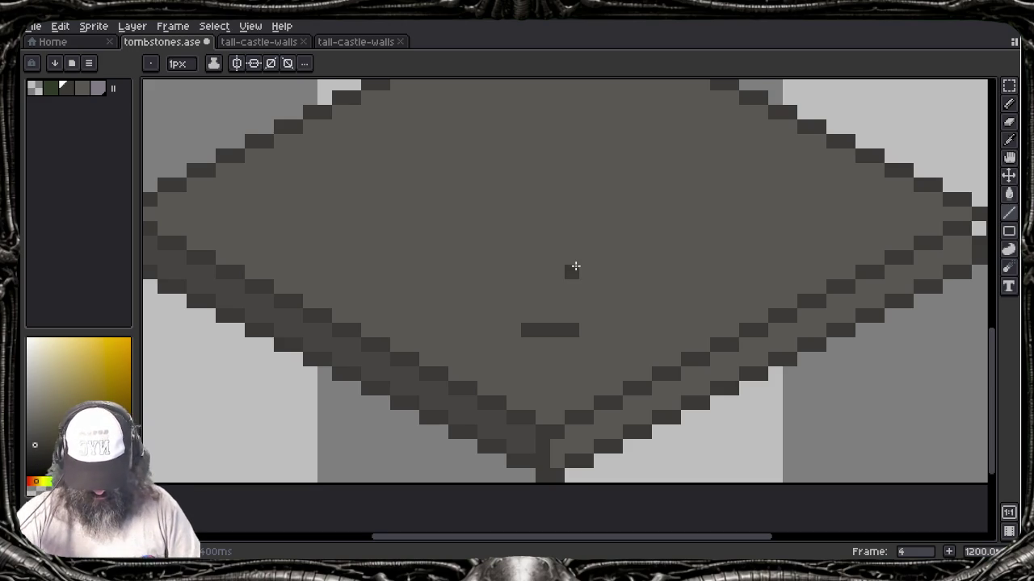
drag(575, 268, 576, 311)
drag(587, 360, 693, 310)
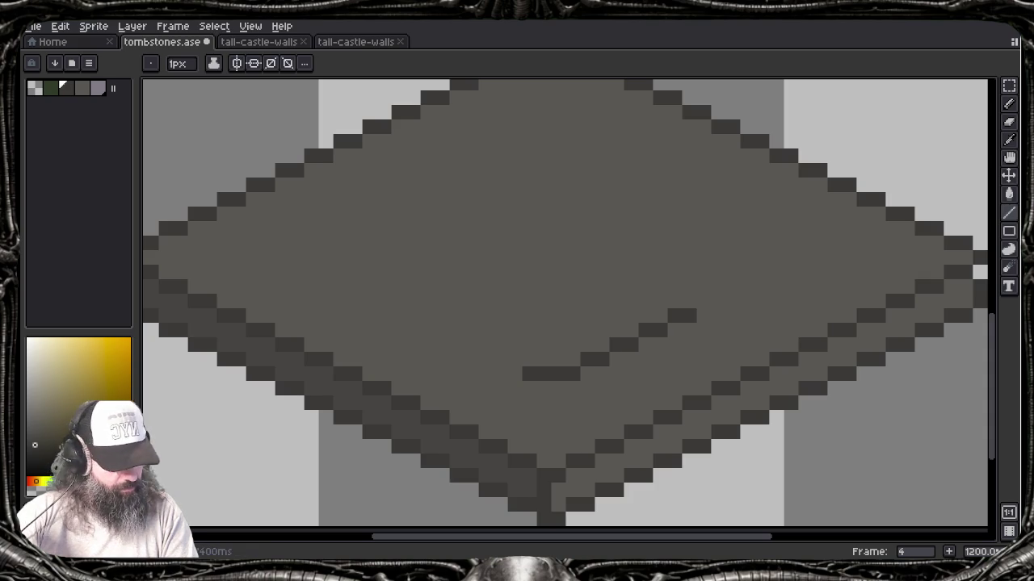
Step: Draw the V's left diagonal arm, redoing it until it sits correctly
drag(521, 365, 428, 307)
key(ctrl+z)
drag(540, 335, 436, 327)
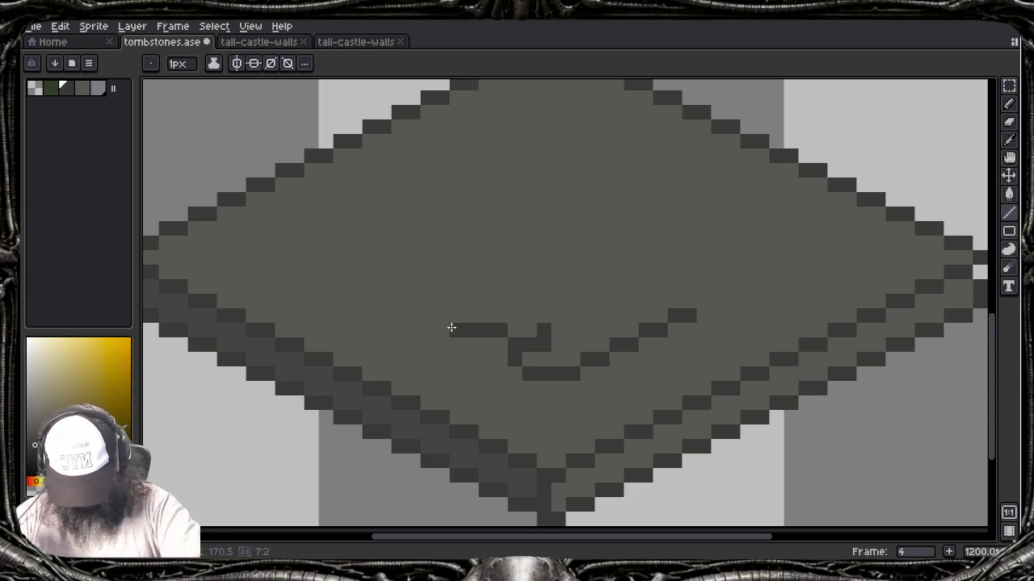
key(ctrl+z)
drag(522, 368, 403, 319)
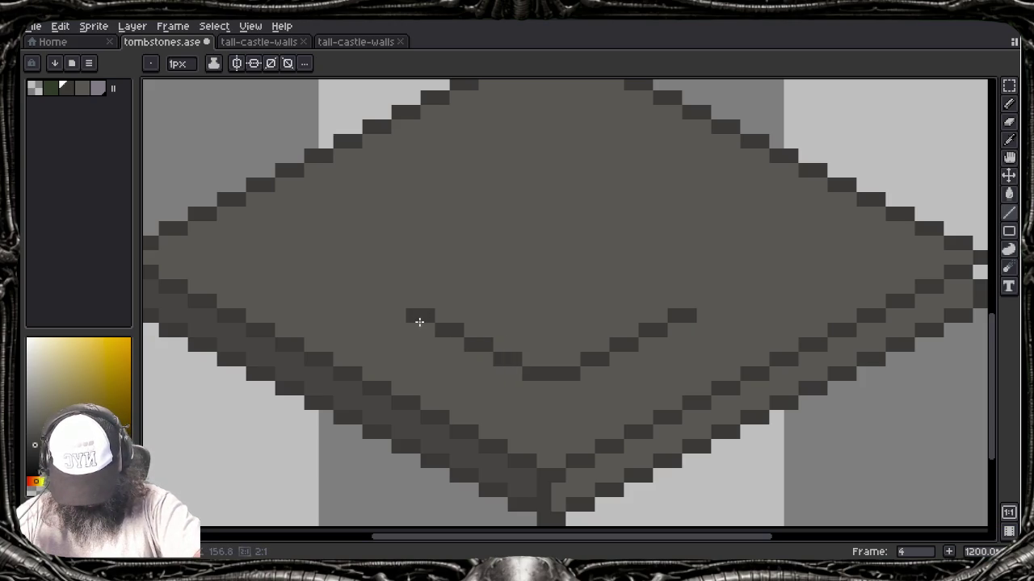
drag(402, 319, 420, 316)
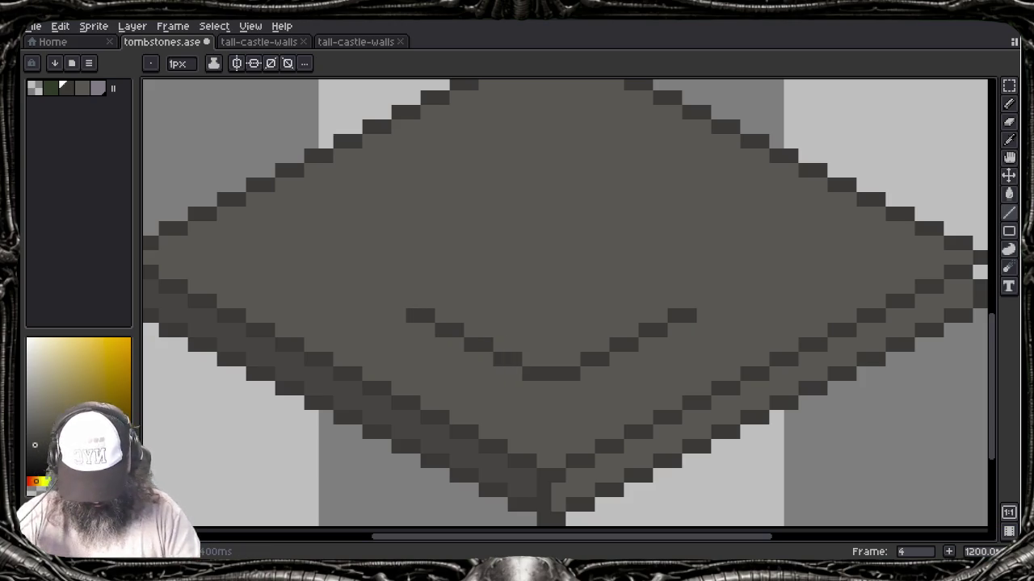
Step: Compare against frame 3, then marquee-select the V outline on frame 4
key(Tab)
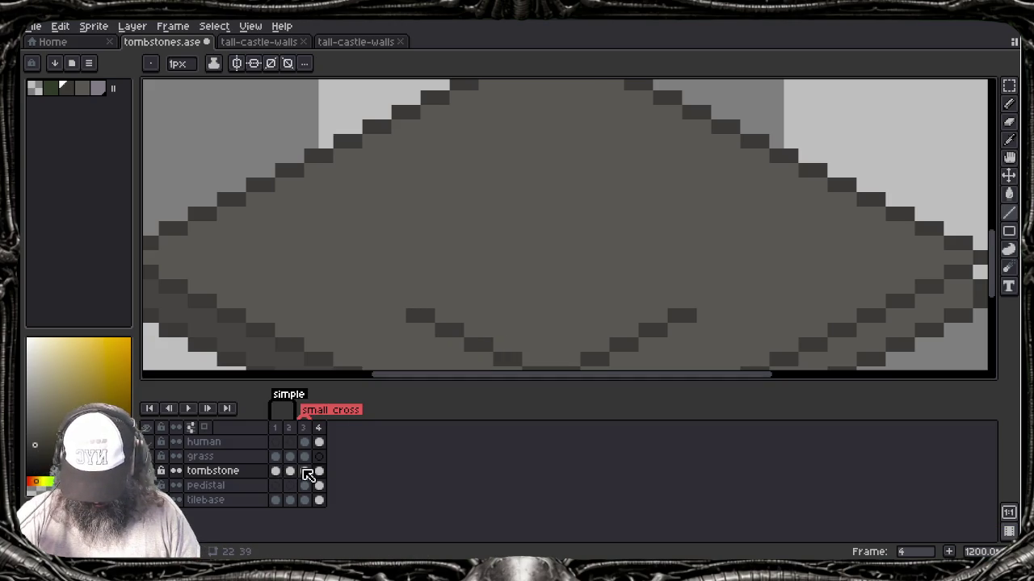
click(304, 471)
key(Tab)
key(Tab)
click(320, 474)
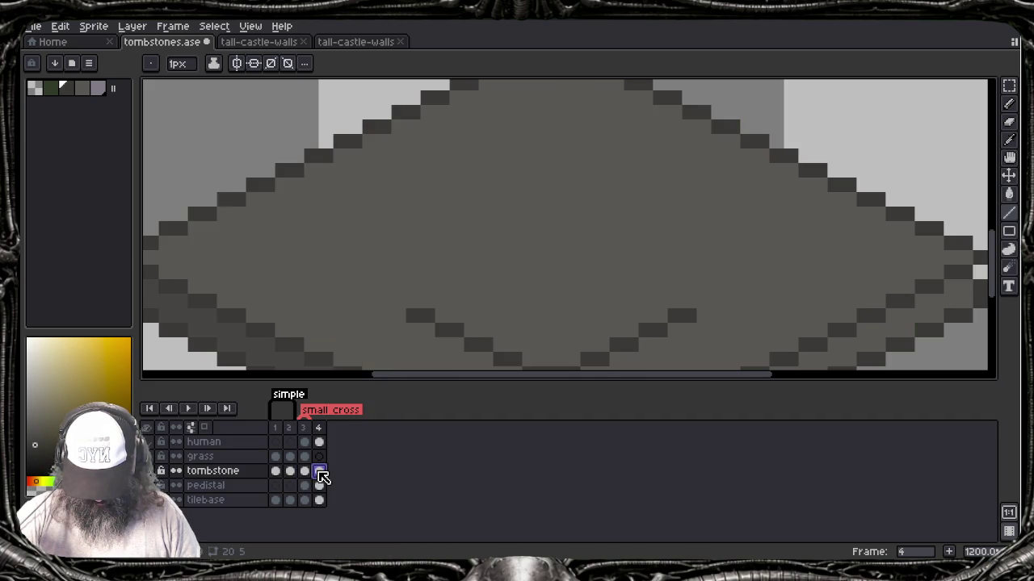
drag(452, 327, 462, 244)
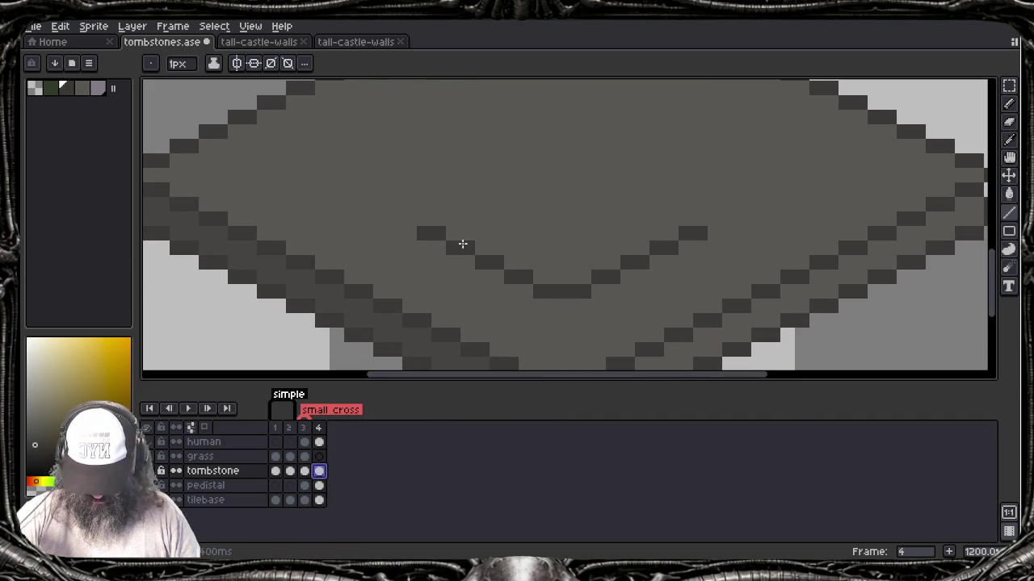
key(m)
drag(402, 181, 724, 300)
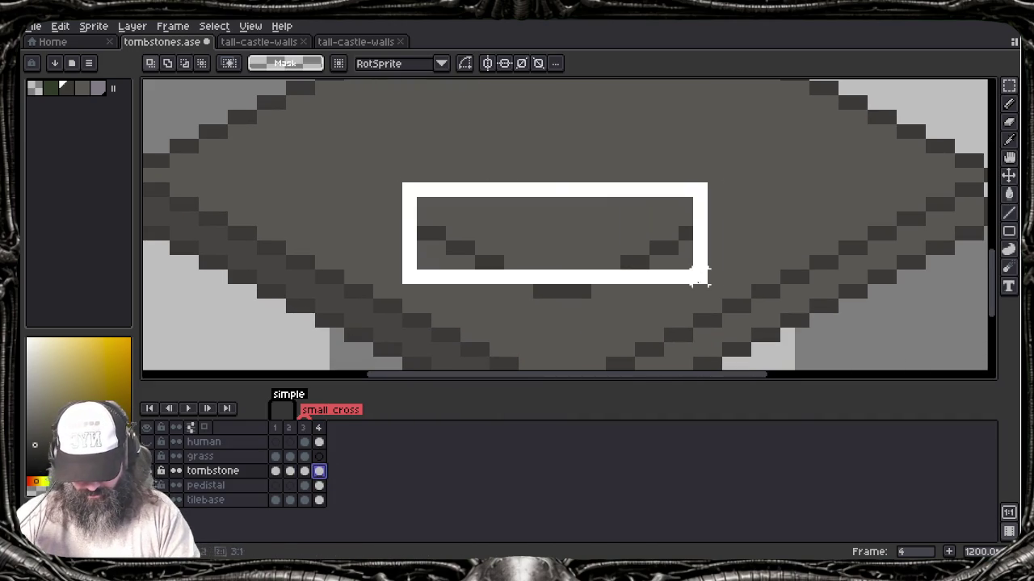
Step: Nudge and drag the selected V down-left toward the diamond's front corner, then drop and deselect it
key(Up)
key(Up)
key(Up)
key(Down)
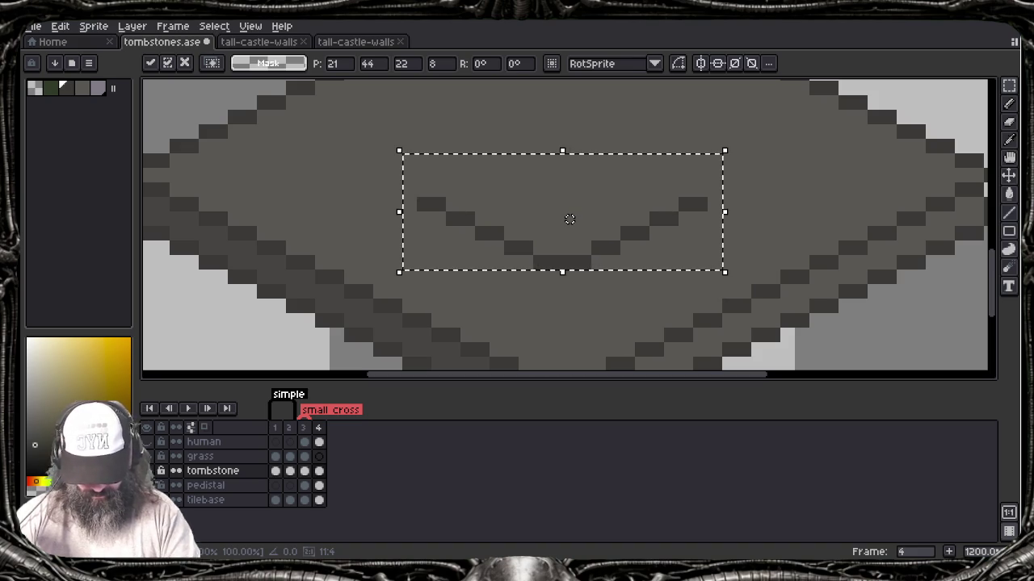
scroll(732, 220, down, 3)
drag(731, 220, 709, 246)
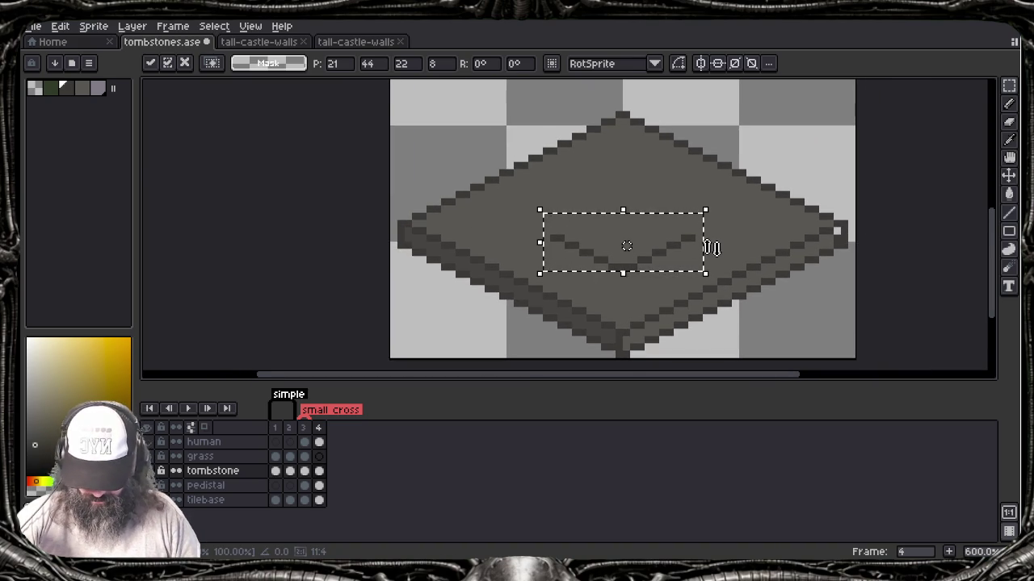
mouse_move(711, 247)
mouse_down()
mouse_move(648, 268)
mouse_move(675, 277)
mouse_up()
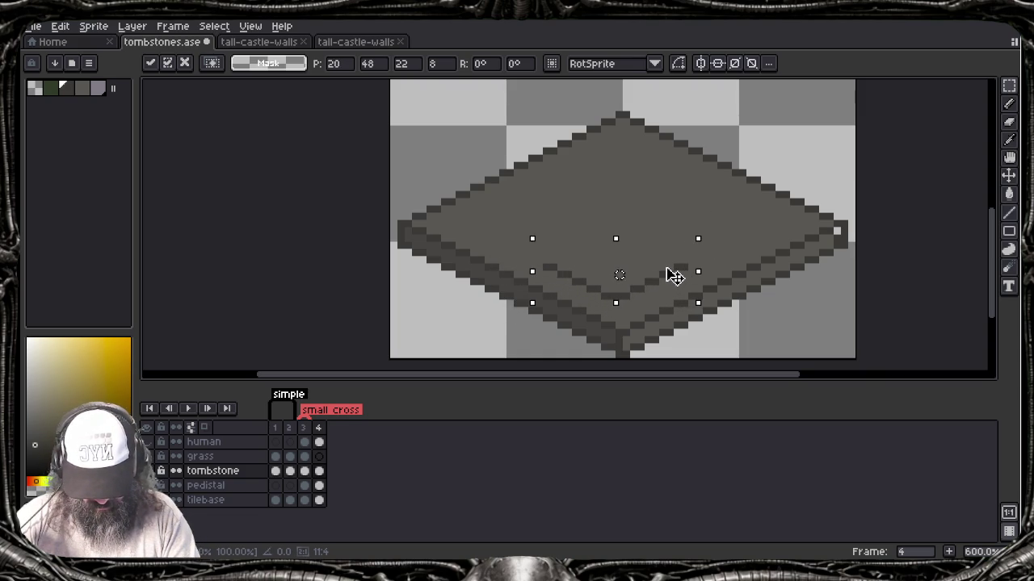
key(Return)
key(ctrl+d)
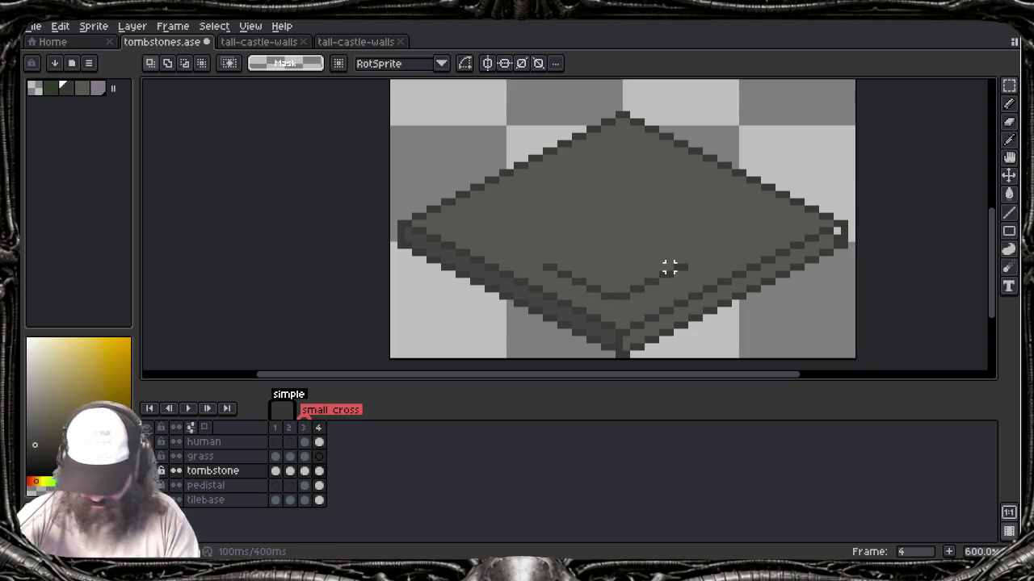
key(b)
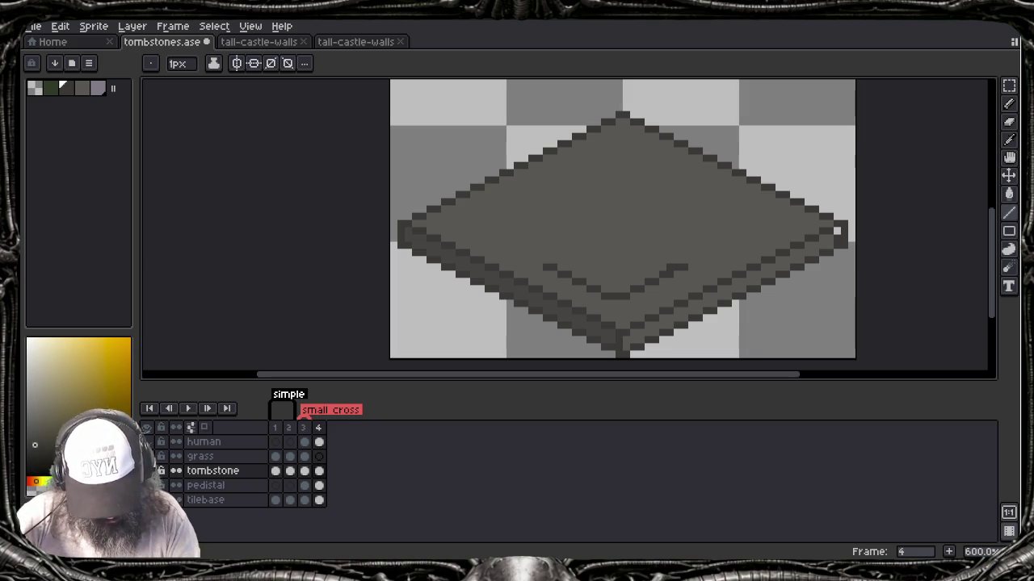
key(b)
key(e)
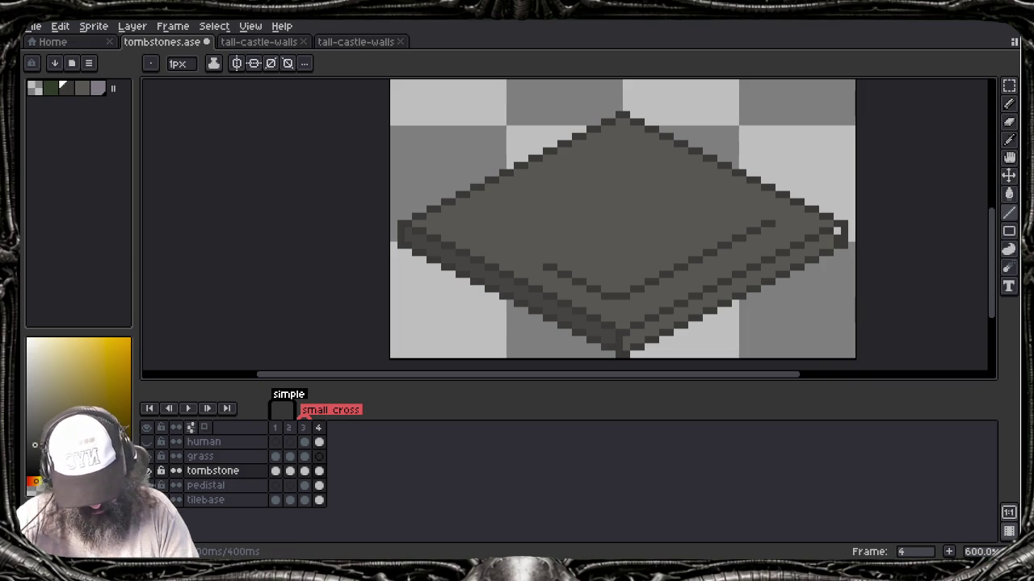
Step: Draw the inner panel's upper-left and lower-left edges, undoing an overlong upper-right line
drag(756, 209, 620, 142)
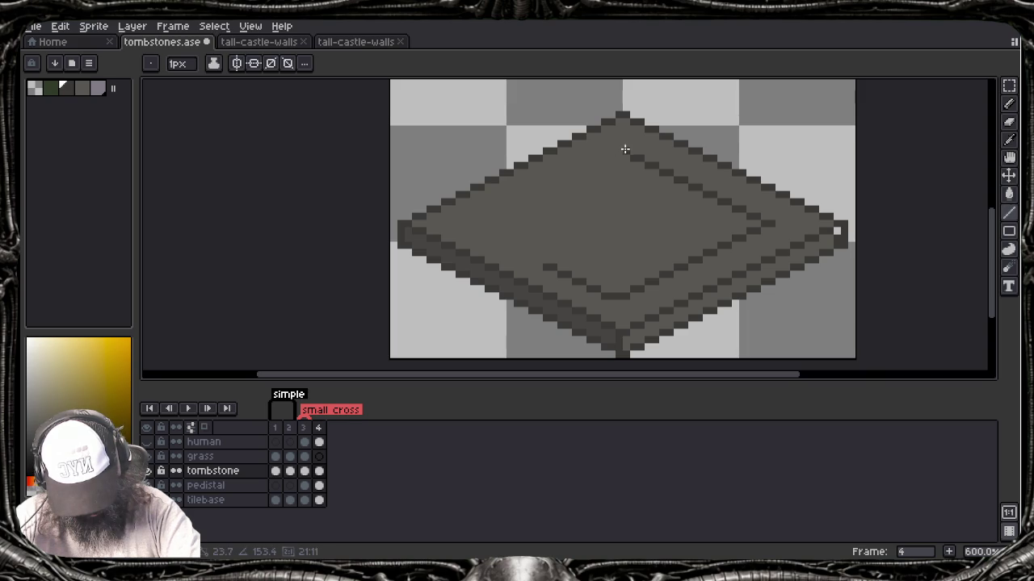
key(ctrl+y)
key(ctrl+z)
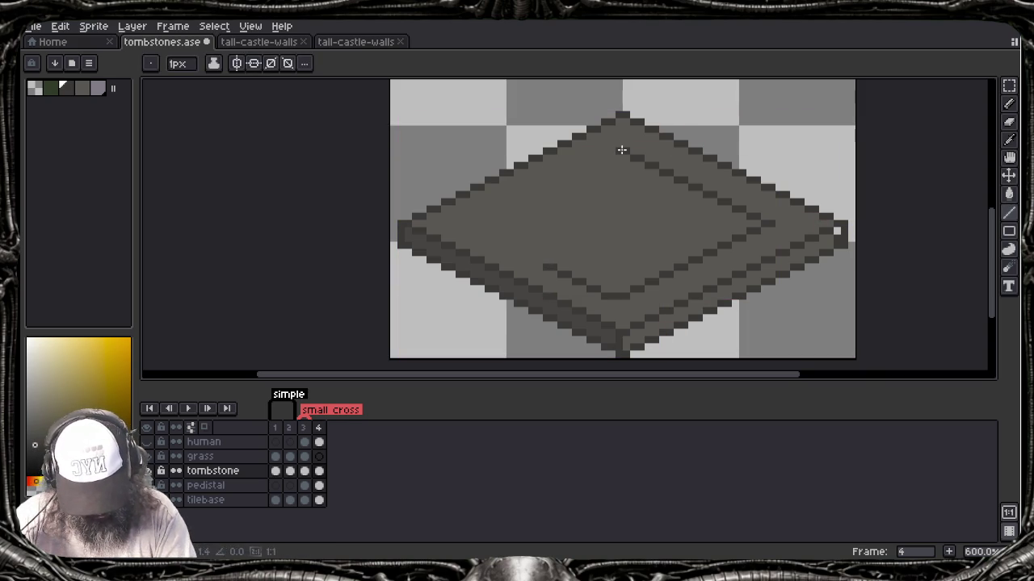
drag(622, 149, 476, 232)
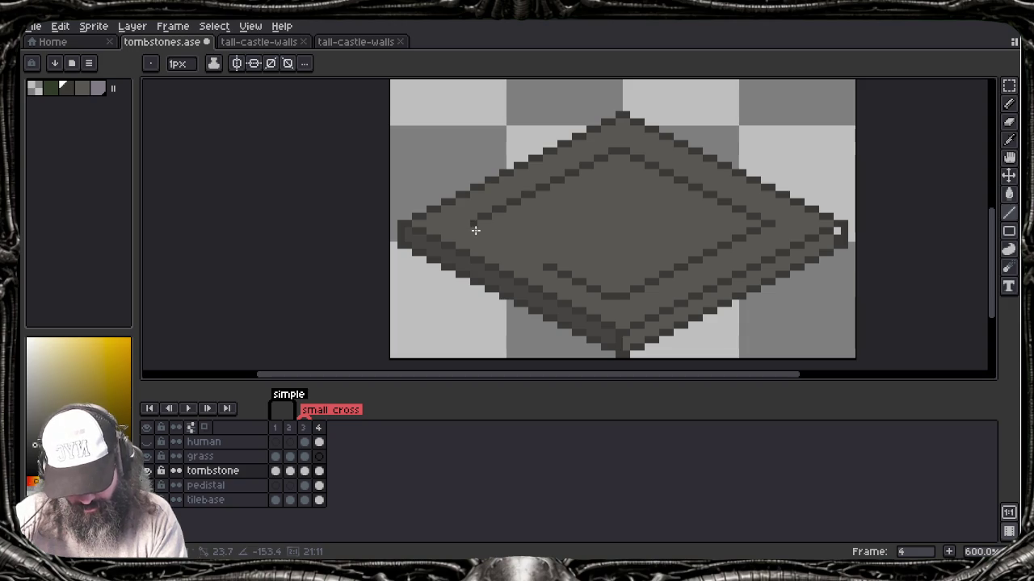
drag(543, 269, 476, 231)
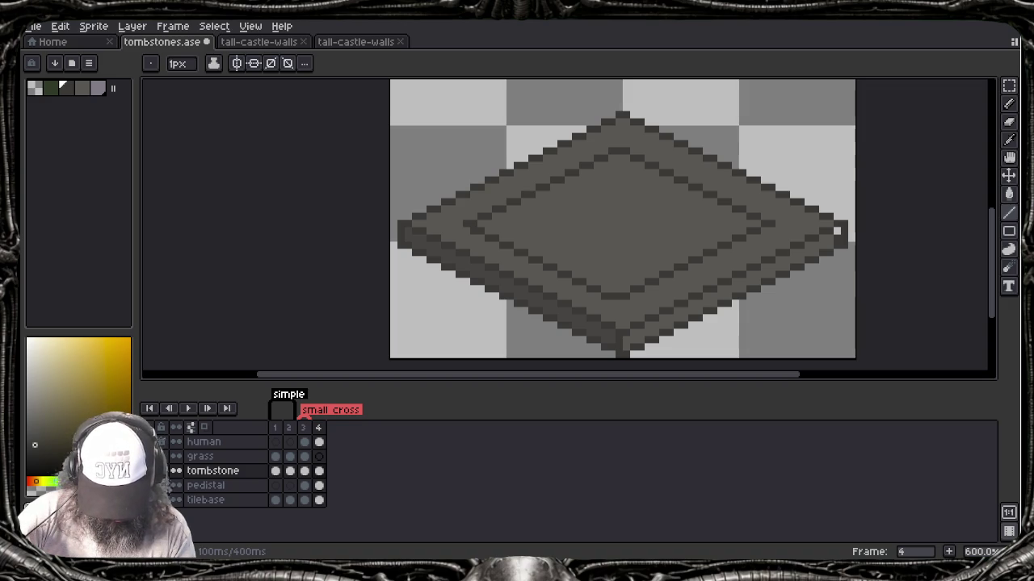
Step: Touch up the inner outline and redraw the lower-left inner edge to close the inset diamond
key(b)
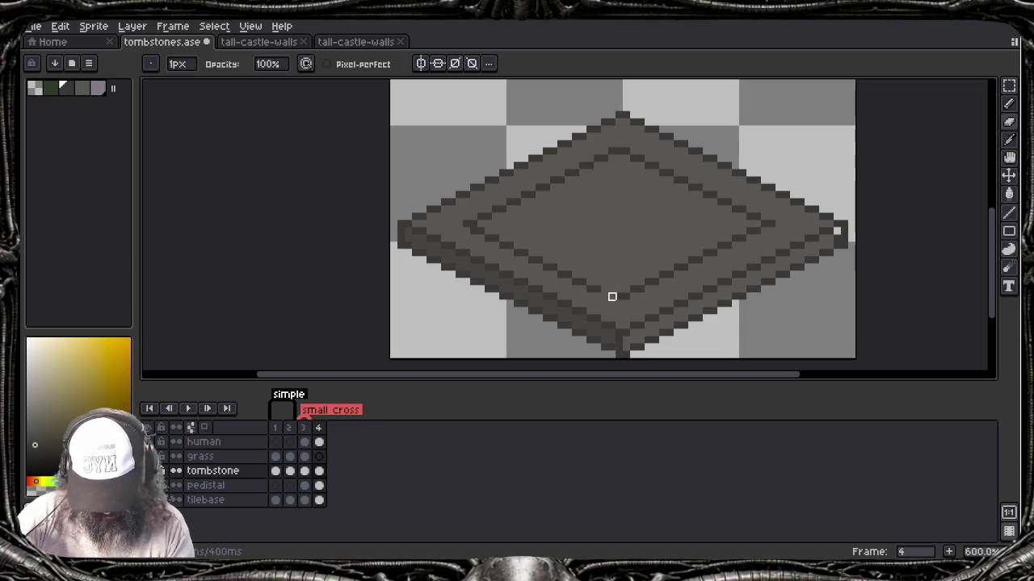
key(l)
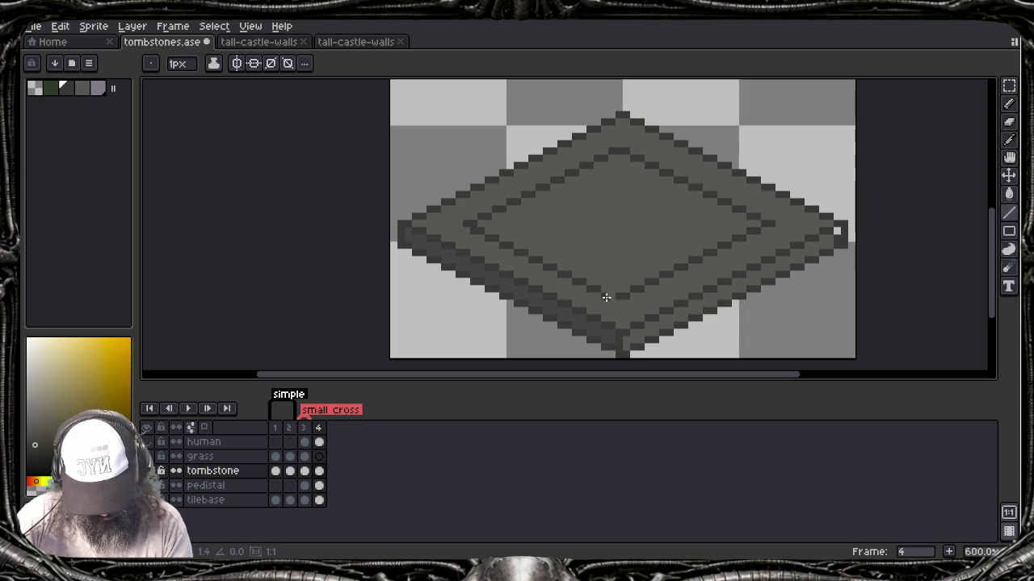
drag(622, 304, 619, 306)
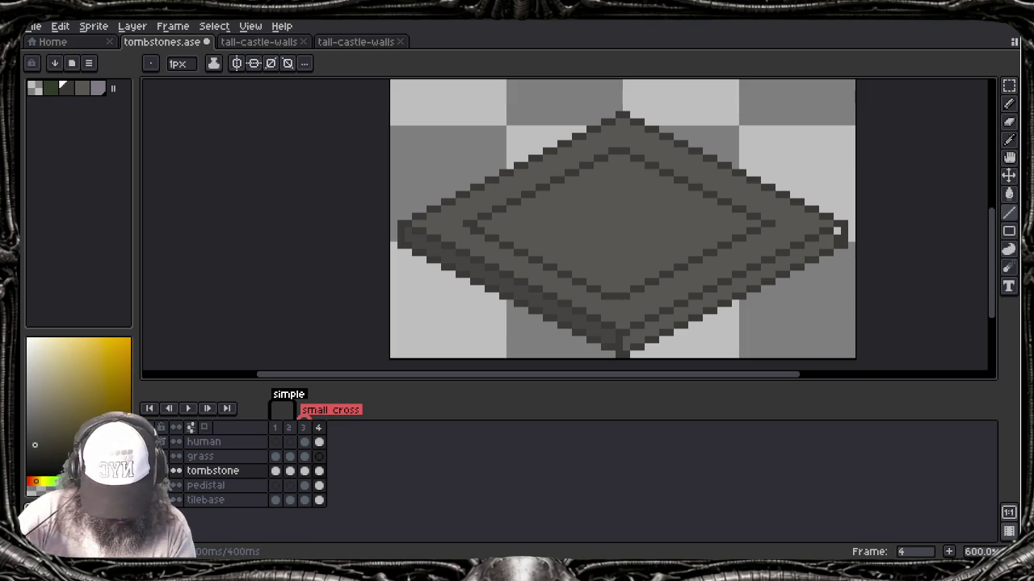
key(b)
mouse_move(605, 159)
mouse_down()
mouse_move(491, 214)
mouse_move(526, 253)
mouse_move(590, 290)
mouse_up()
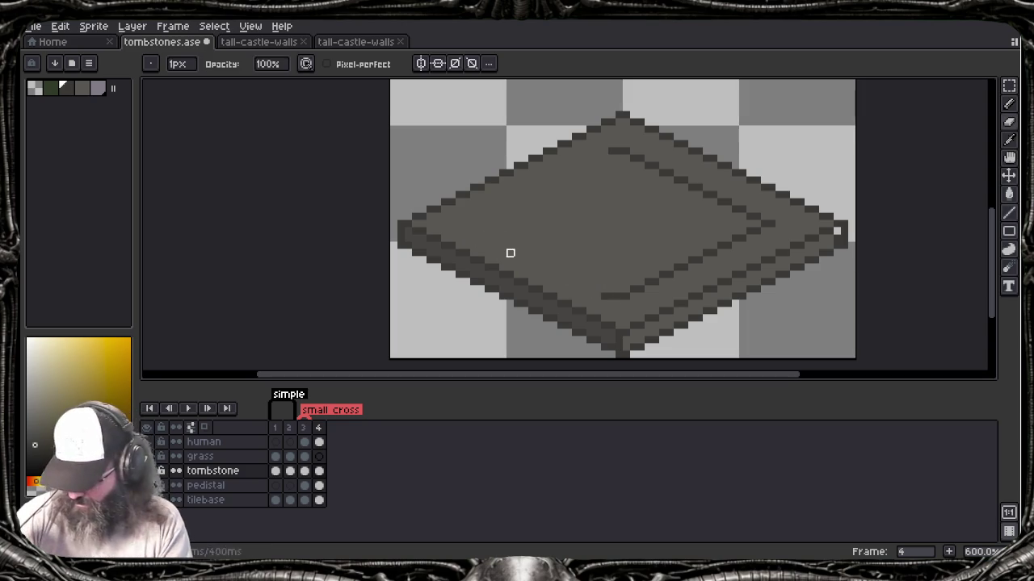
key(v)
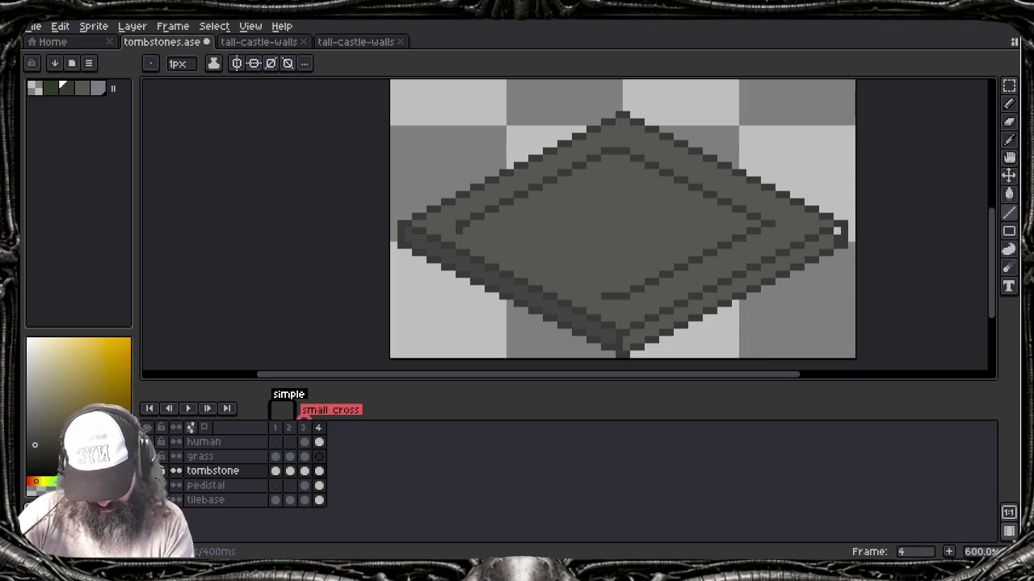
mouse_move(607, 297)
mouse_down()
mouse_move(560, 288)
mouse_move(459, 226)
mouse_up()
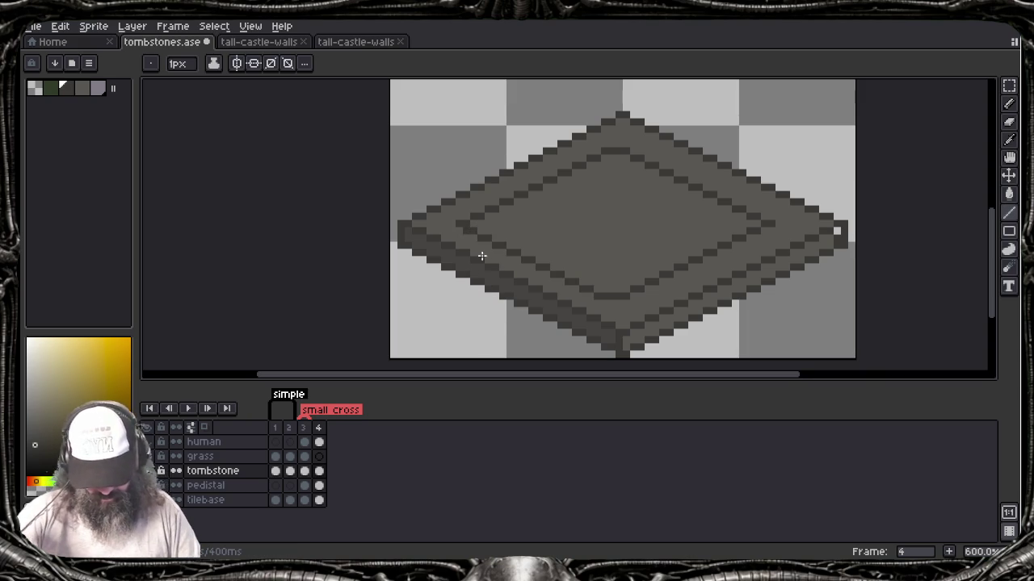
scroll(567, 250, up, 1)
Step: Zoom in and paint over the left half of the inset outline with fill tone
scroll(567, 250, up, 1)
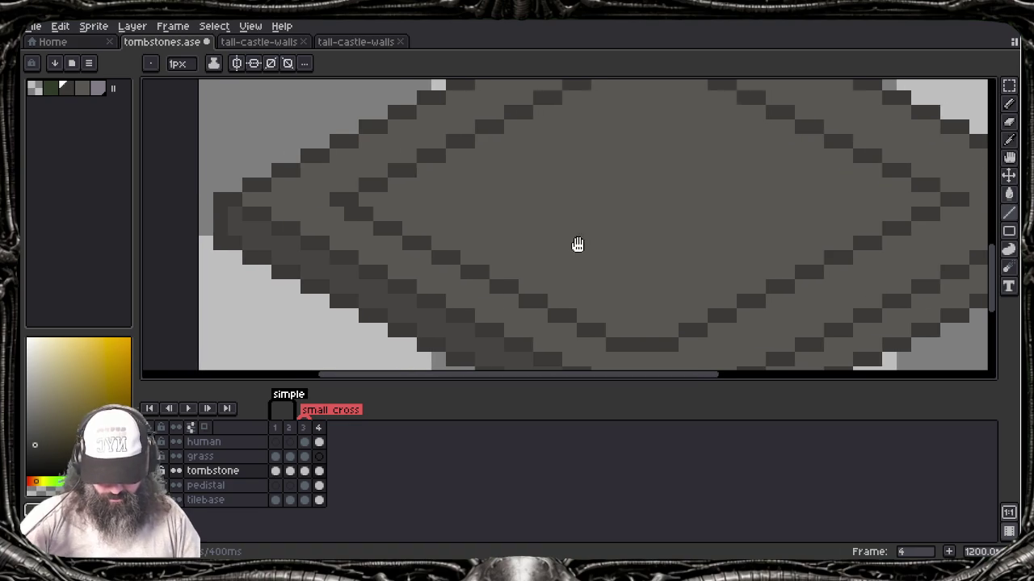
scroll(508, 259, up, 1)
key(Tab)
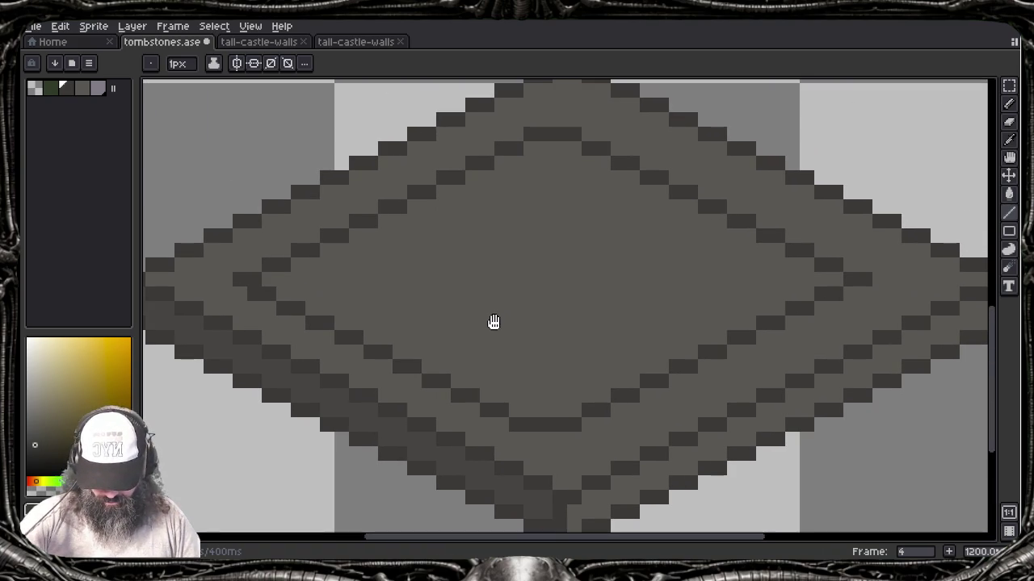
key(b)
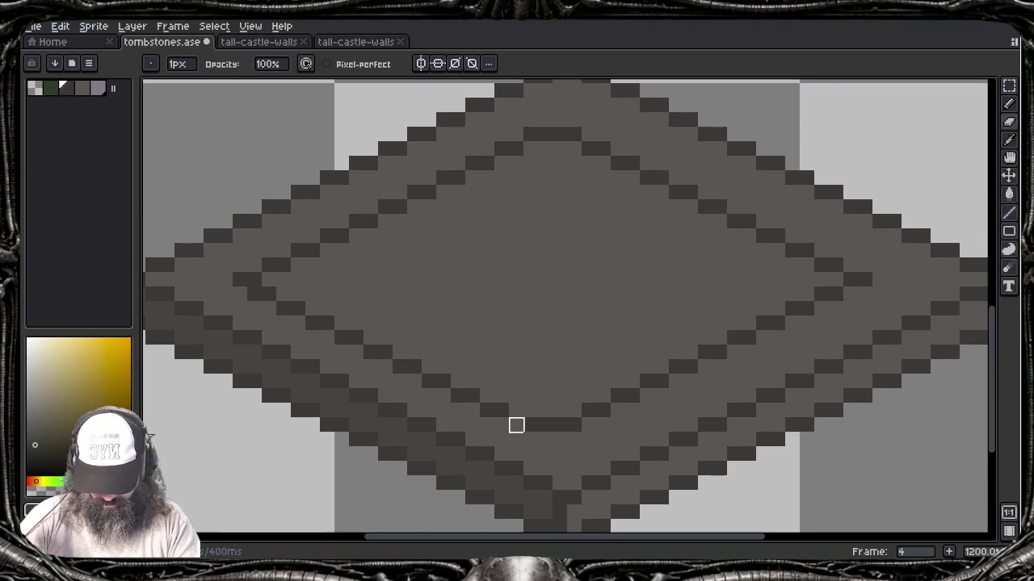
mouse_move(516, 426)
mouse_down()
mouse_move(516, 149)
mouse_move(298, 265)
mouse_move(298, 250)
mouse_up()
Step: Paint out four stray dark pixels and marquee-select the outline's right half
click(268, 265)
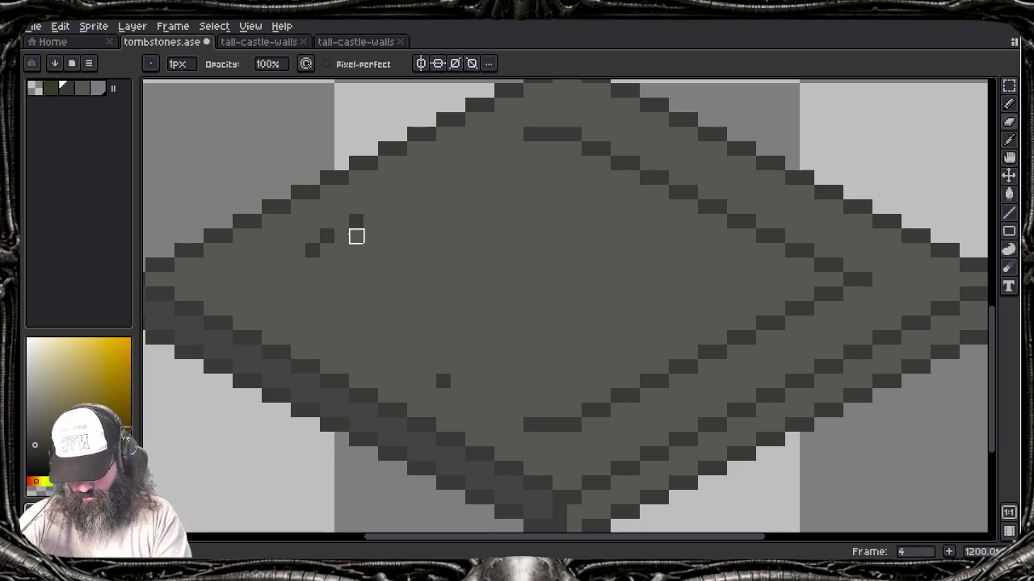
click(355, 220)
click(312, 251)
click(443, 380)
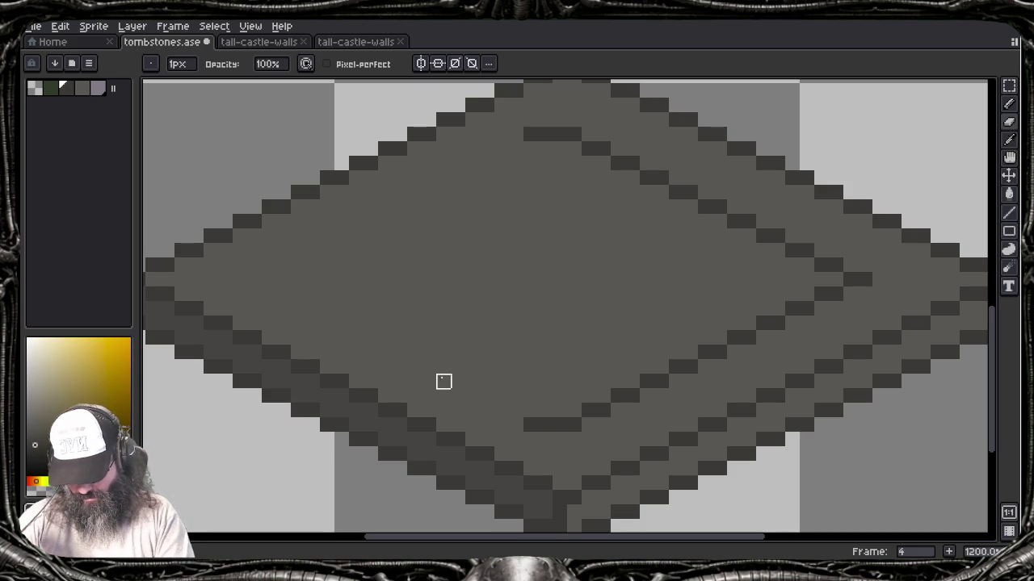
key(m)
mouse_move(553, 113)
mouse_down()
mouse_move(857, 379)
mouse_move(872, 433)
mouse_up()
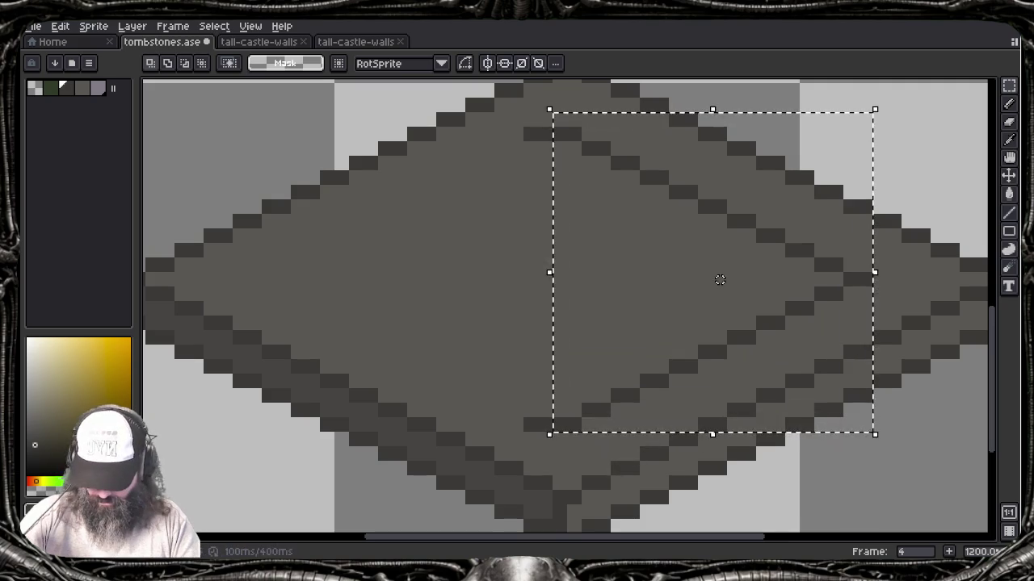
Step: Mirror the right half horizontally onto the left and fix the top and bottom corner pixels
click(720, 280)
key(shift+h)
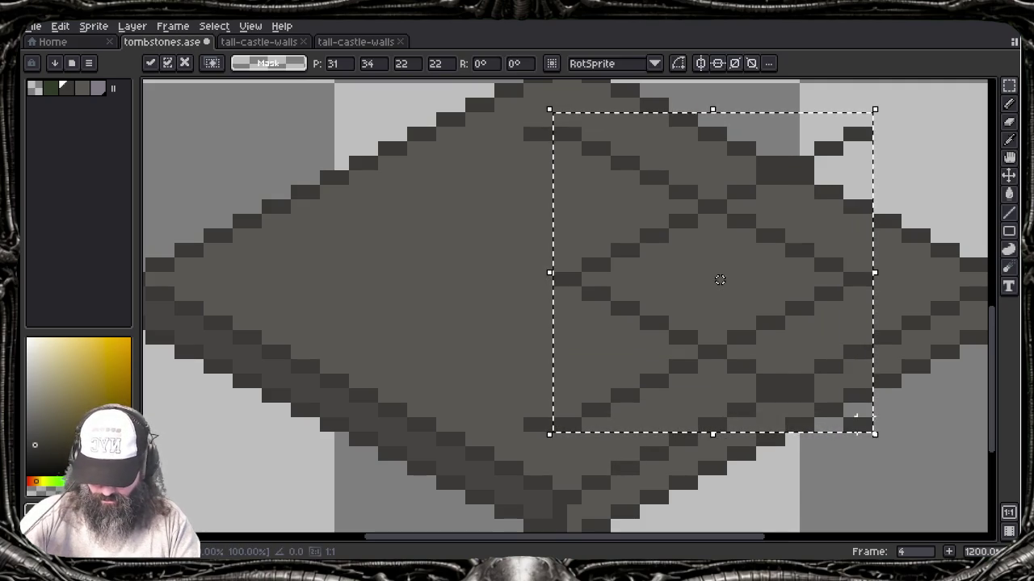
mouse_move(719, 279)
mouse_down()
mouse_move(664, 323)
mouse_move(508, 312)
mouse_move(500, 321)
mouse_up()
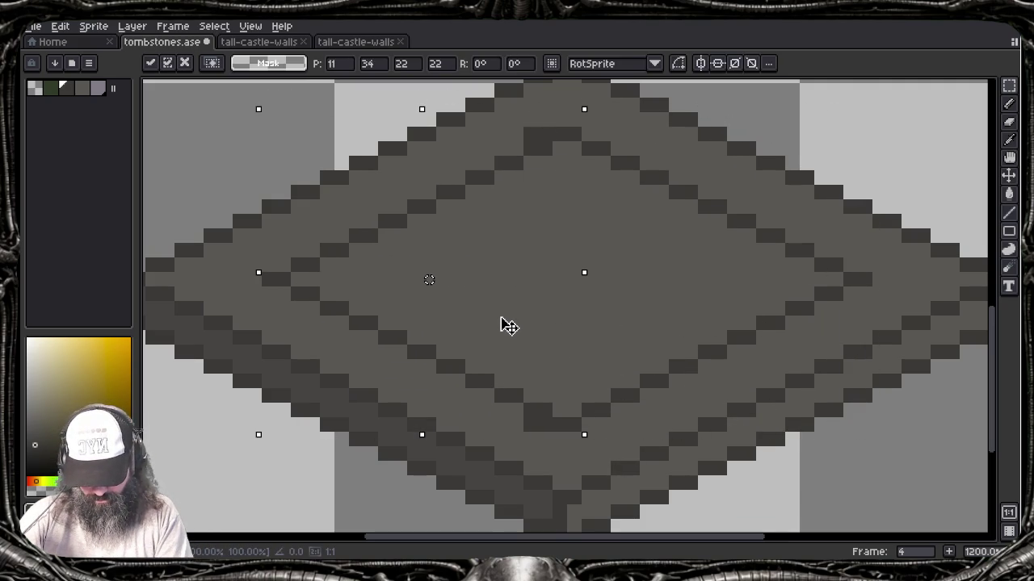
key(Return)
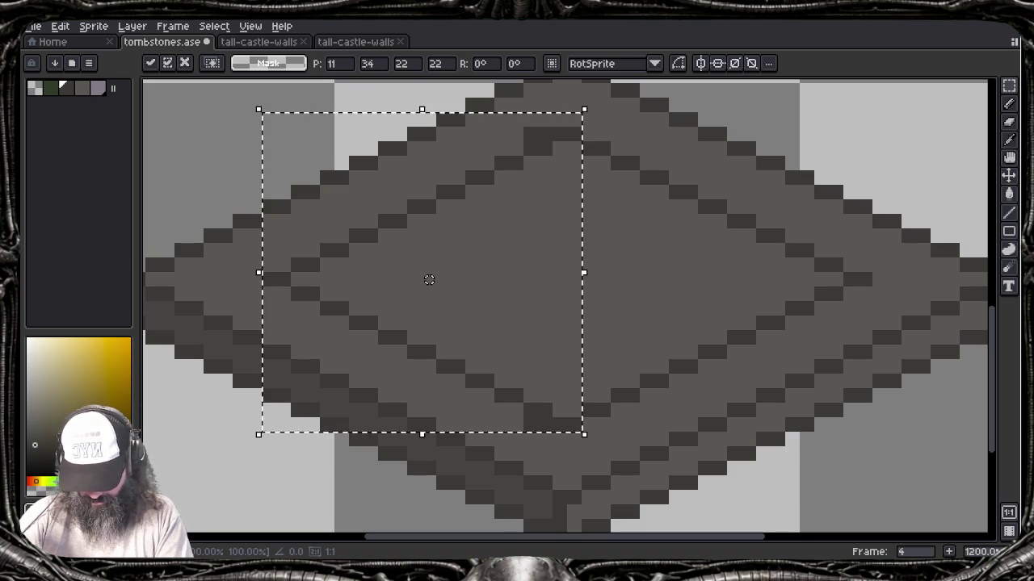
key(ctrl+d)
key(b)
click(533, 134)
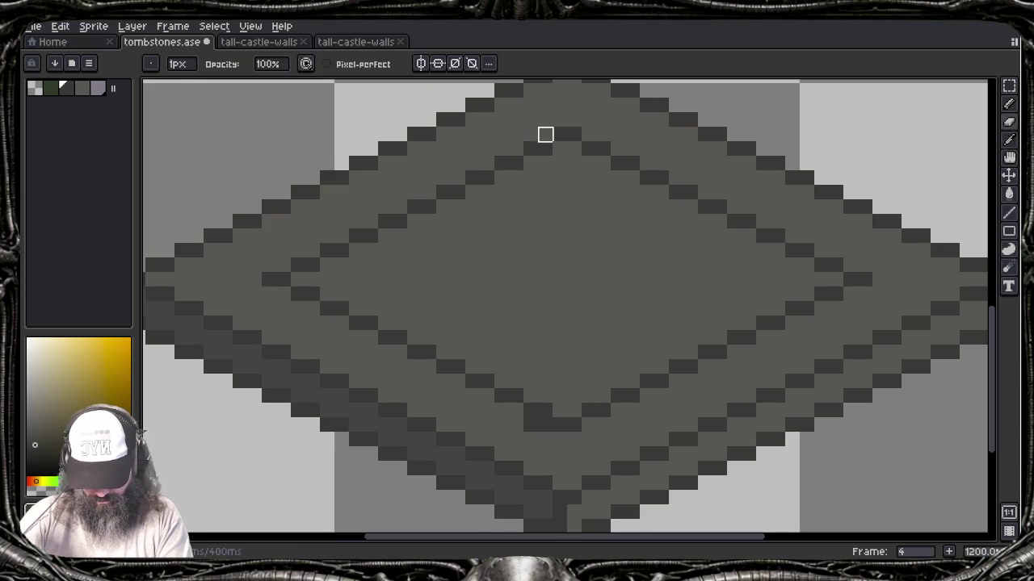
click(545, 425)
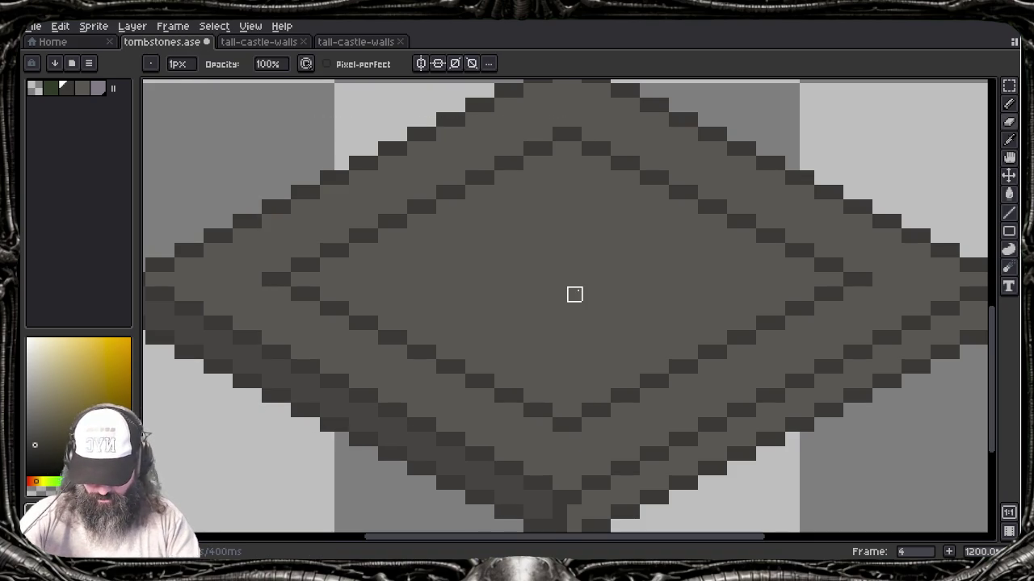
Step: Select the slab's upper section and nudge it up a few pixels to form a step
key(m)
drag(247, 96, 881, 426)
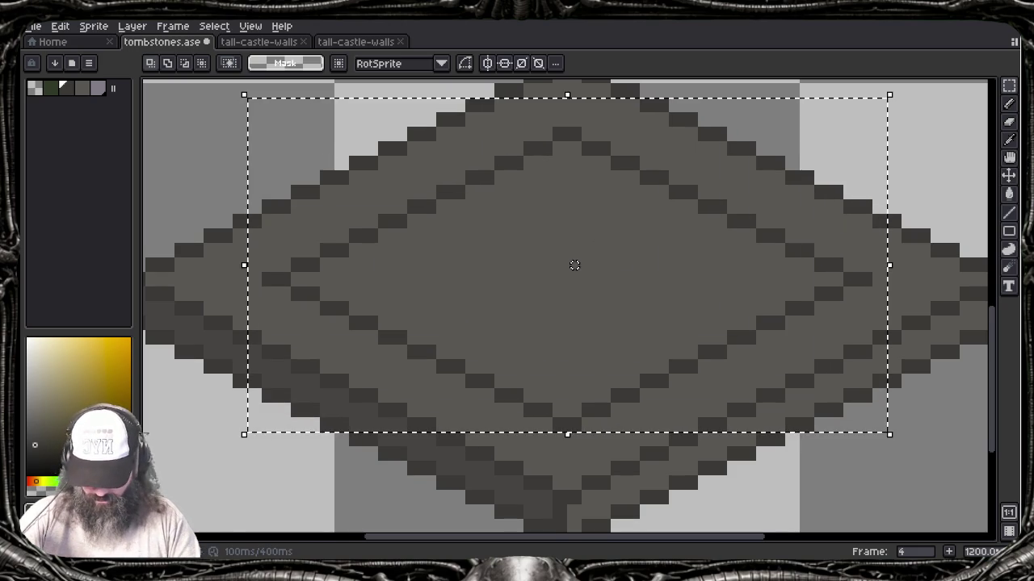
click(574, 265)
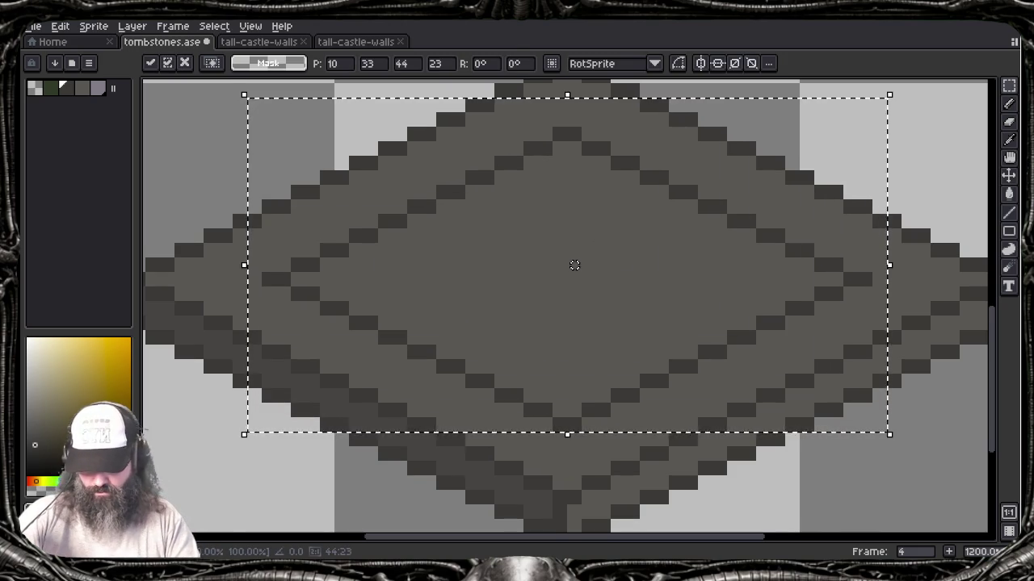
key(Up)
key(Up)
key(Up)
key(Up)
key(Up)
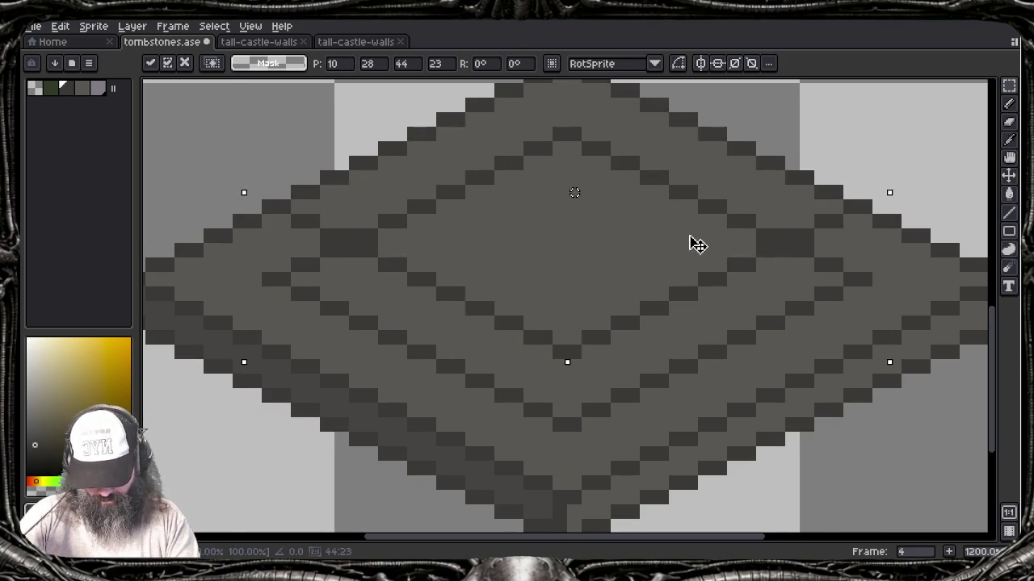
key(Down)
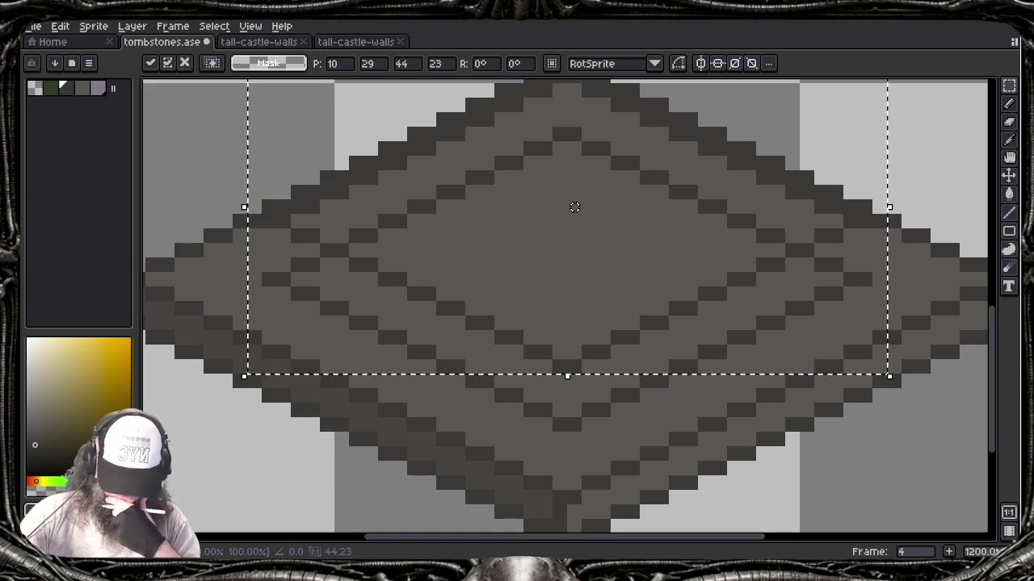
key(ctrl+d)
key(b)
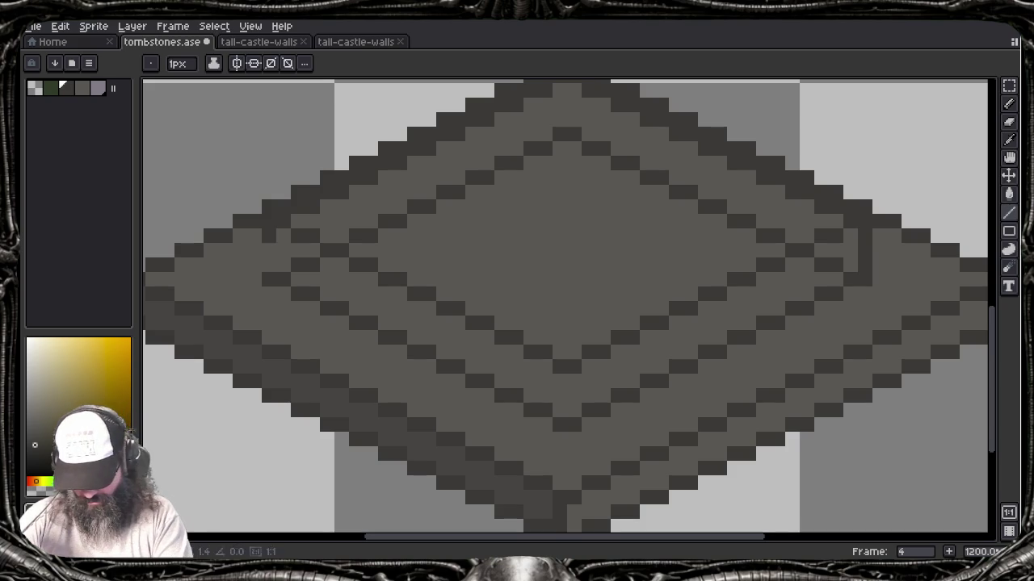
Step: Paint out a stray right-edge pixel and the inner outline along the raised tier's upper-left and top
key(b)
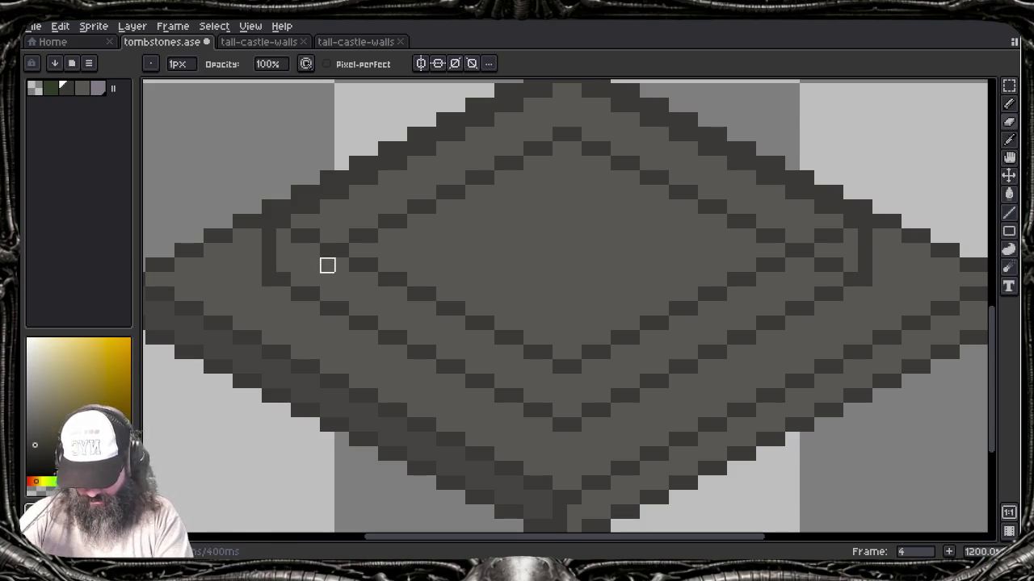
click(836, 265)
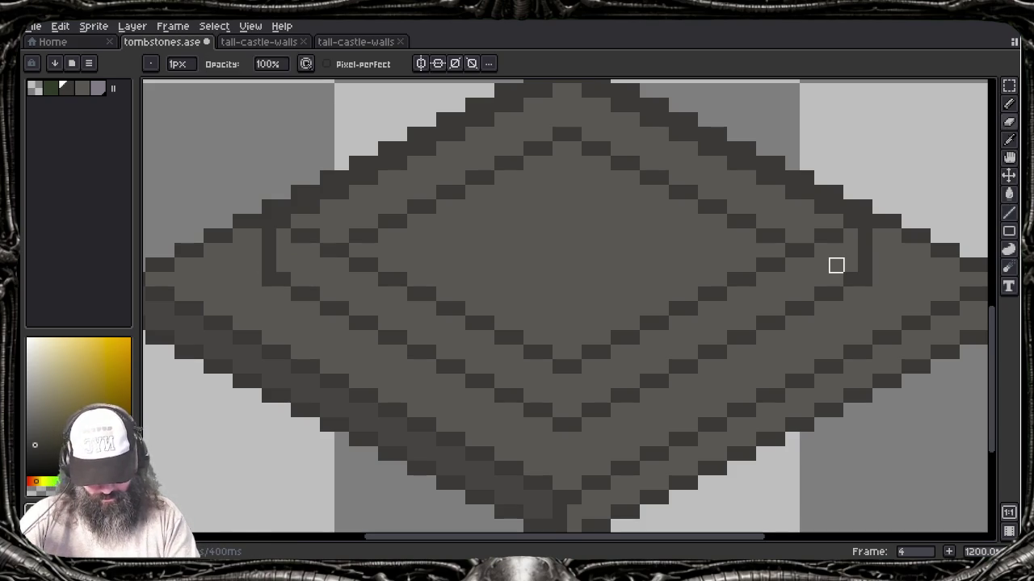
mouse_move(356, 236)
mouse_down()
mouse_move(385, 235)
mouse_move(531, 147)
mouse_move(574, 134)
mouse_move(501, 178)
mouse_move(633, 178)
mouse_move(777, 236)
mouse_up()
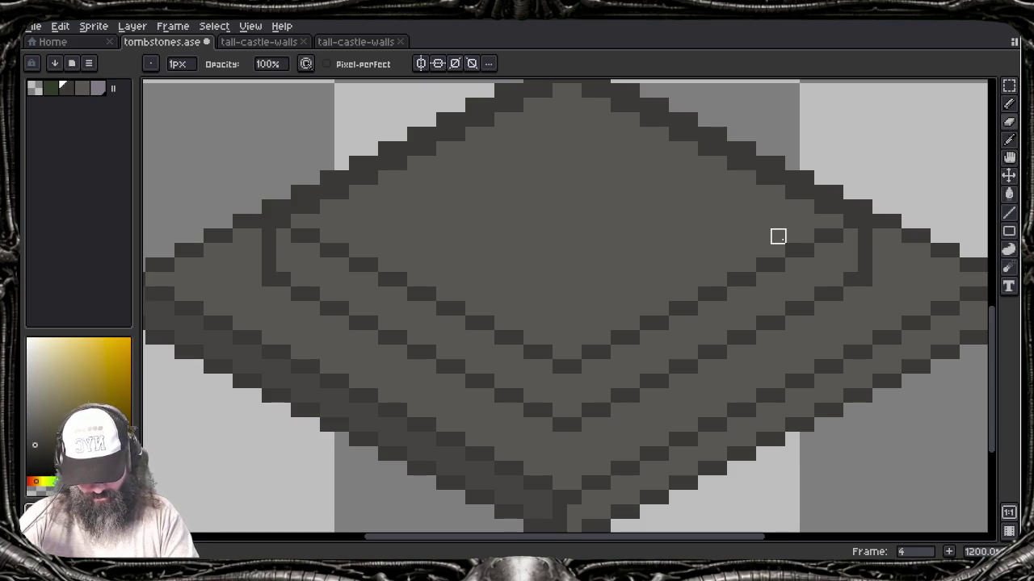
scroll(778, 236, down, 5)
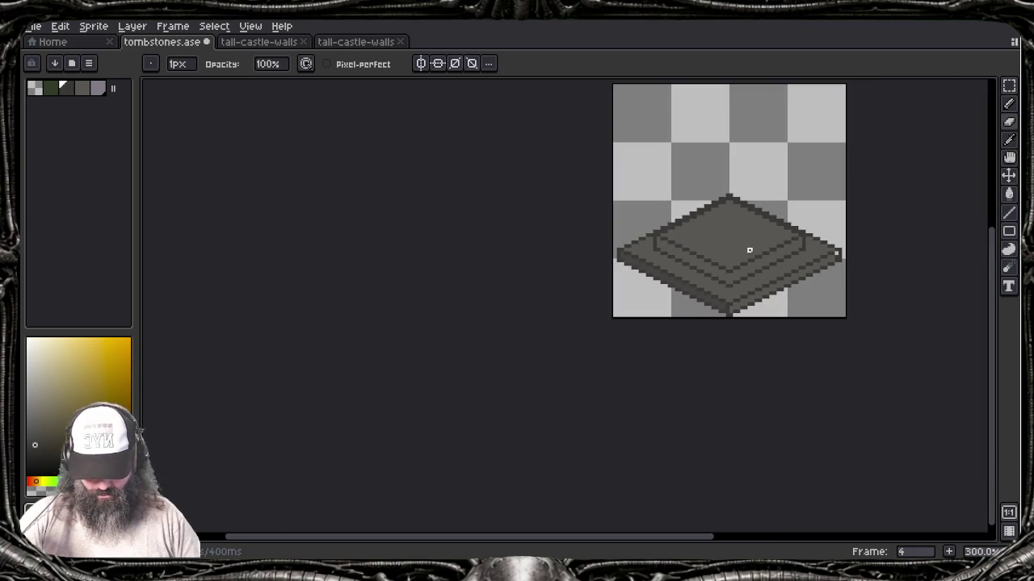
scroll(747, 249, down, 2)
drag(730, 249, 561, 316)
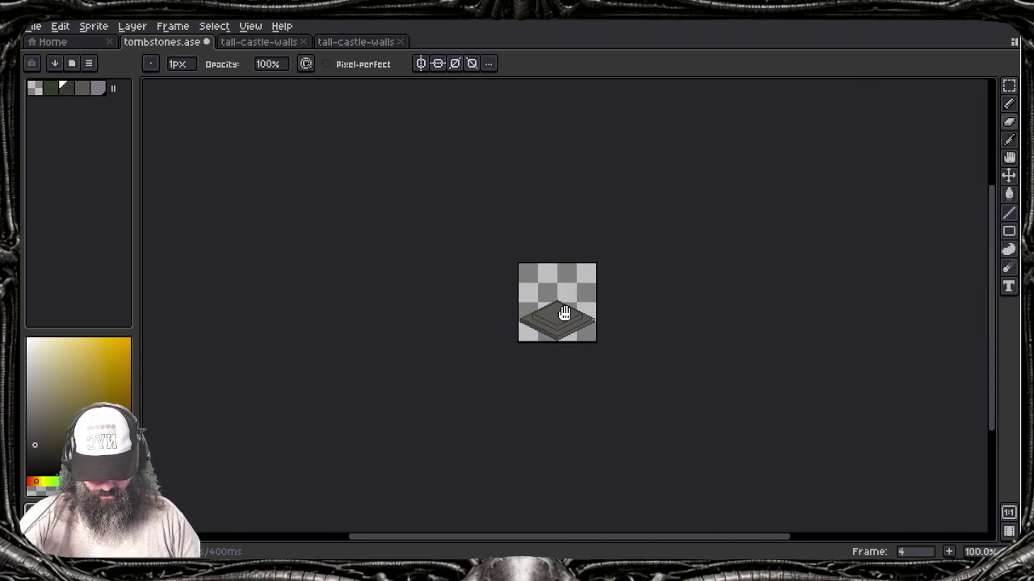
scroll(561, 315, up, 3)
scroll(560, 316, up, 1)
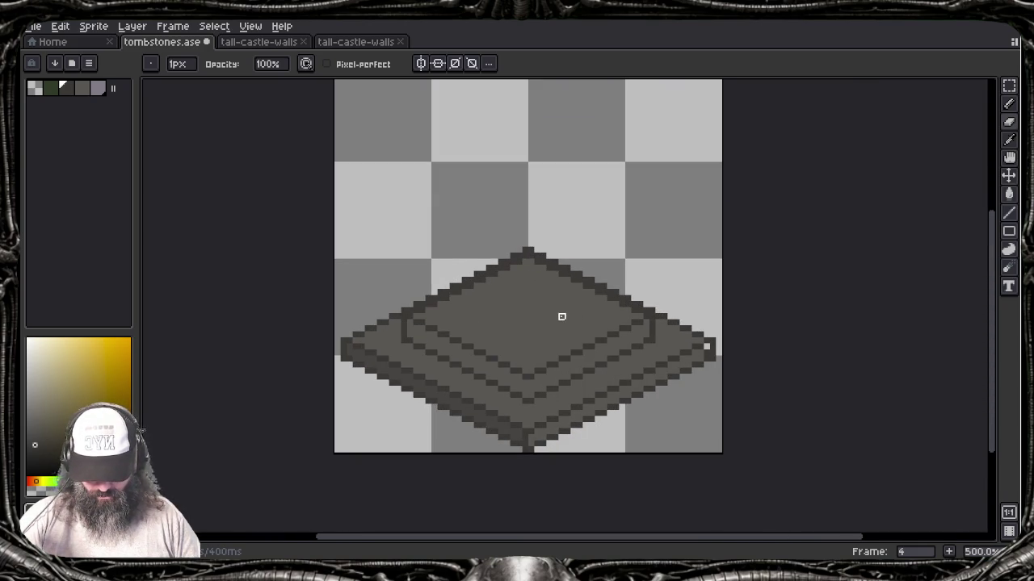
scroll(567, 317, up, 1)
scroll(568, 316, up, 1)
scroll(566, 316, down, 1)
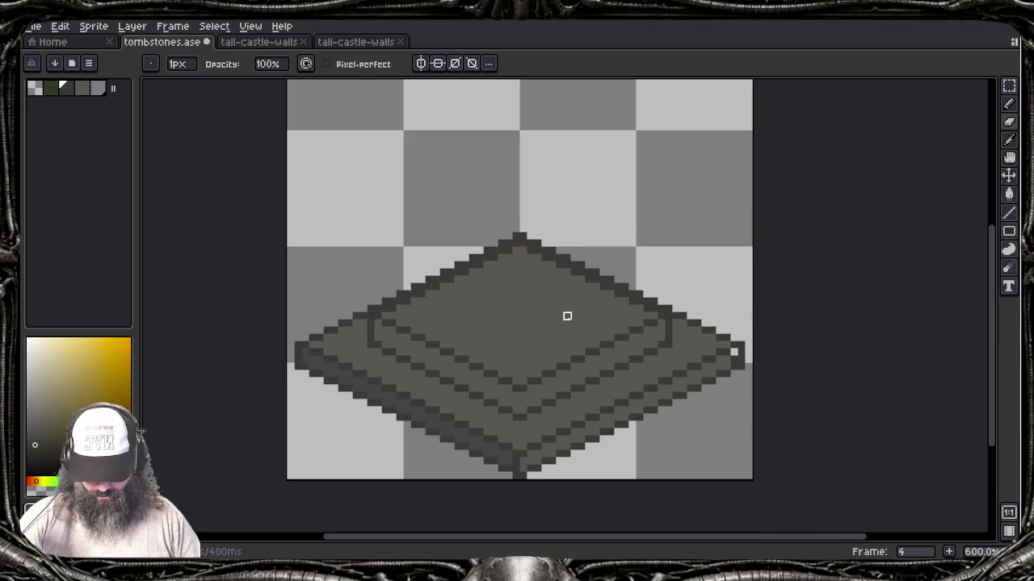
Step: Compare frame 3 with frame 4, then copy frame 3's cross into frame 4's tombstone cel
key(Tab)
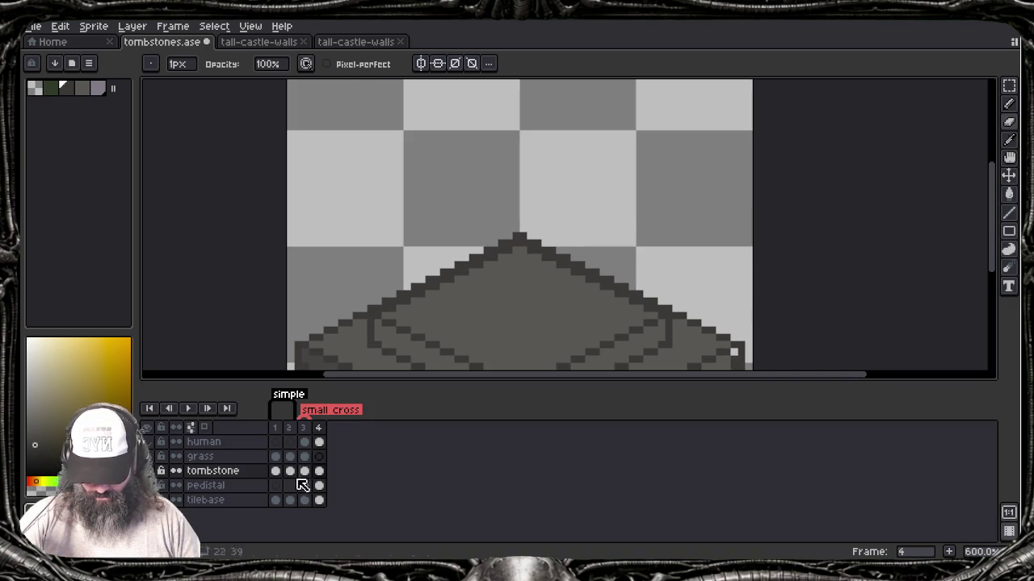
click(304, 473)
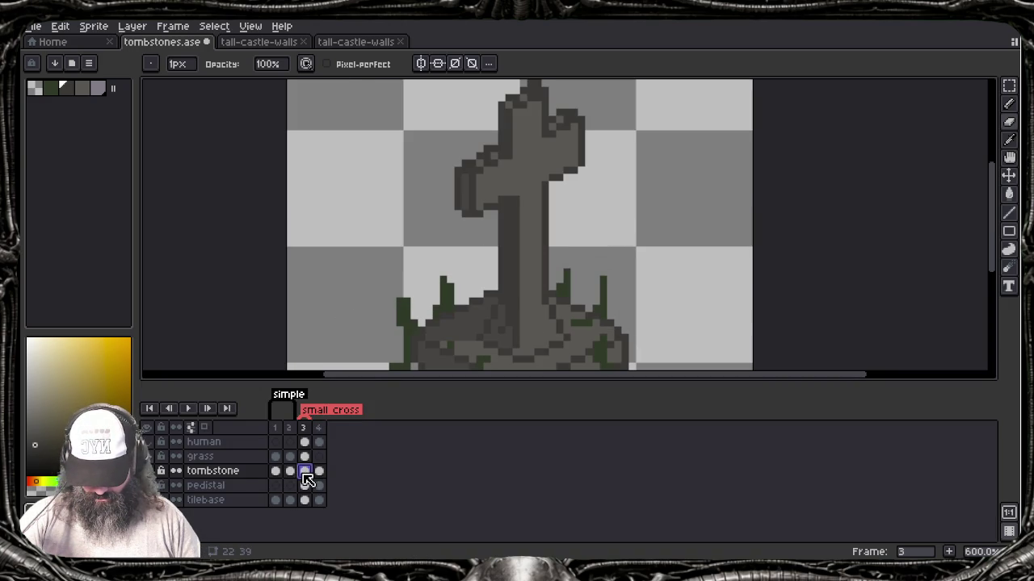
key(v)
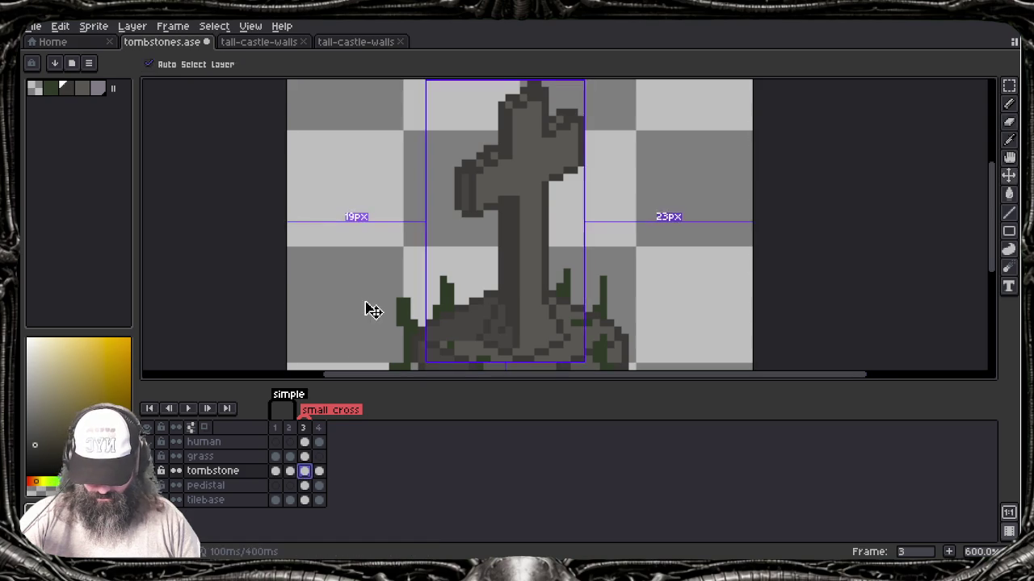
key(b)
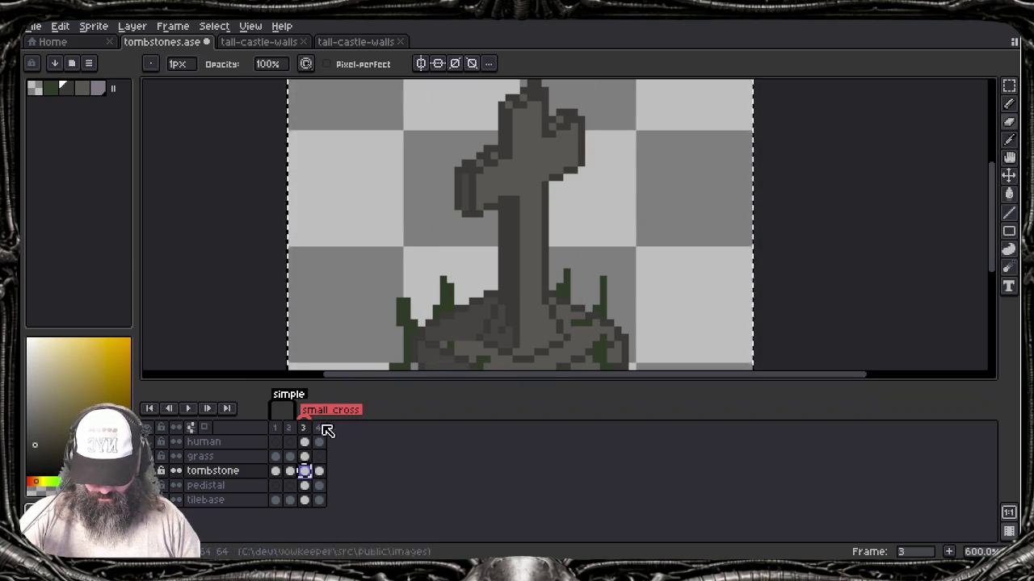
click(321, 474)
drag(331, 480, 332, 478)
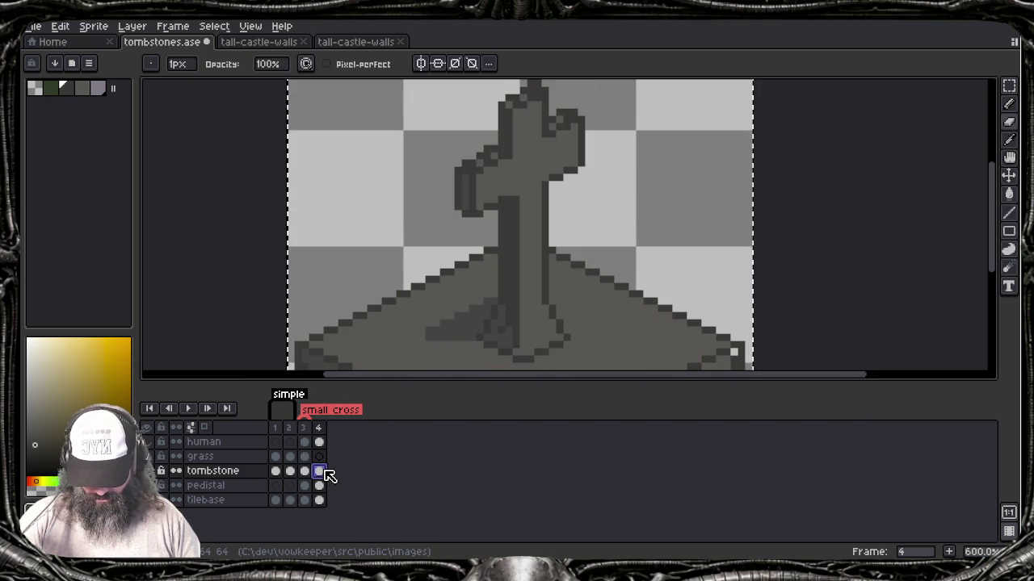
key(ctrl+z)
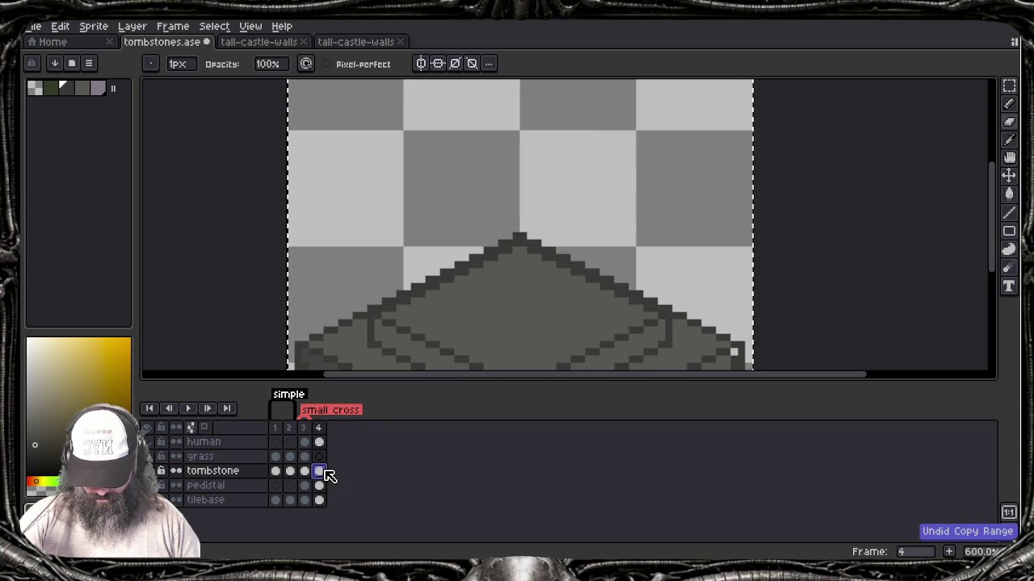
key(ctrl+y)
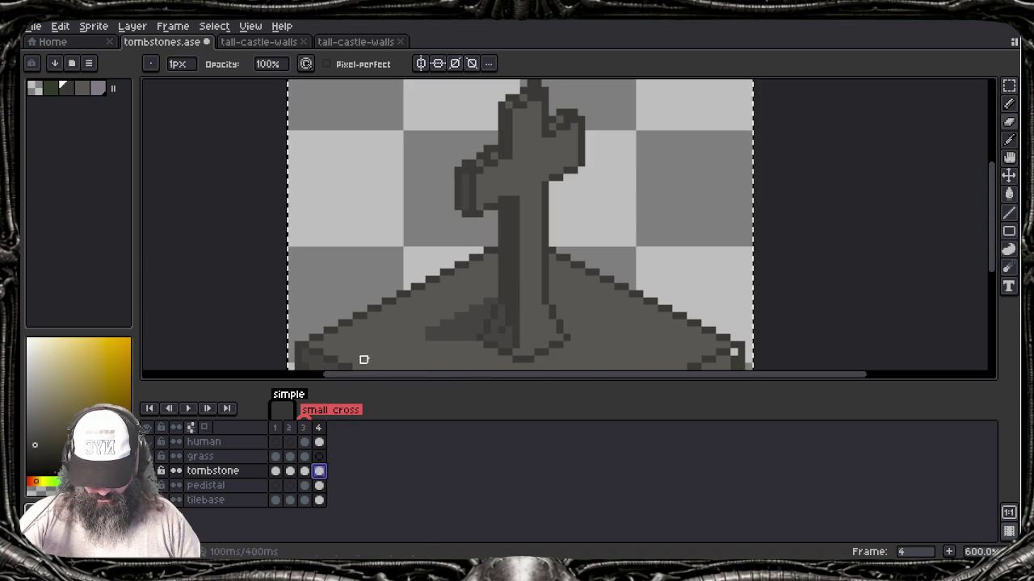
Step: Delete the copied cross from frame 4 and clear the selection
scroll(537, 315, down, 3)
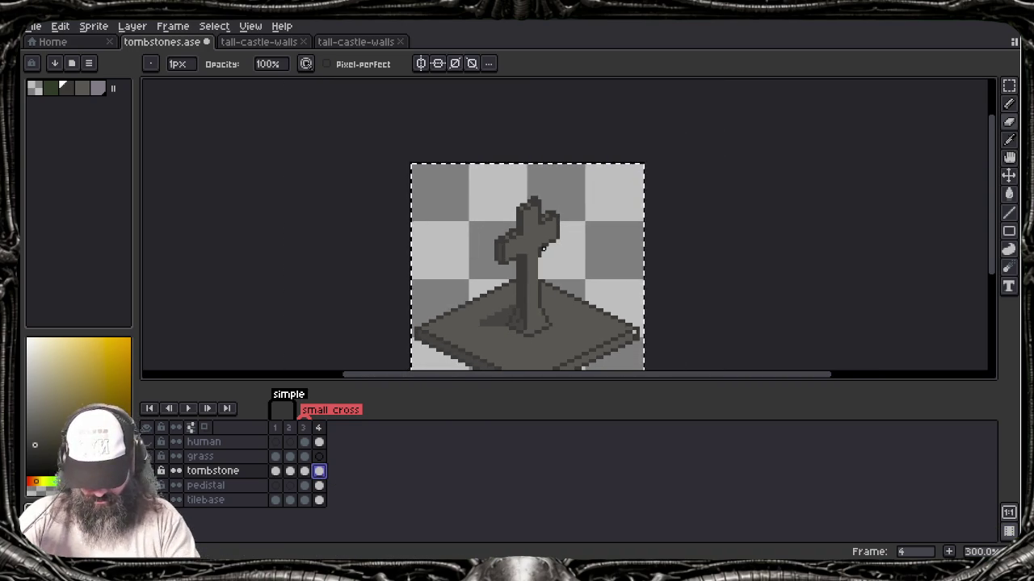
key(v)
key(b)
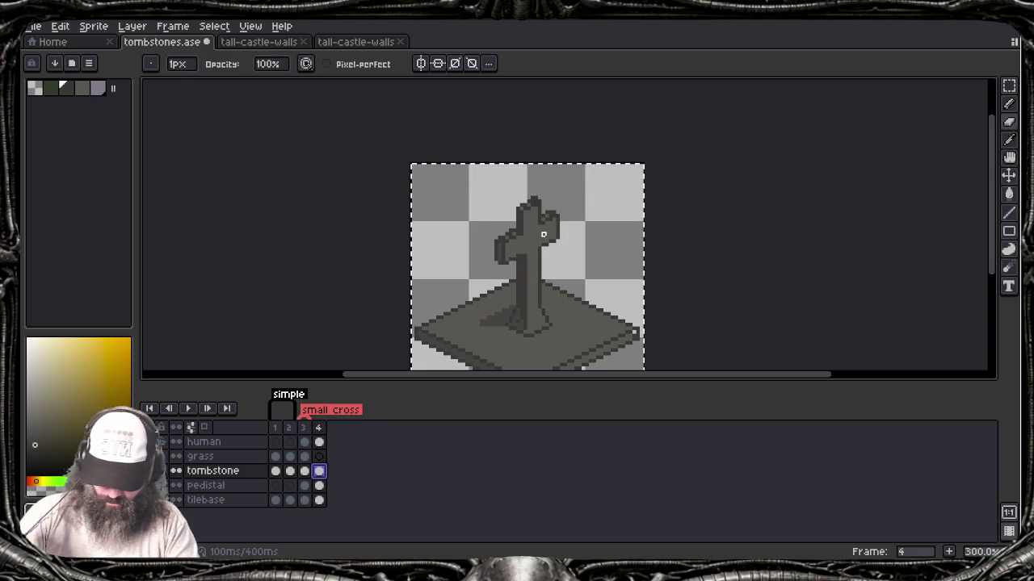
key(v)
key(Delete)
key(b)
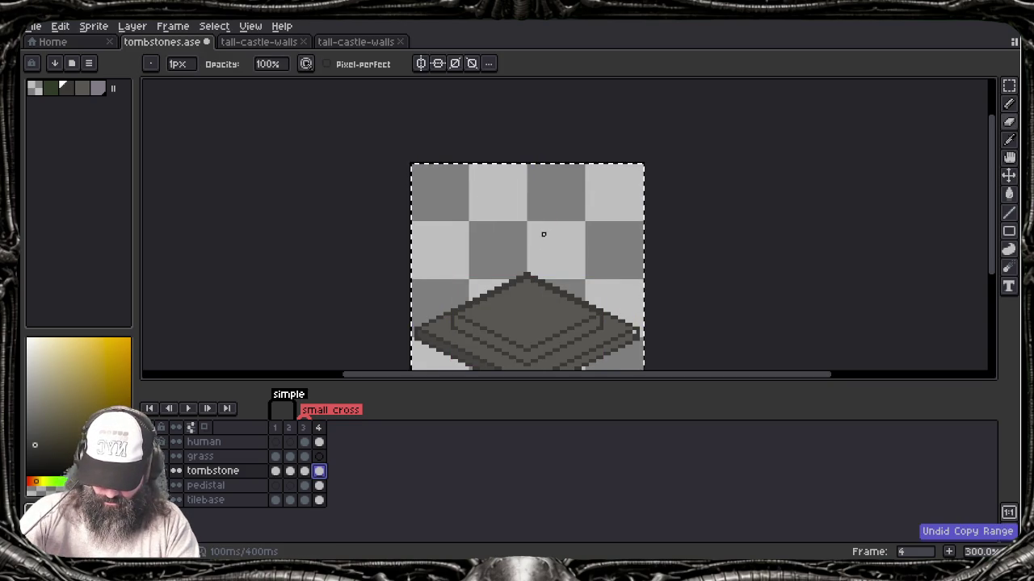
key(ctrl+d)
key(v)
key(b)
Step: Undo and redo the last change, then return to frame 4 of the tombstone layer
key(v)
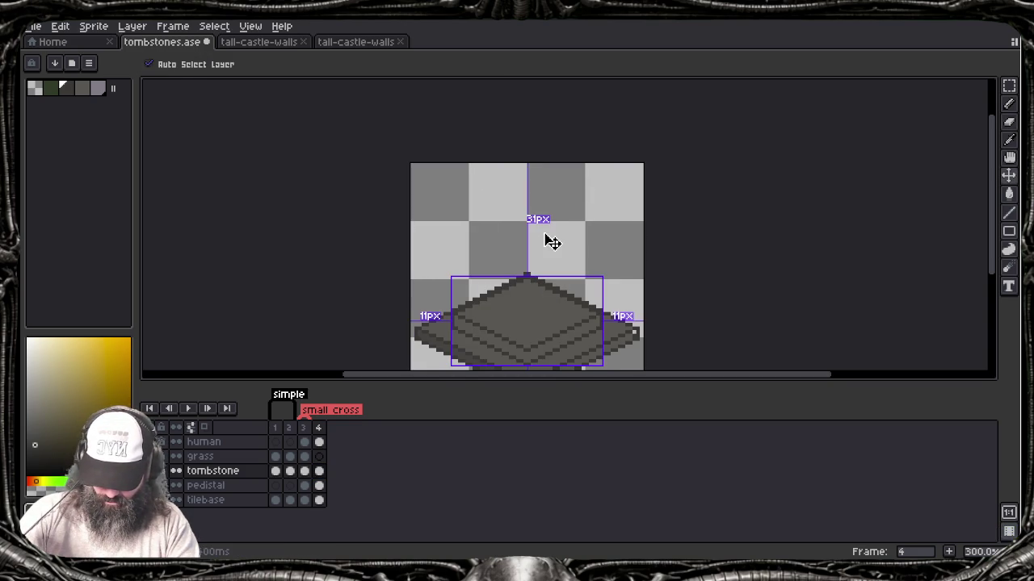
key(b)
key(v)
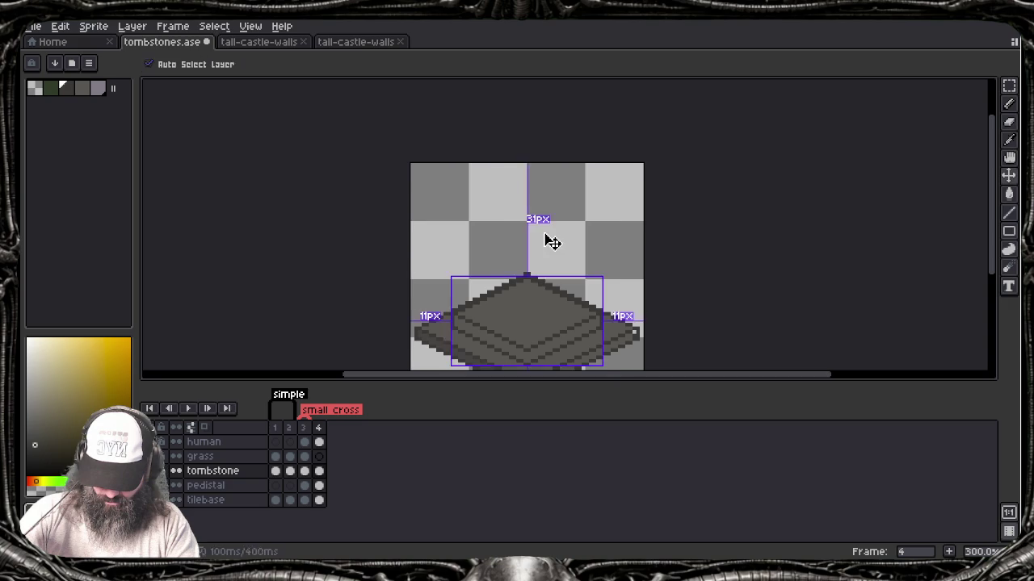
key(ctrl+z)
key(b)
key(v)
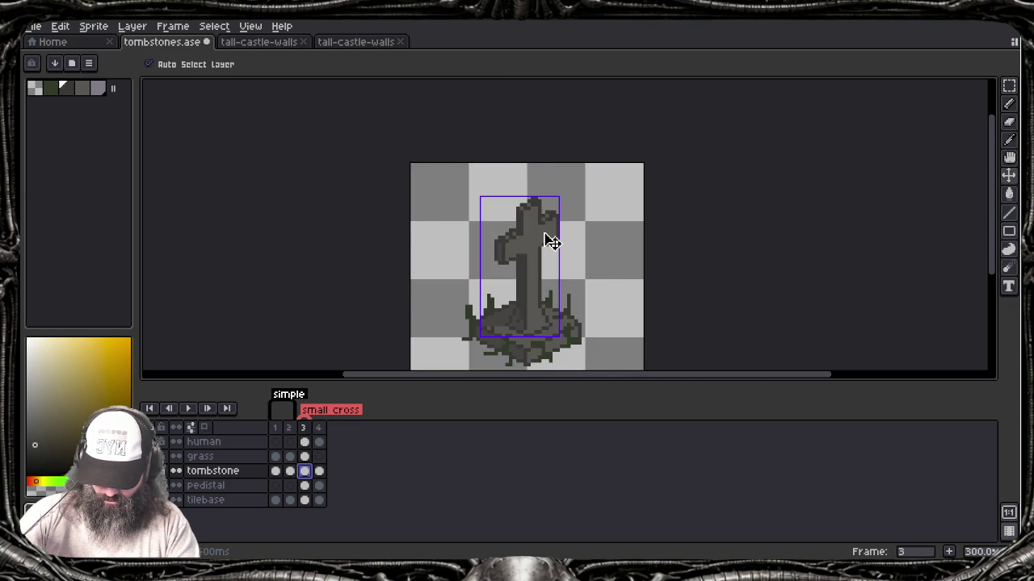
key(ctrl+y)
key(b)
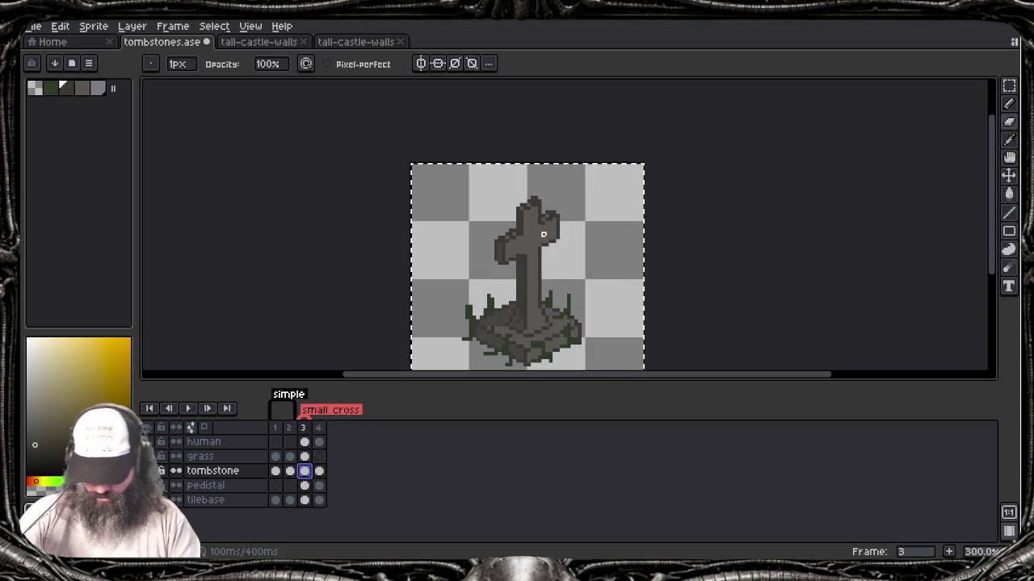
click(319, 471)
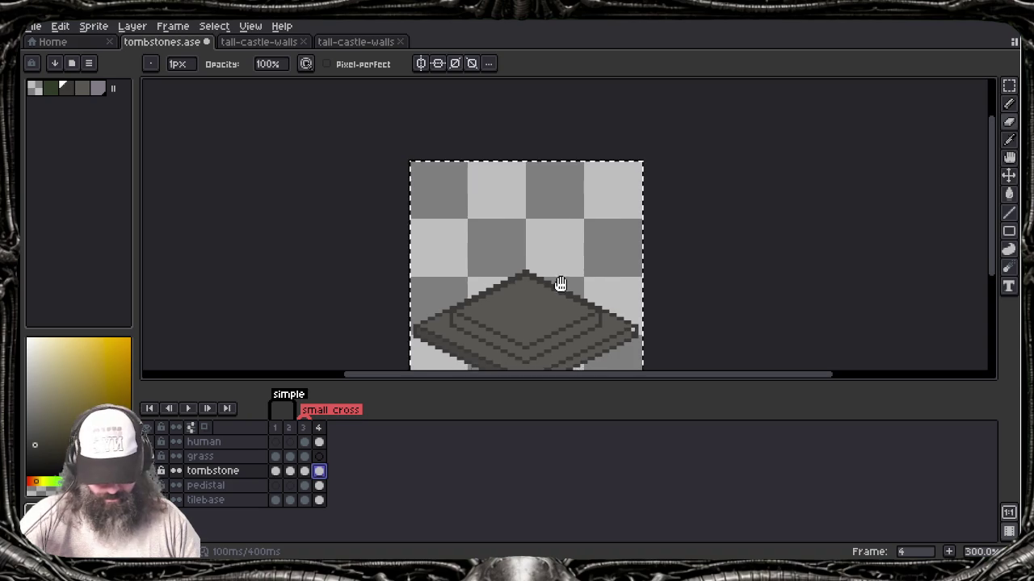
Step: Switch to the pedistal layer and zoom in on the pedestal's right corner to inspect the gap
scroll(557, 284, up, 1)
drag(557, 282, 579, 264)
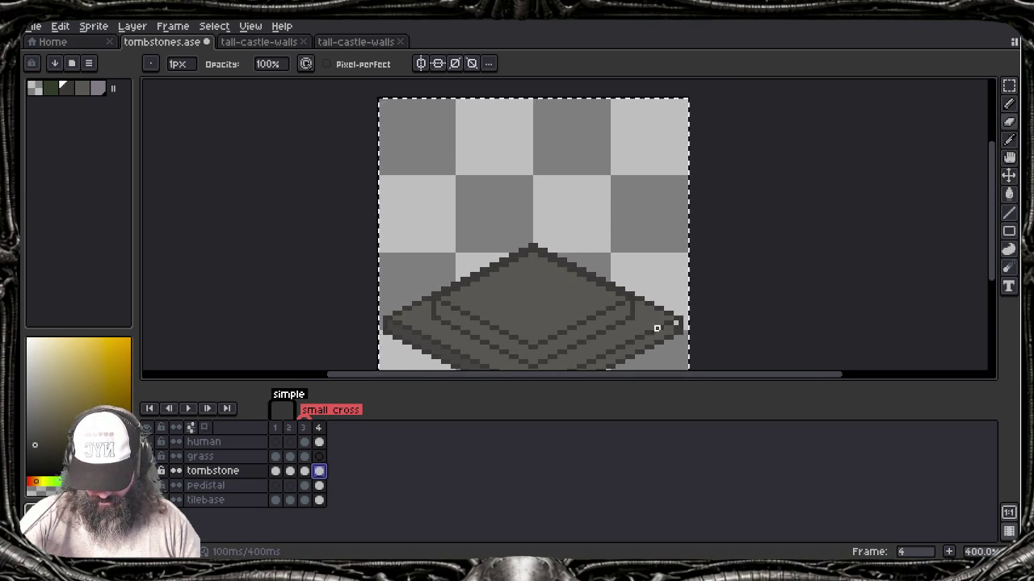
scroll(680, 339, up, 5)
scroll(687, 323, up, 3)
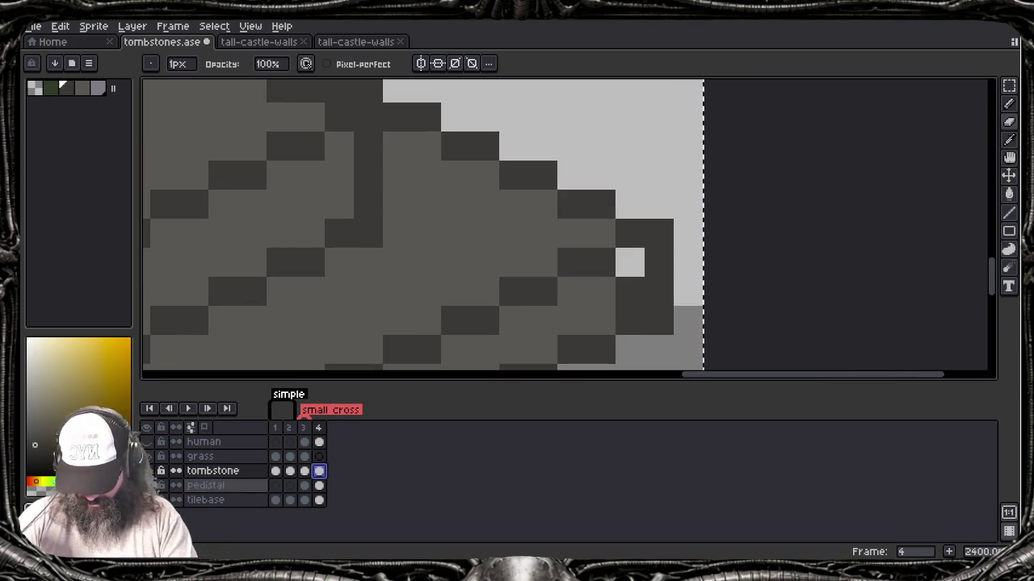
key(alt+Down)
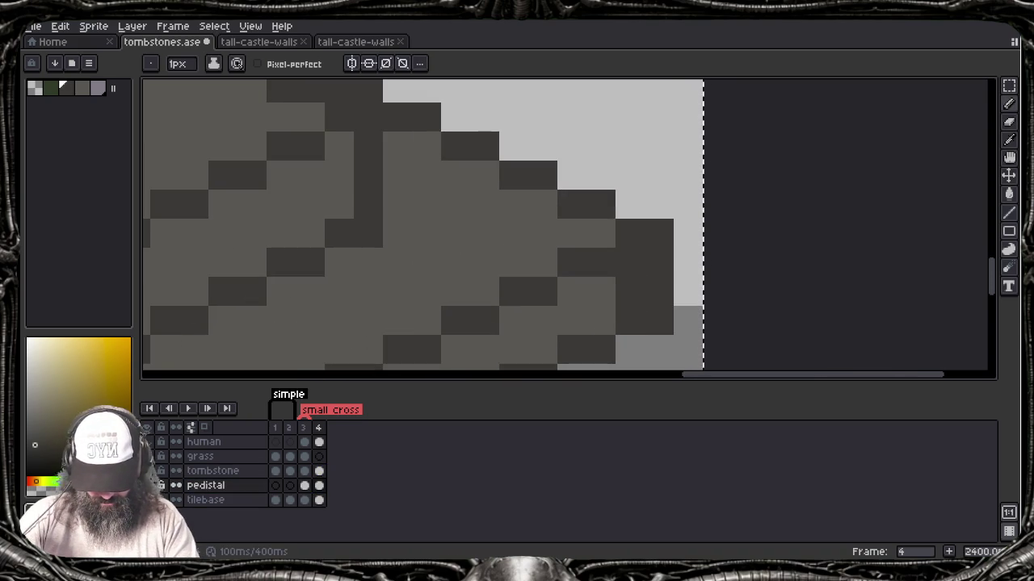
scroll(374, 276, down, 8)
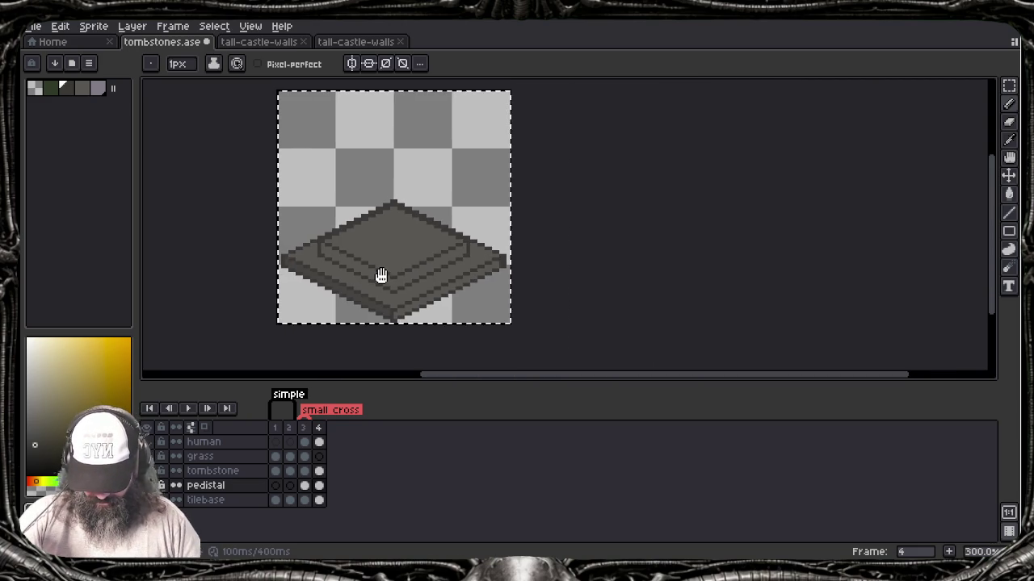
drag(374, 276, 469, 294)
scroll(462, 278, up, 2)
scroll(462, 278, up, 1)
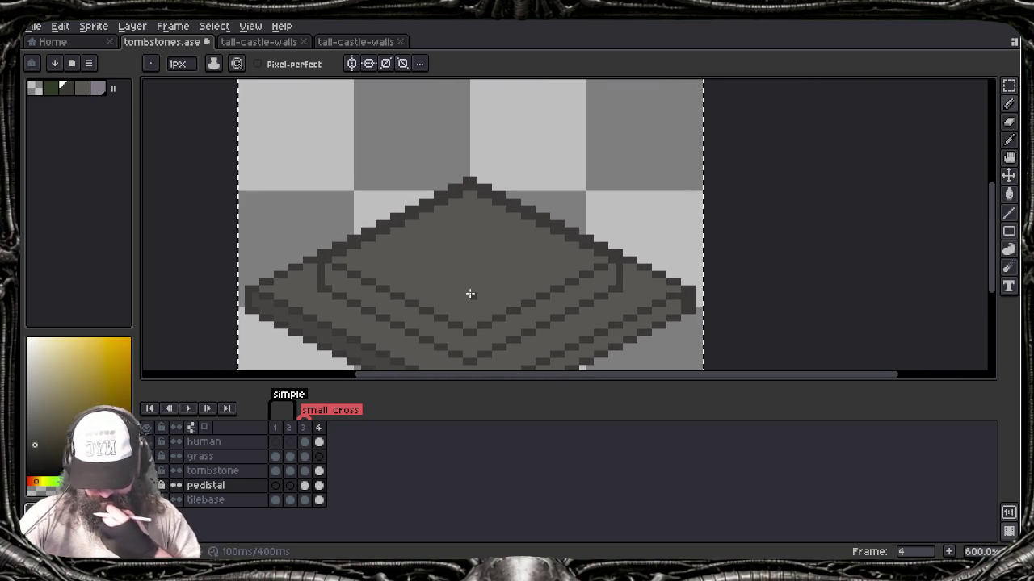
scroll(473, 293, down, 2)
scroll(473, 288, down, 1)
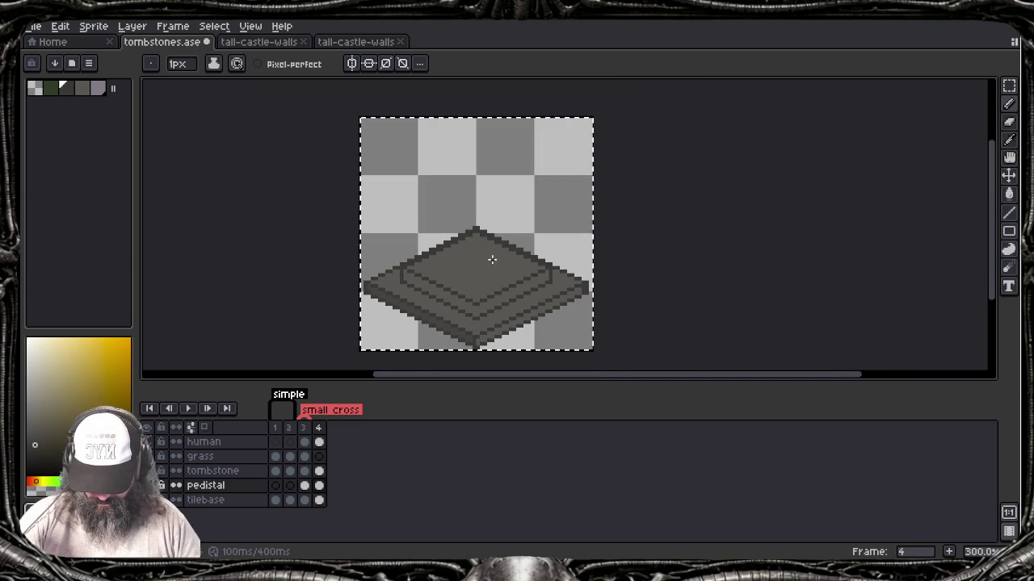
drag(491, 259, 502, 274)
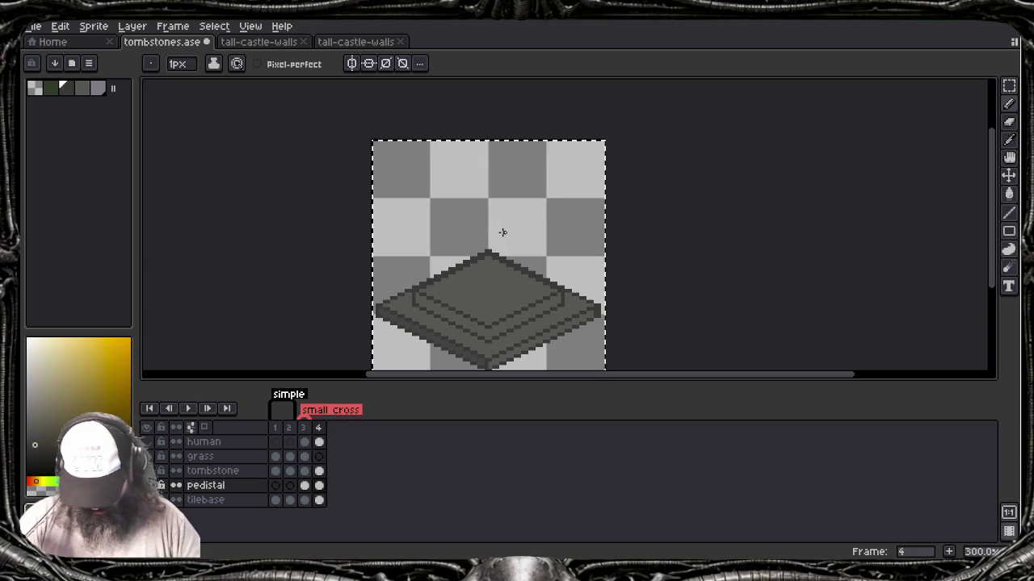
Step: Cut the stepped pedestal top from the tombstone layer and paste it onto the pedistal layer
click(319, 471)
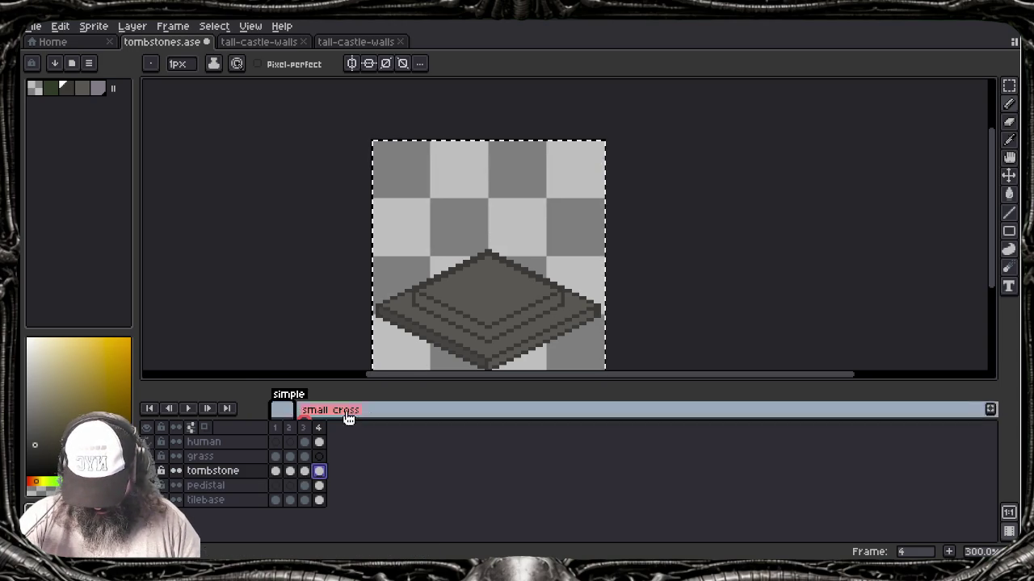
click(155, 473)
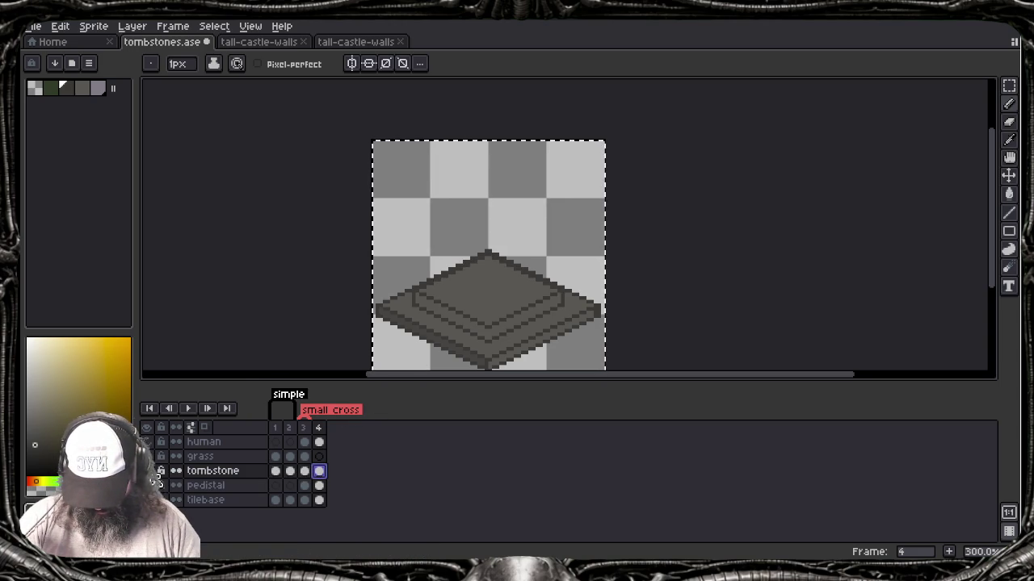
scroll(473, 300, up, 3)
drag(490, 300, 489, 287)
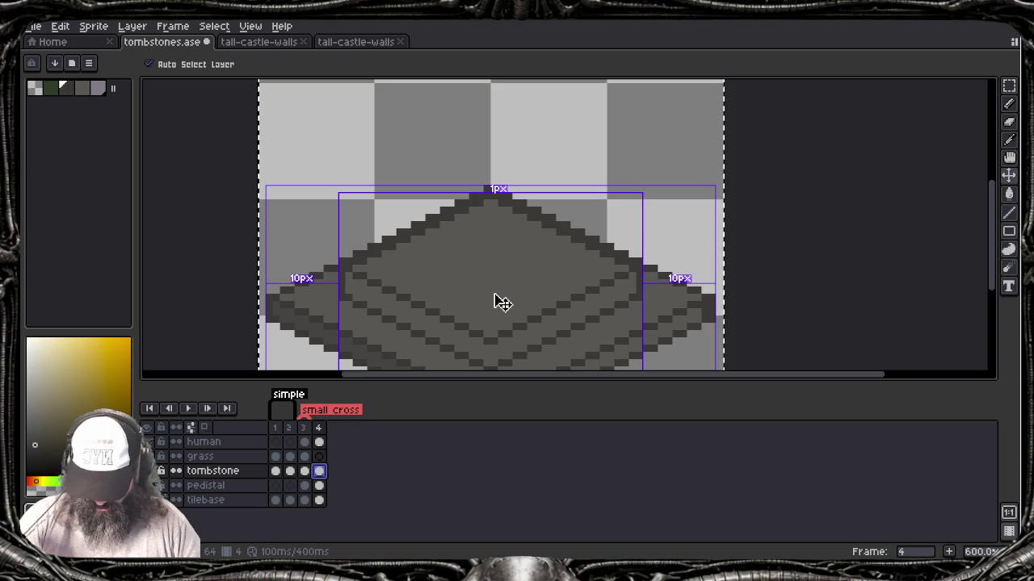
key(ctrl+x)
click(247, 486)
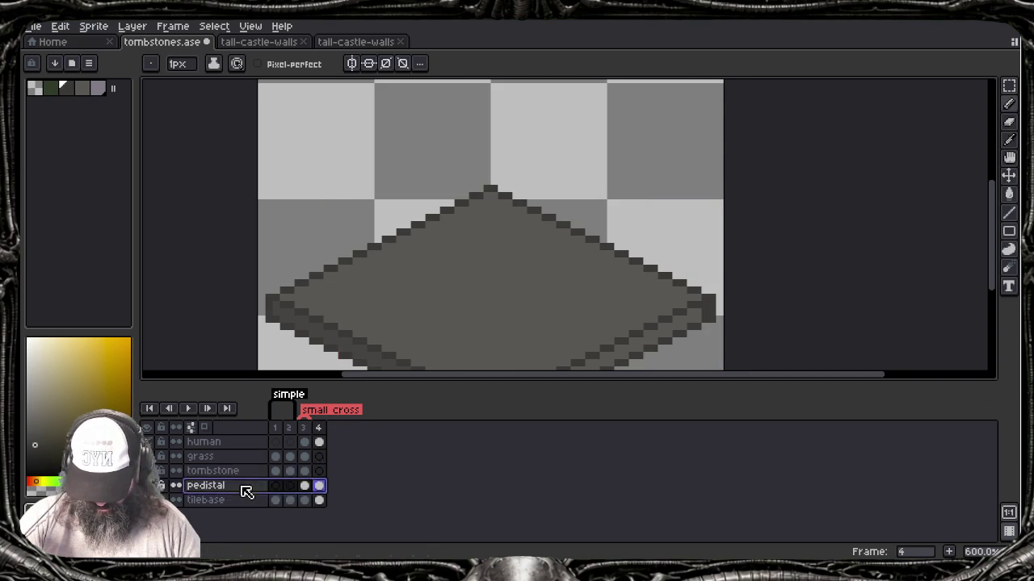
key(ctrl+v)
click(377, 370)
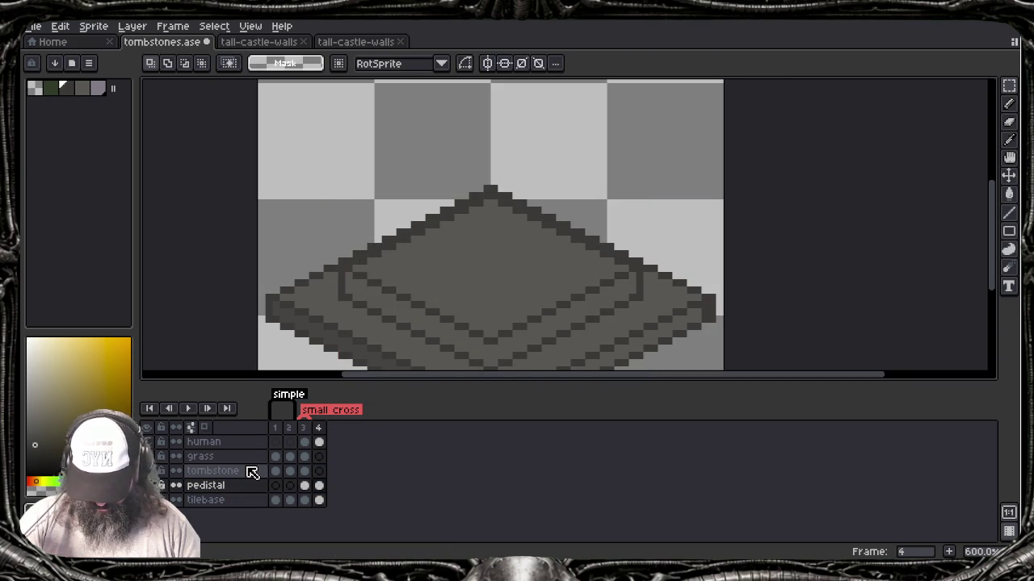
Step: Back on the tombstone layer, try a diagonal line across the pedestal top, then undo it
click(253, 473)
key(b)
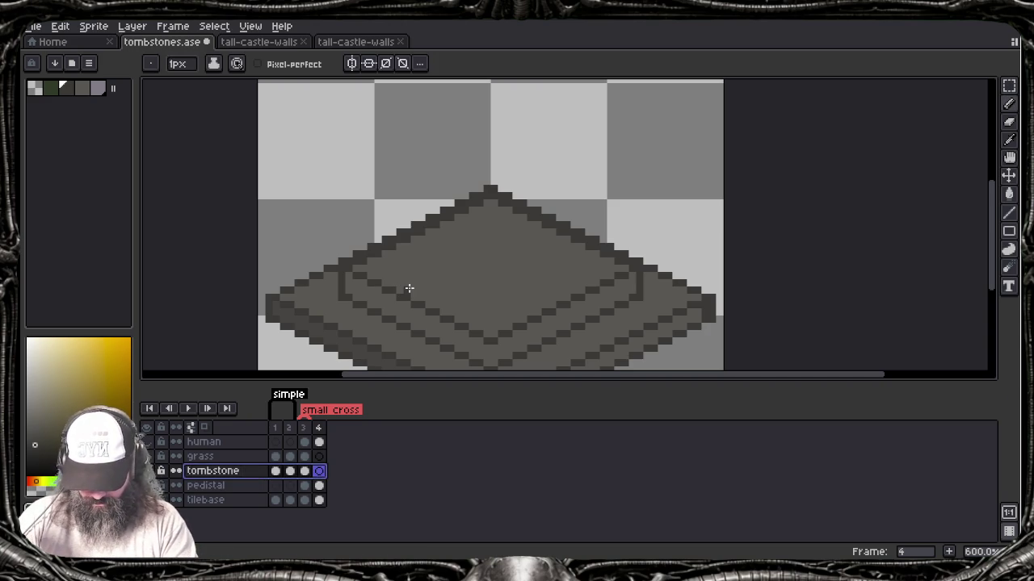
key(l)
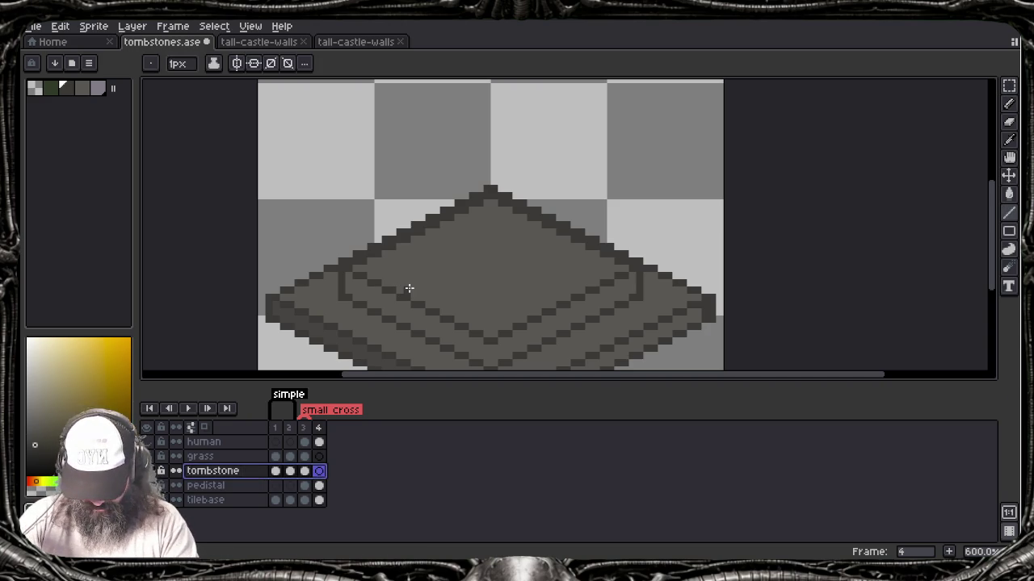
drag(428, 276, 493, 308)
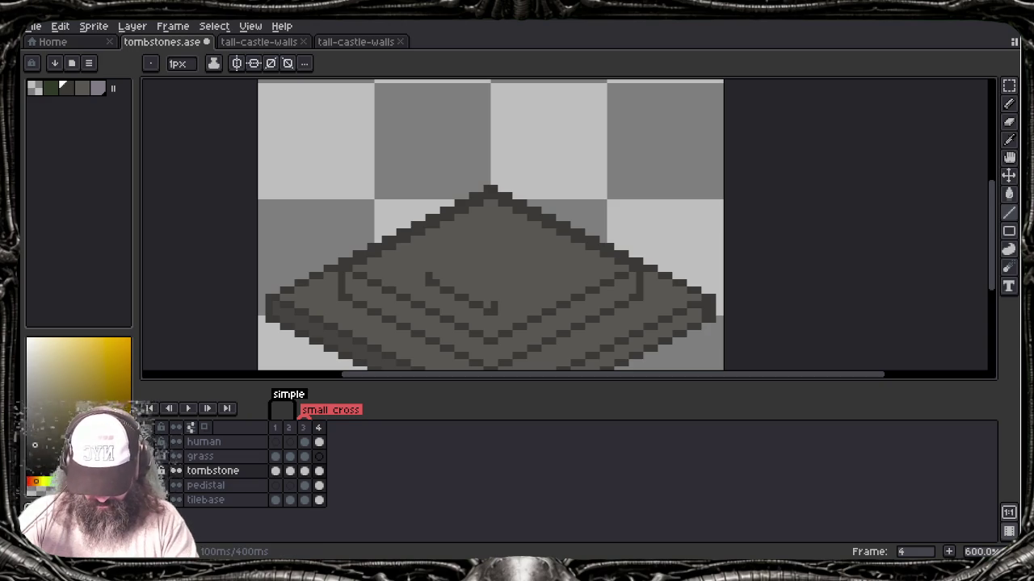
key(ctrl+z)
key(ctrl+z)
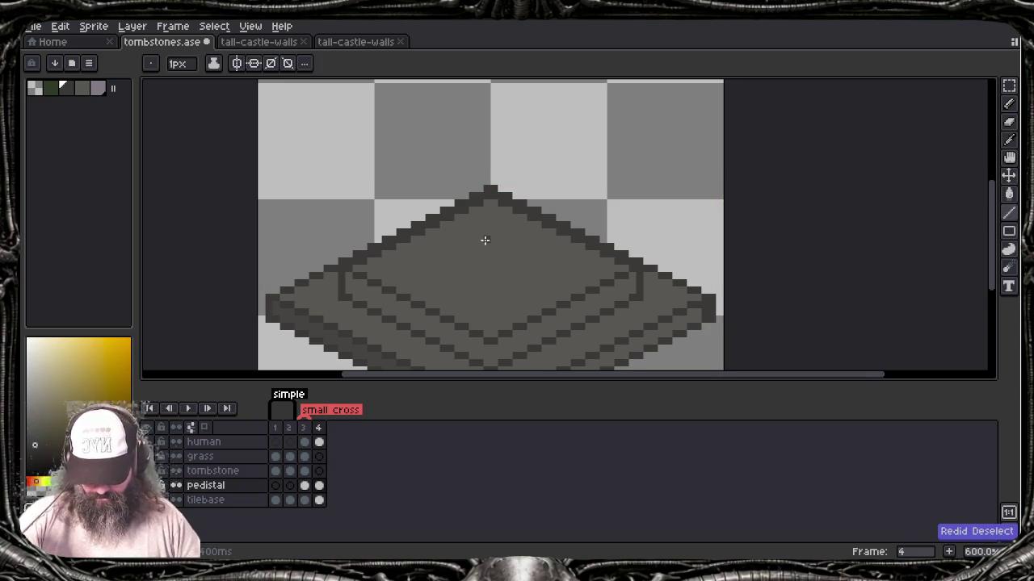
drag(485, 237, 480, 219)
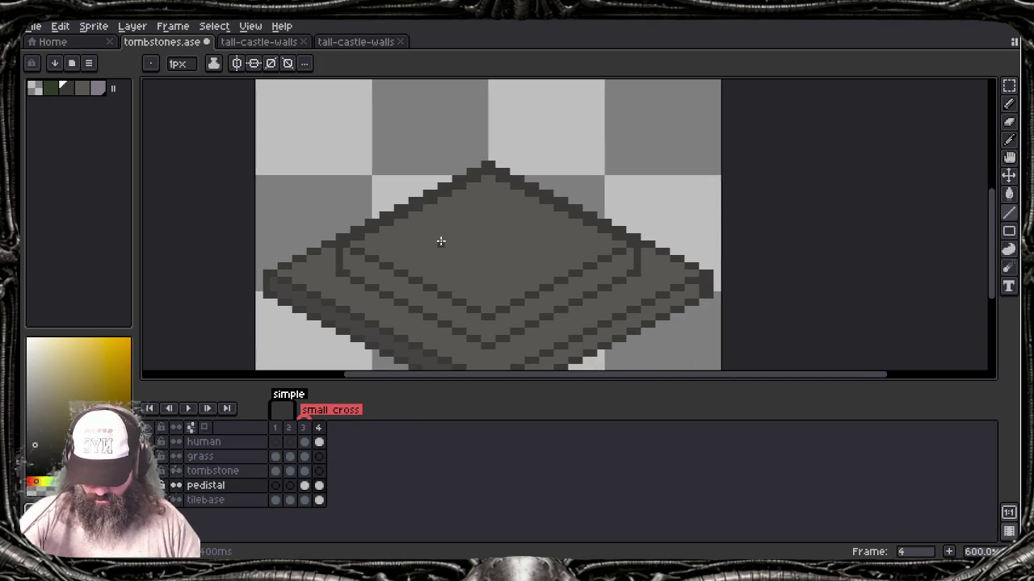
scroll(441, 241, down, 2)
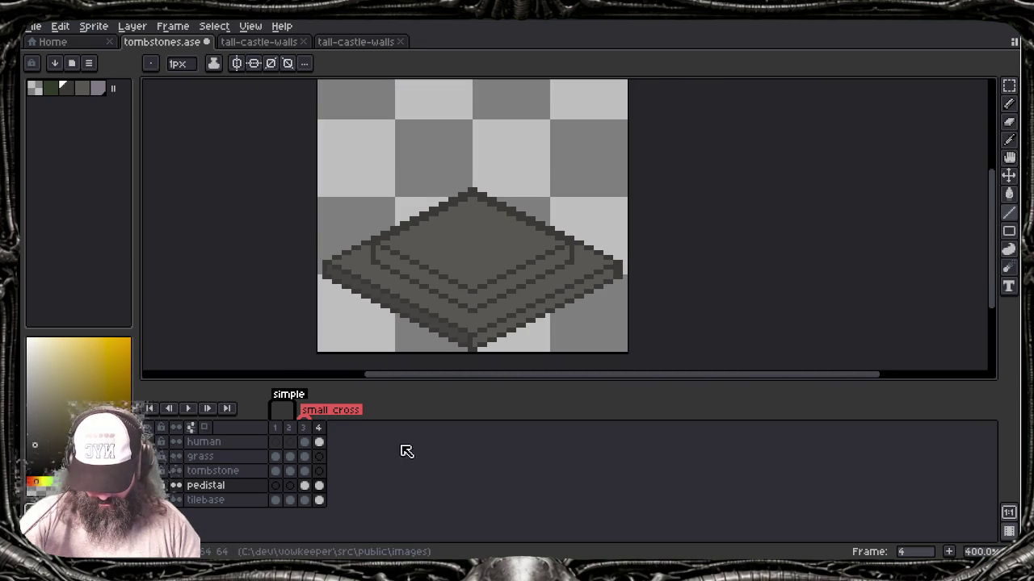
click(305, 471)
key(Right)
key(Left)
key(Left)
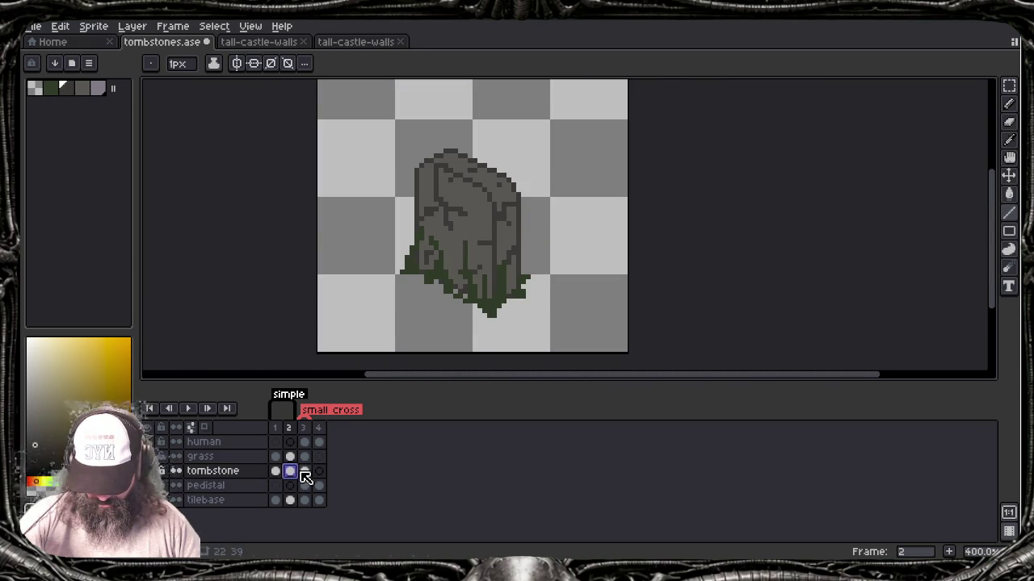
click(302, 473)
click(324, 488)
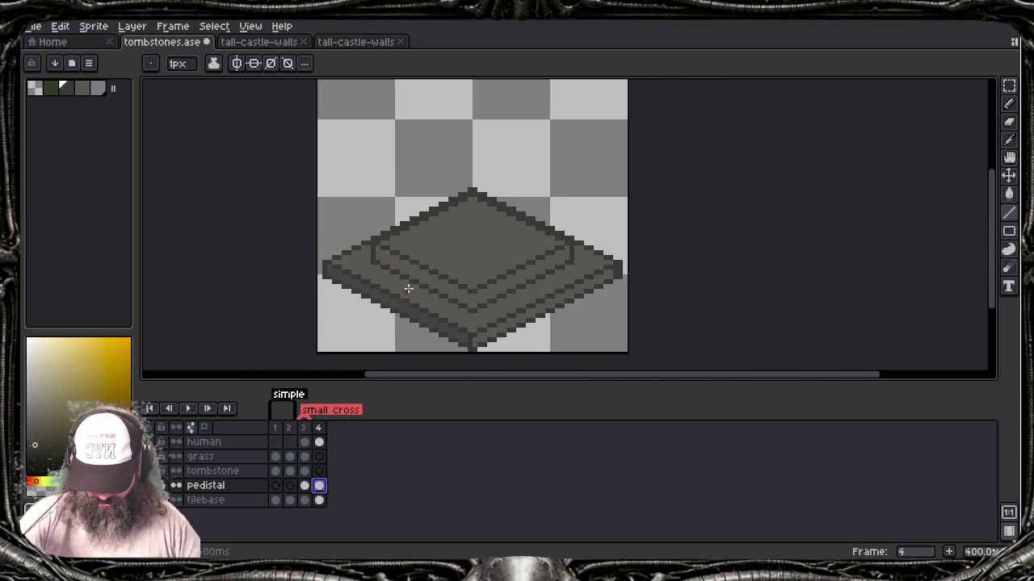
scroll(425, 344, up, 2)
mouse_move(464, 309)
mouse_down()
mouse_move(474, 316)
mouse_move(468, 236)
mouse_up()
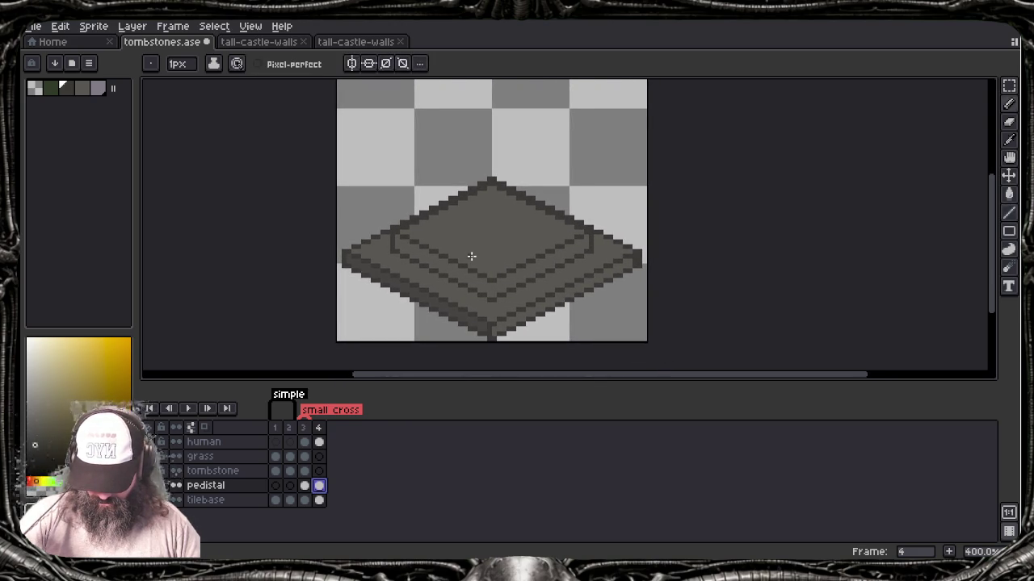
click(275, 471)
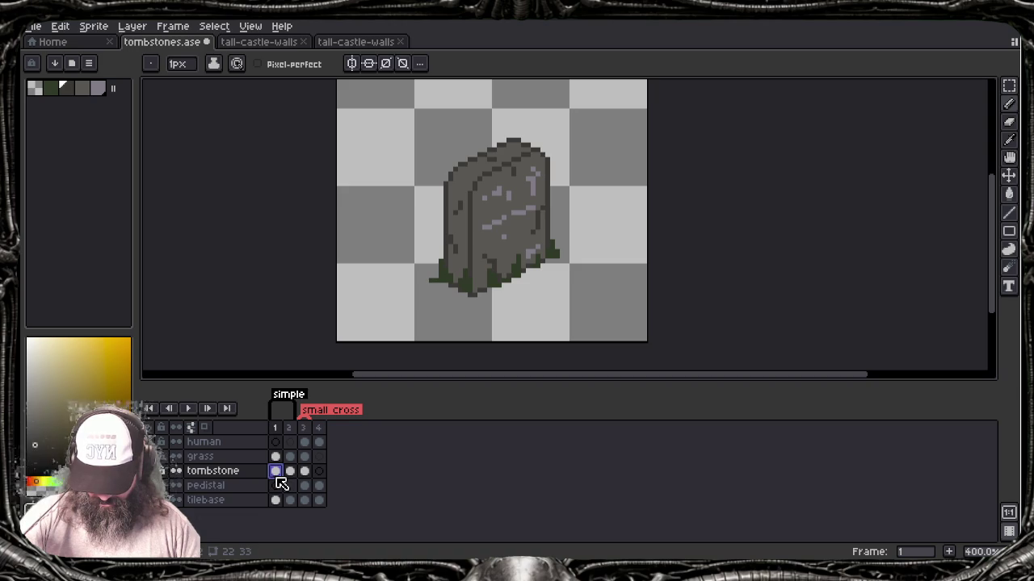
click(319, 486)
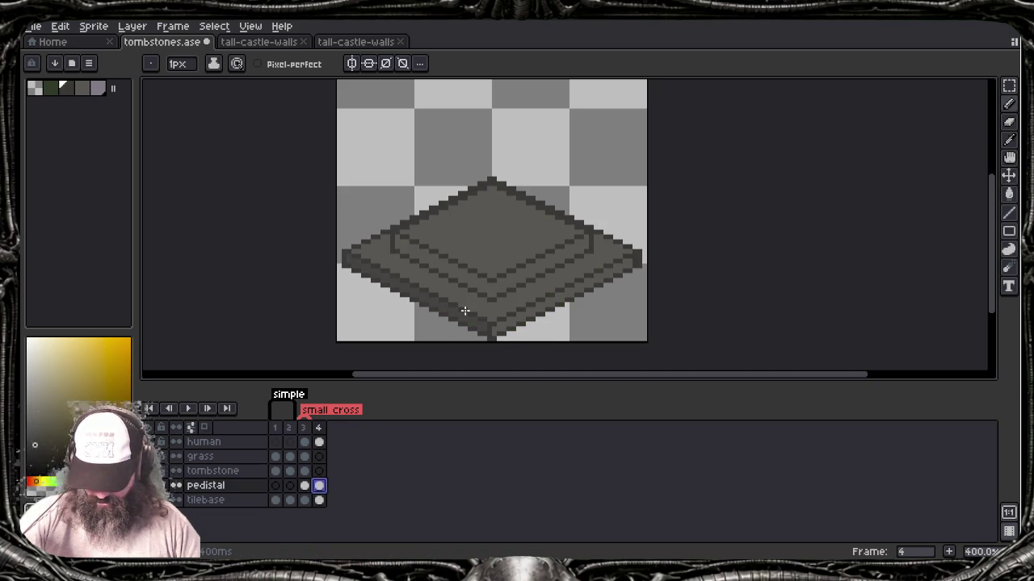
key(e)
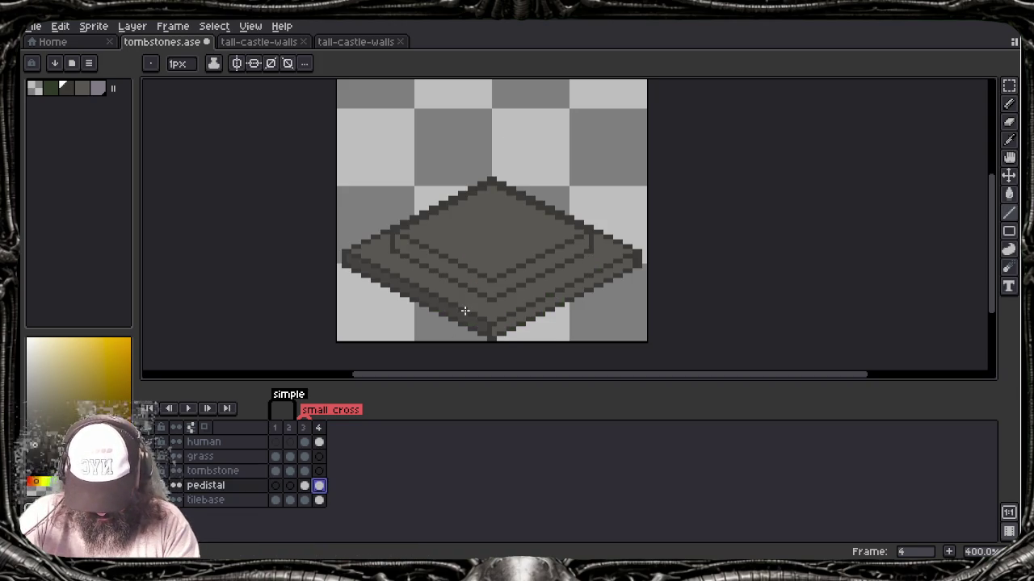
Step: Draw and lasso a trial vertical post on the pedistal layer, undo it, and return to the tombstone layer
drag(460, 264, 462, 154)
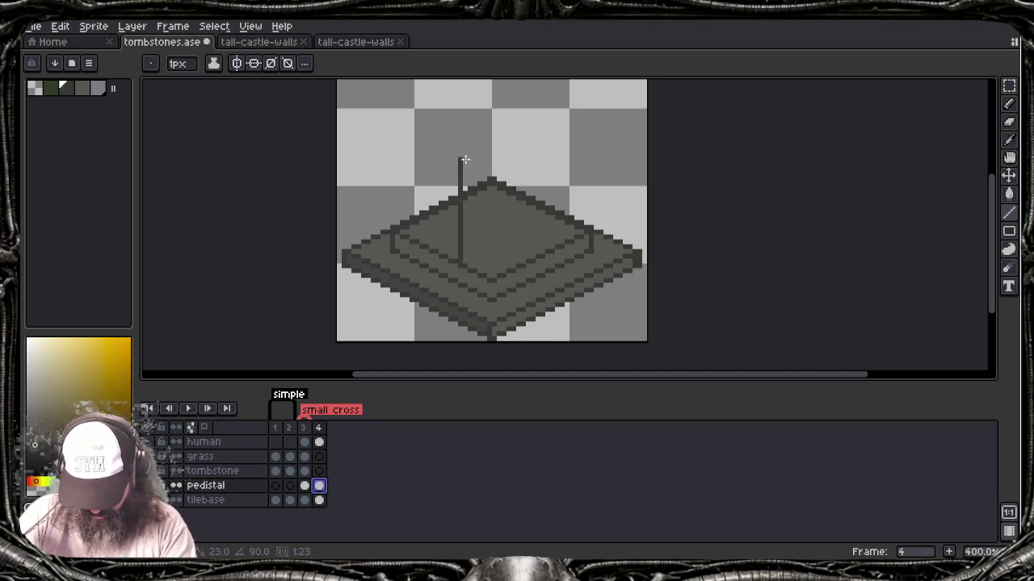
mouse_move(461, 137)
mouse_down()
mouse_move(464, 104)
mouse_move(478, 193)
mouse_up()
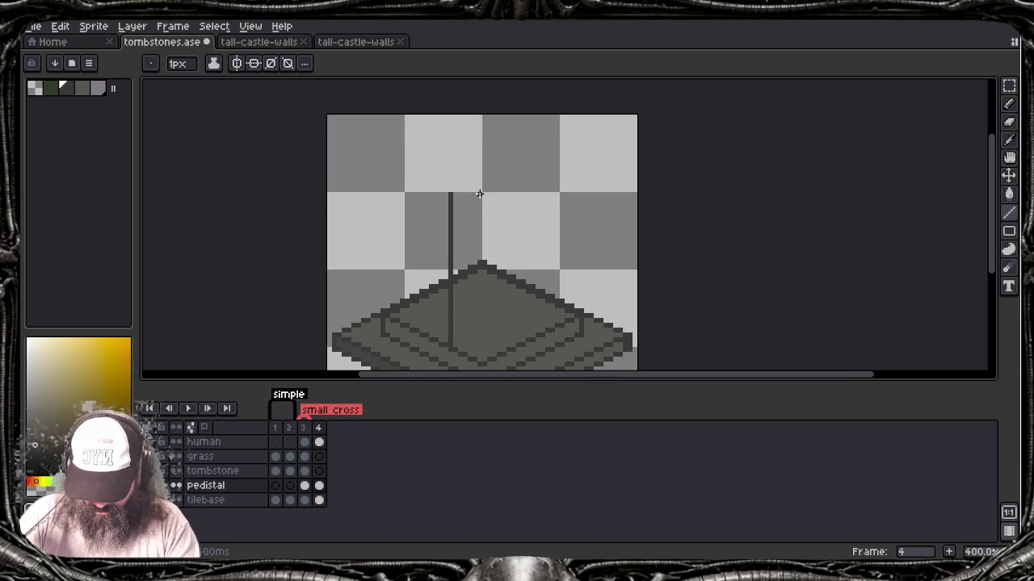
key(q)
mouse_move(477, 149)
mouse_down()
mouse_move(415, 318)
mouse_move(494, 258)
mouse_move(485, 149)
mouse_up()
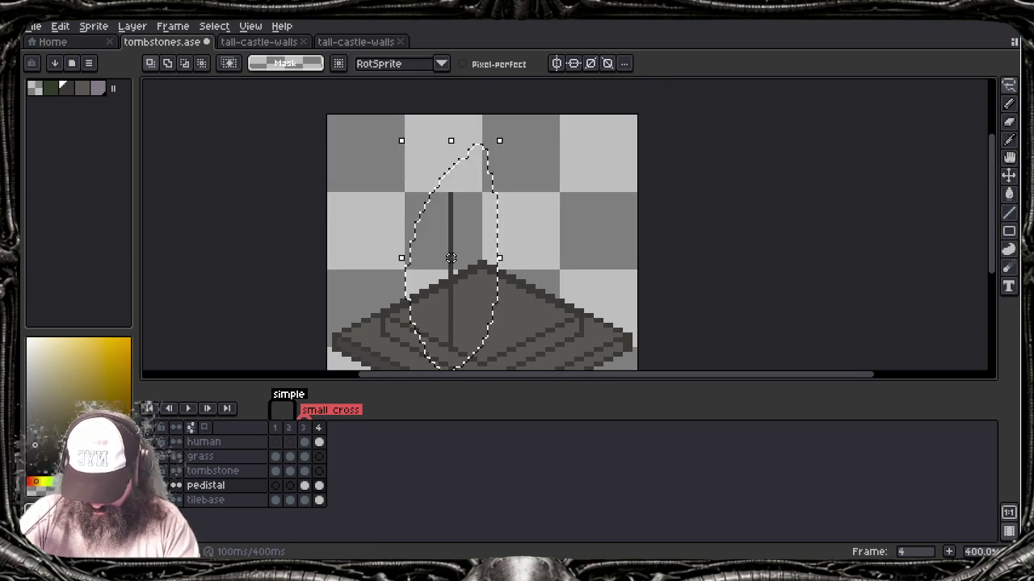
drag(461, 312, 538, 270)
key(ctrl+z)
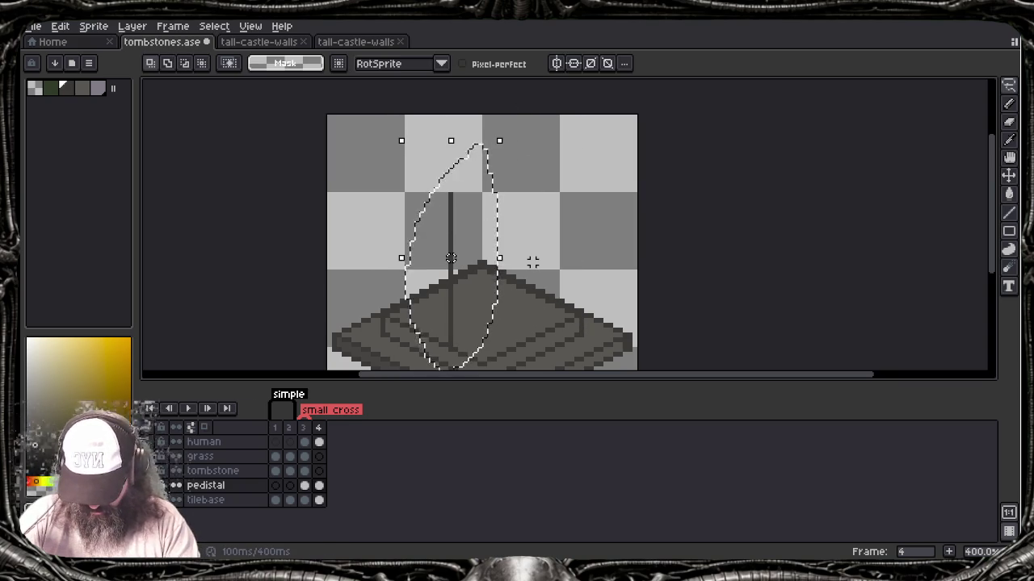
key(ctrl+z)
key(Up)
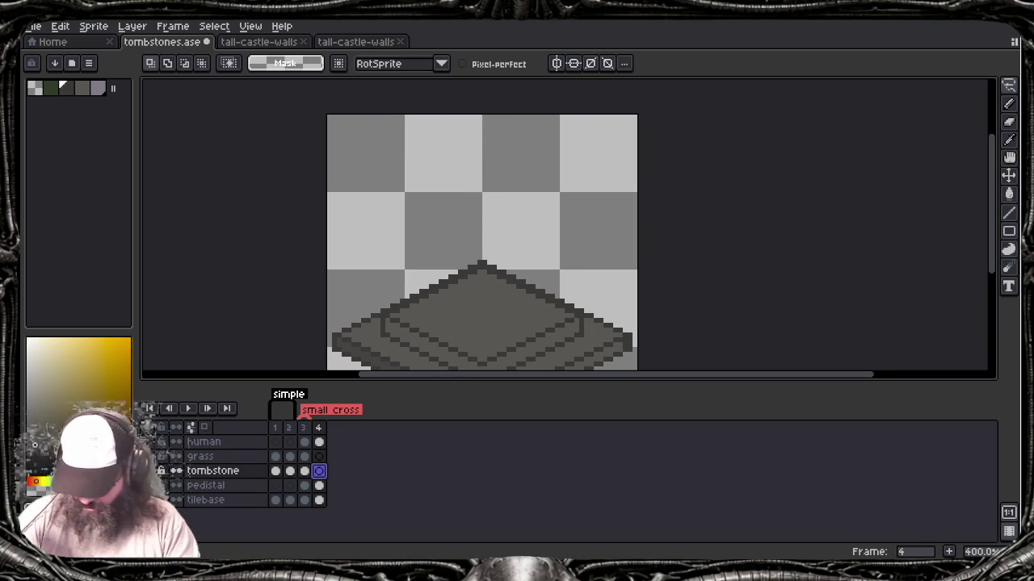
key(b)
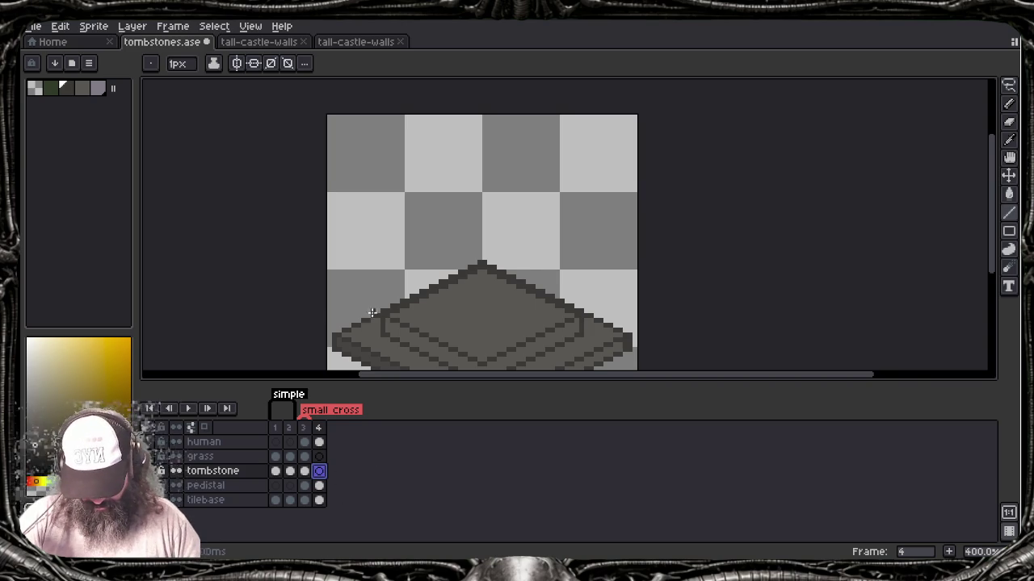
Step: Draw a tall vertical post from the pedestal top and move a copy to the left corner
drag(358, 307, 372, 259)
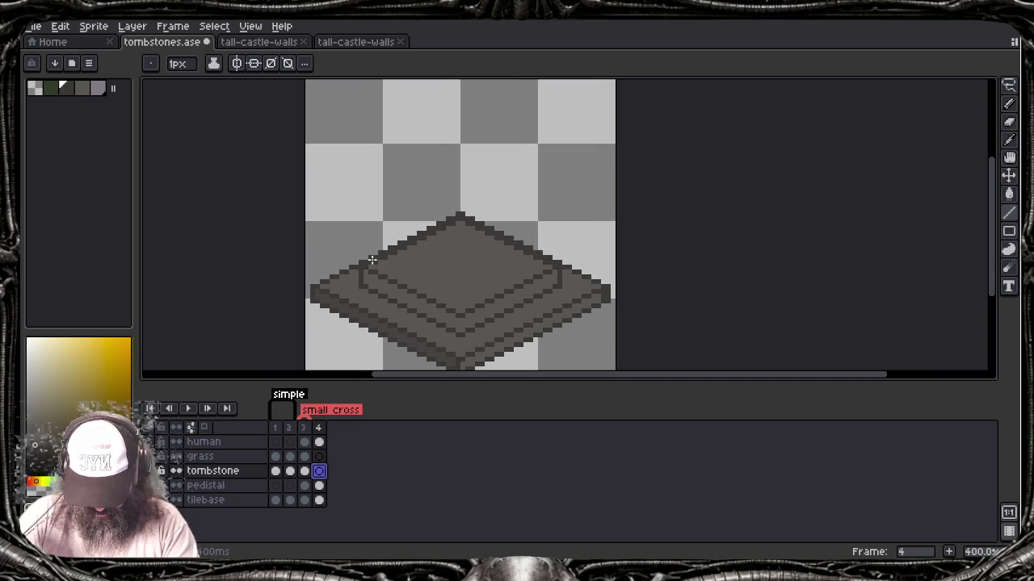
drag(432, 300, 428, 174)
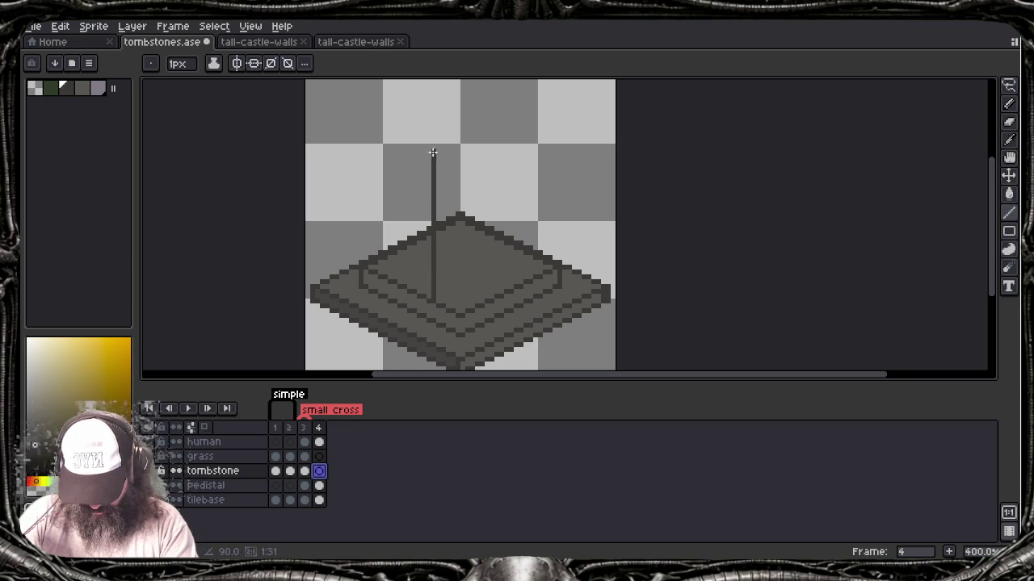
mouse_move(431, 139)
mouse_down()
mouse_move(384, 229)
mouse_move(440, 113)
mouse_up()
key(q)
click(434, 218)
mouse_move(434, 219)
mouse_down()
mouse_move(491, 247)
mouse_move(530, 218)
mouse_move(530, 201)
mouse_move(537, 226)
mouse_up()
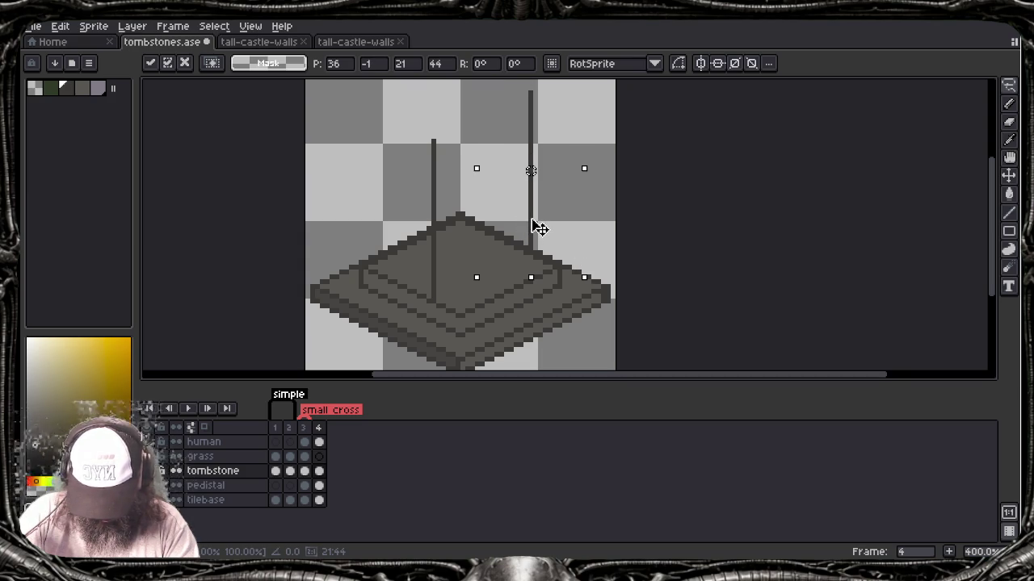
drag(533, 223, 538, 222)
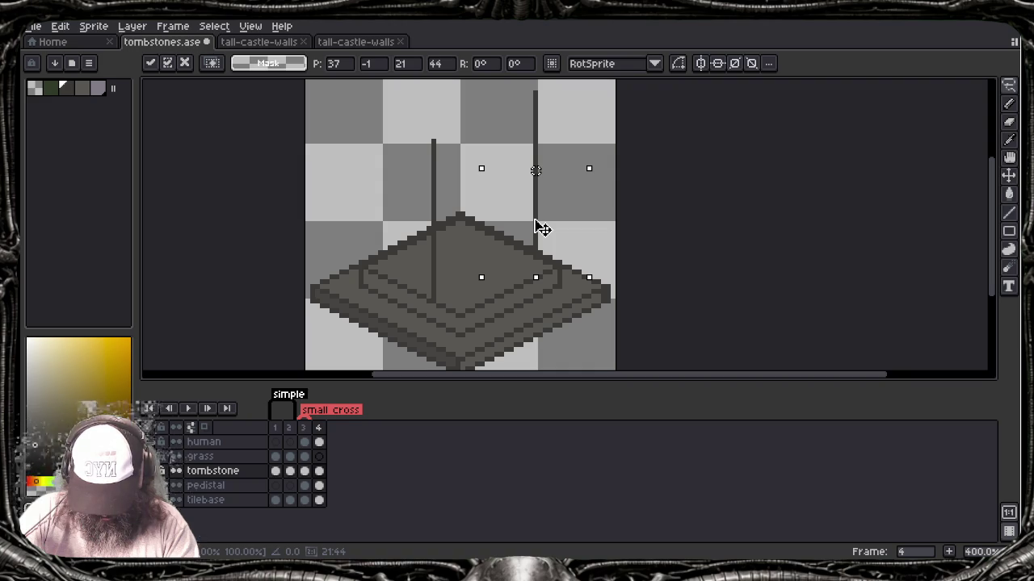
drag(541, 229, 368, 237)
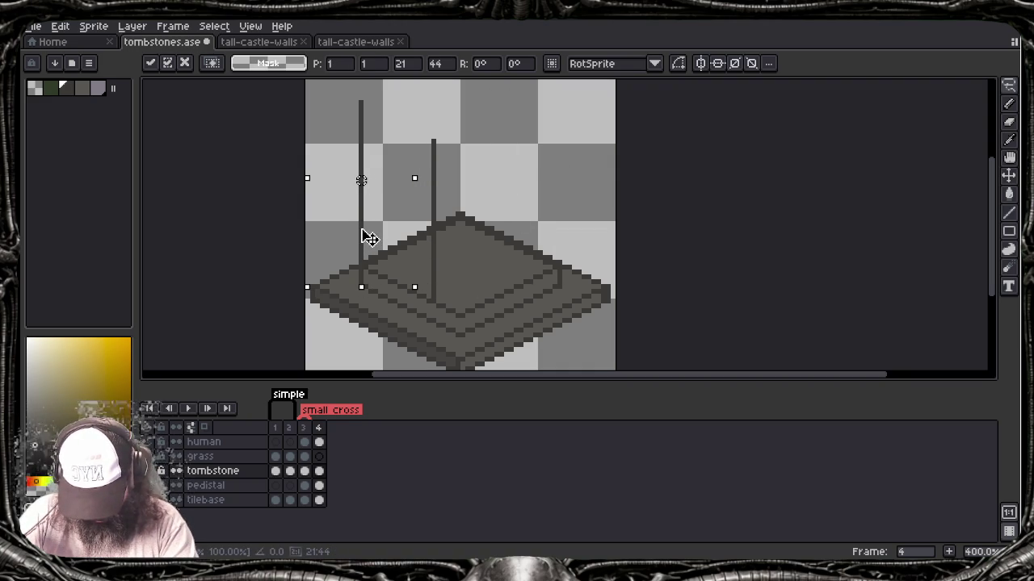
key(Return)
Step: Clear the selection, then try a diagonal joining the two post tops and undo it
key(ctrl+d)
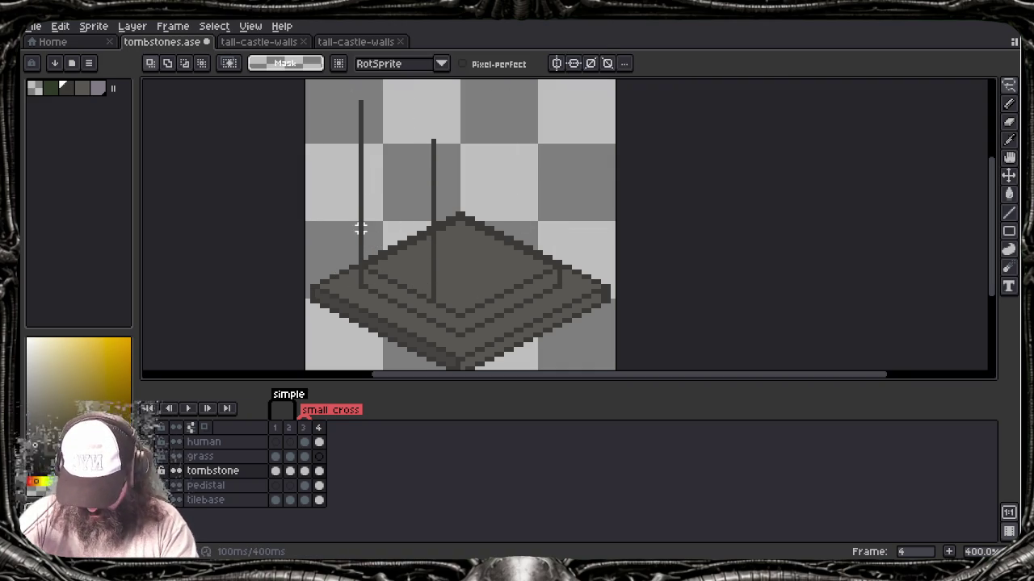
key(b)
drag(436, 140, 362, 103)
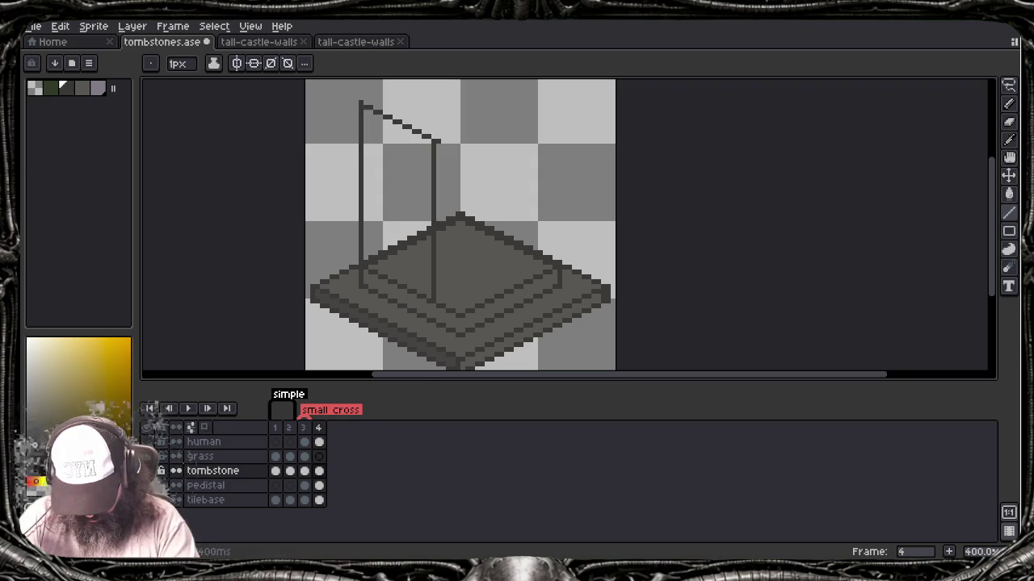
key(ctrl+z)
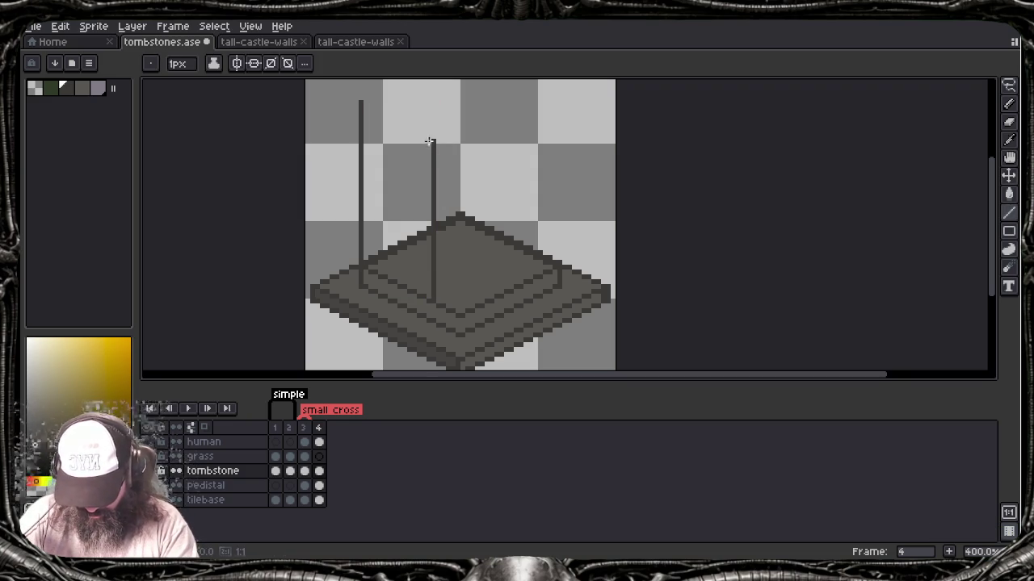
Step: Join the two post tops with a diagonal and add a pixel beside the left post's top
drag(436, 141, 363, 104)
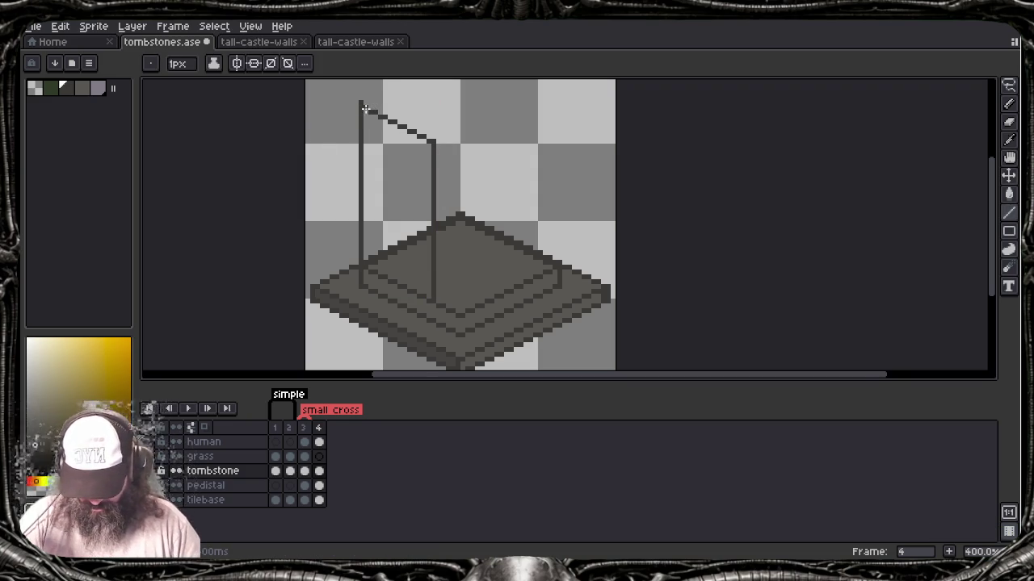
scroll(364, 106, up, 1)
scroll(359, 105, up, 1)
scroll(360, 121, up, 1)
click(370, 149)
Step: Draw a stepped edge rising up-right from the left post's top
key(e)
mouse_move(379, 149)
mouse_down()
mouse_move(454, 106)
mouse_move(549, 81)
mouse_up()
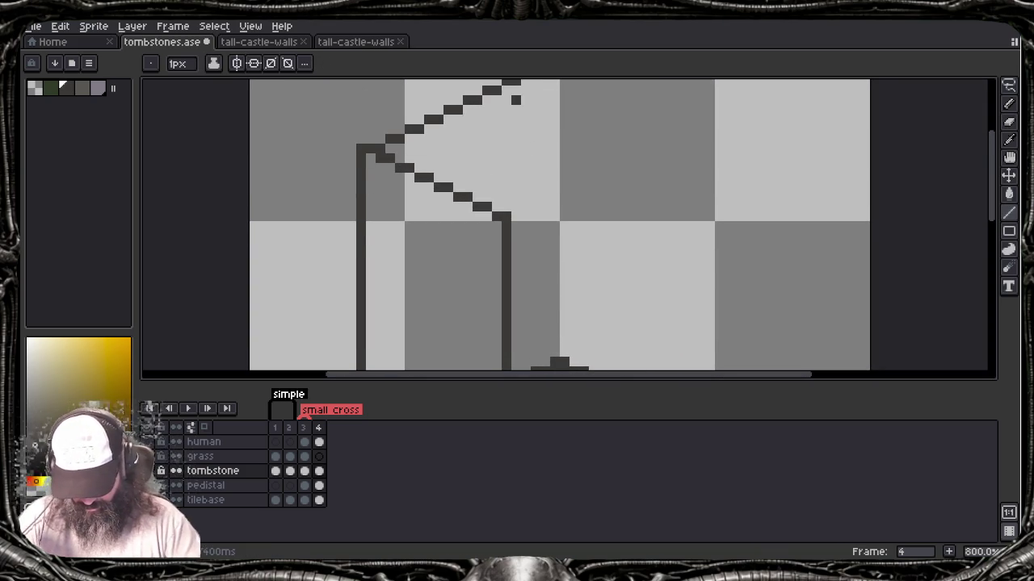
drag(476, 164, 526, 78)
mouse_move(517, 243)
mouse_down()
mouse_move(519, 202)
mouse_move(510, 300)
mouse_up()
drag(501, 208, 482, 282)
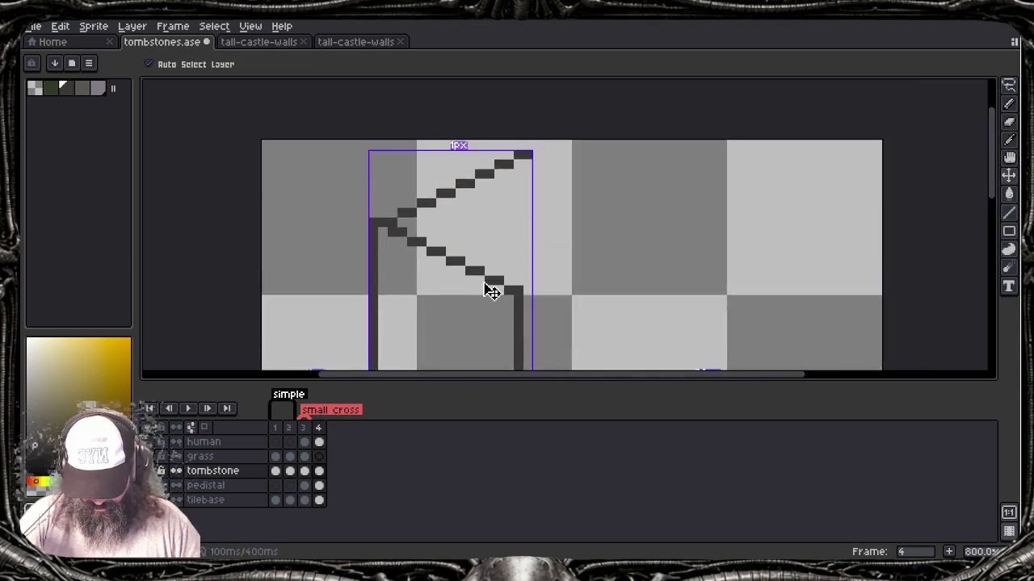
Step: Undo that edge and redraw it at a steeper angle from the left post's top
key(ctrl+z)
drag(377, 221, 519, 156)
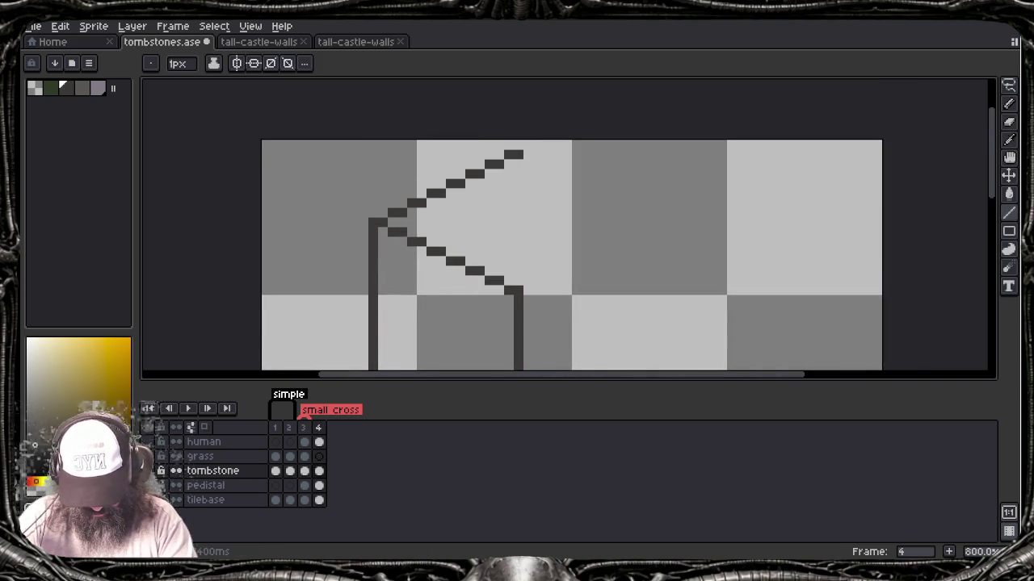
scroll(517, 173, down, 3)
scroll(517, 173, down, 2)
scroll(518, 173, up, 2)
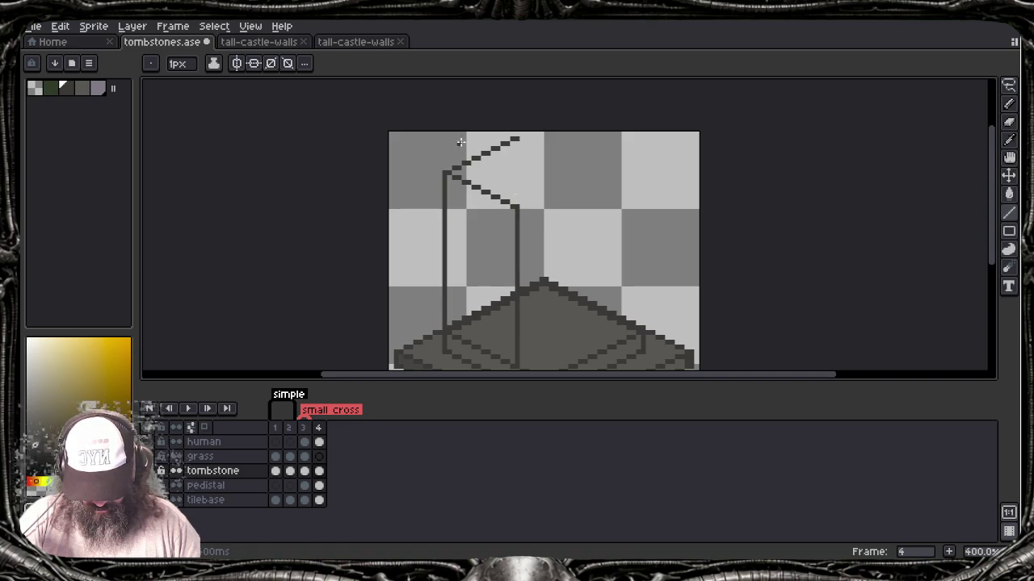
click(93, 26)
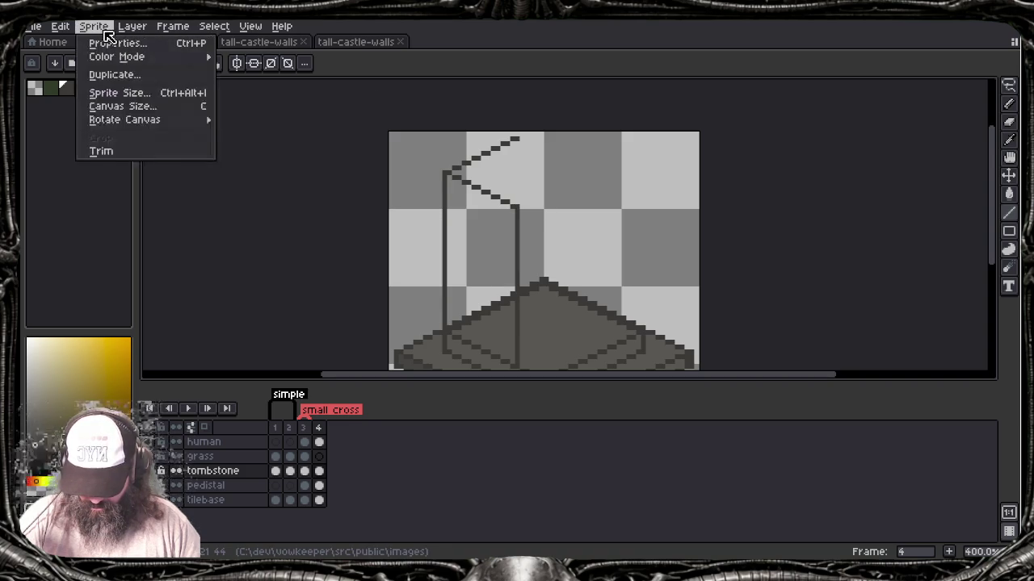
Step: Resize the canvas height to 96 px with a bottom anchor, adding 32 px above the artwork
click(157, 106)
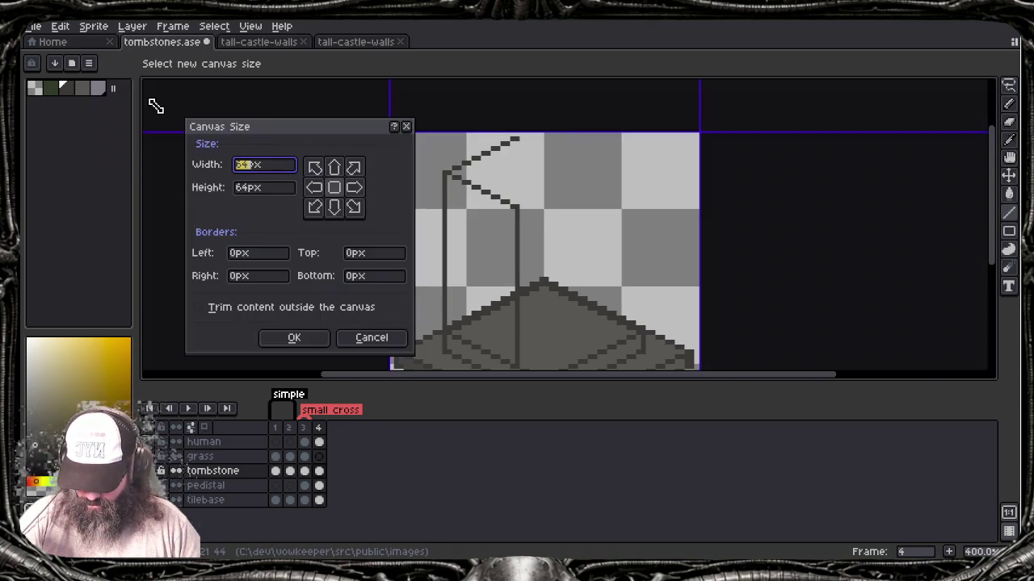
click(255, 191)
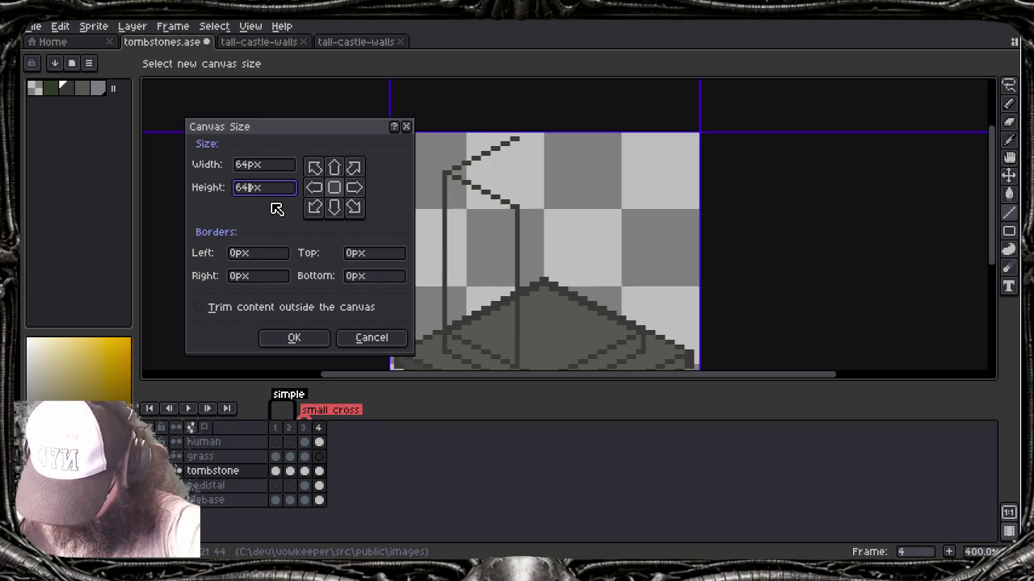
key(BackSpace)
key(BackSpace)
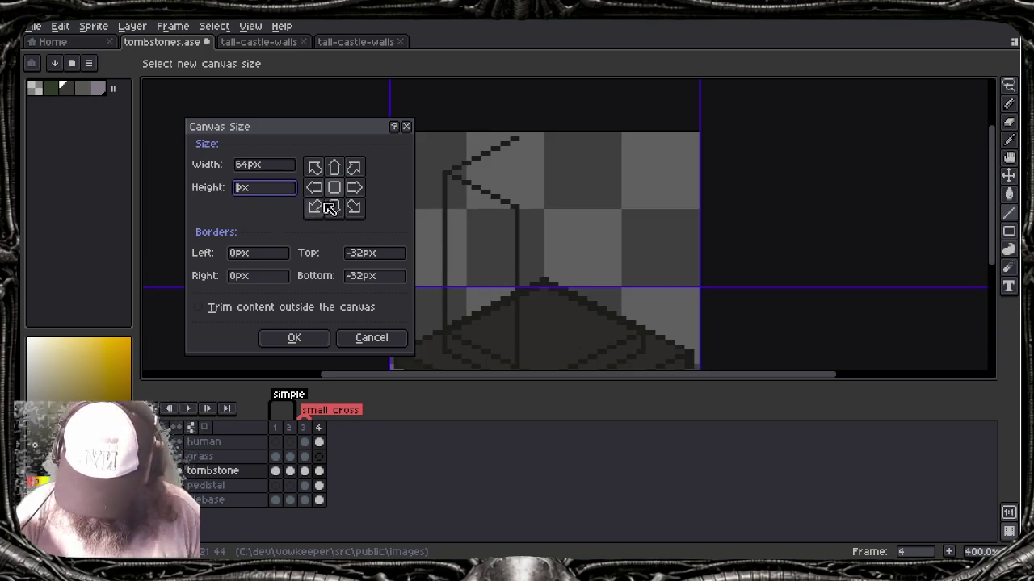
click(334, 207)
click(247, 191)
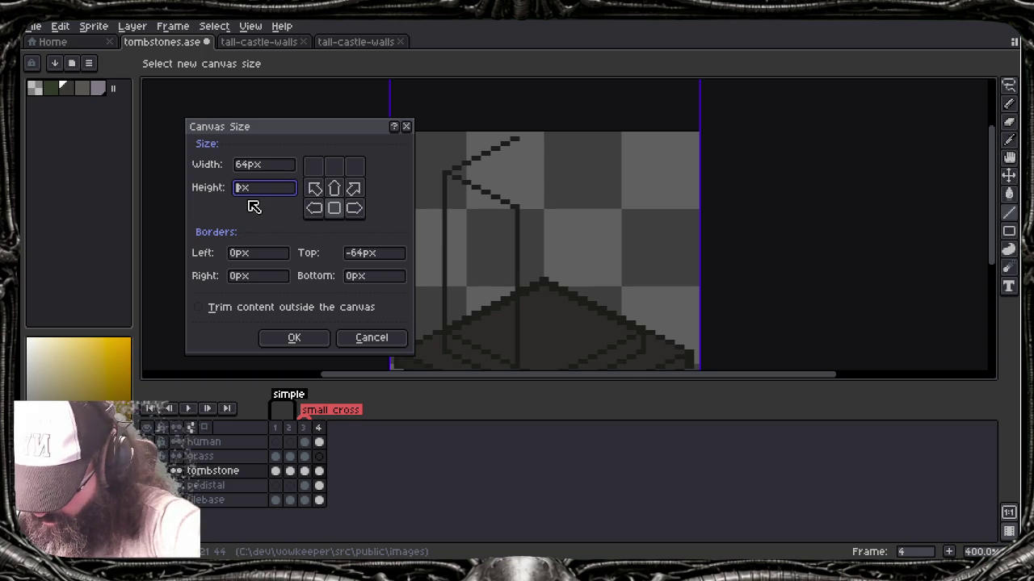
text(9)
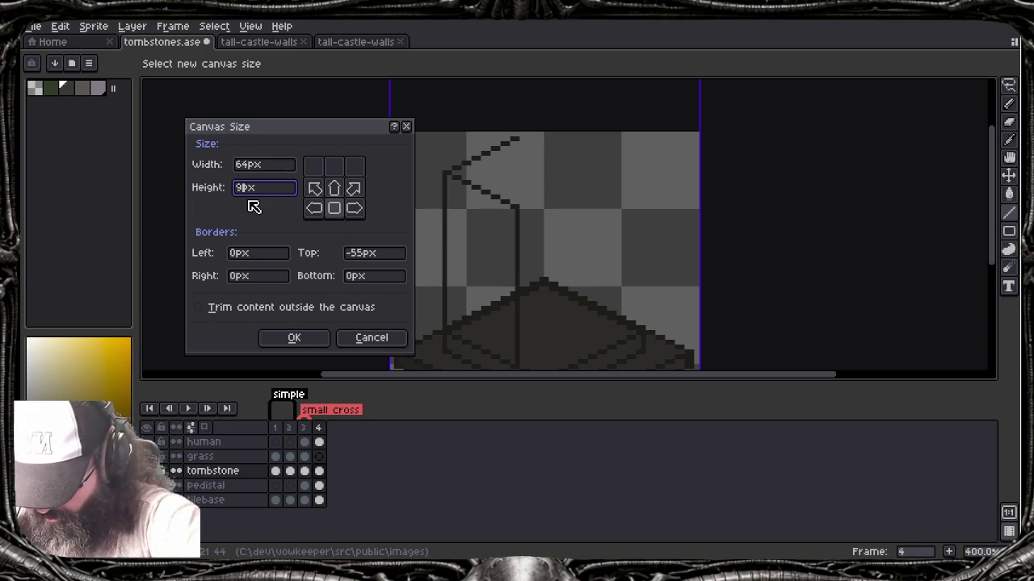
text(6)
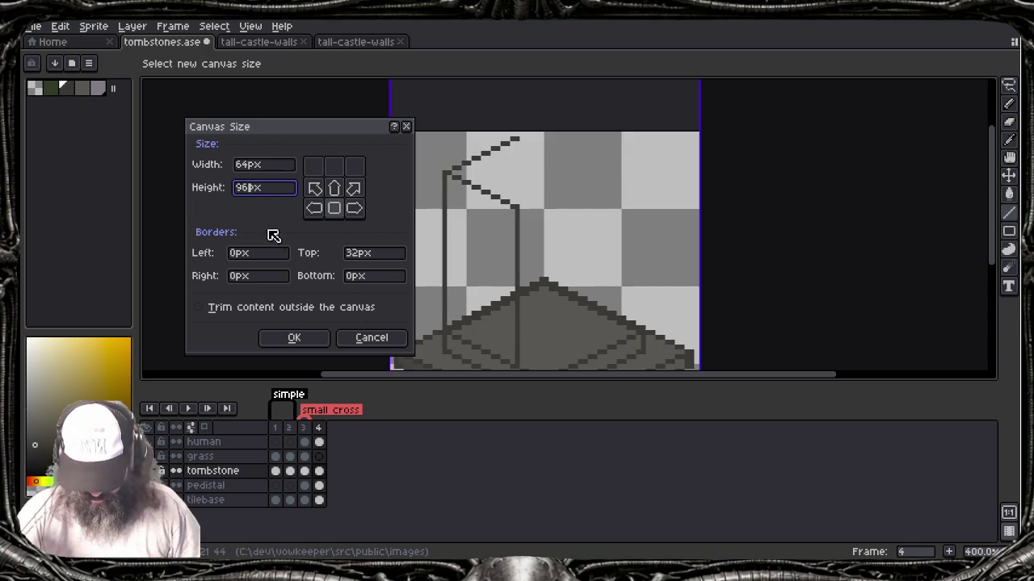
click(294, 339)
scroll(419, 174, down, 3)
drag(419, 175, 415, 293)
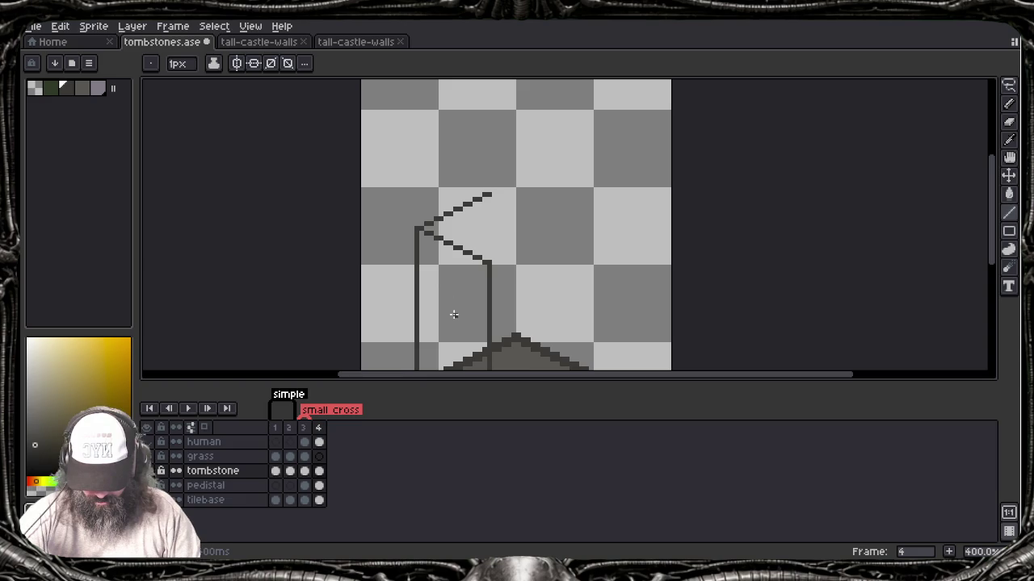
Step: Hide the timeline and extend the diagonal edge further up-right
key(Tab)
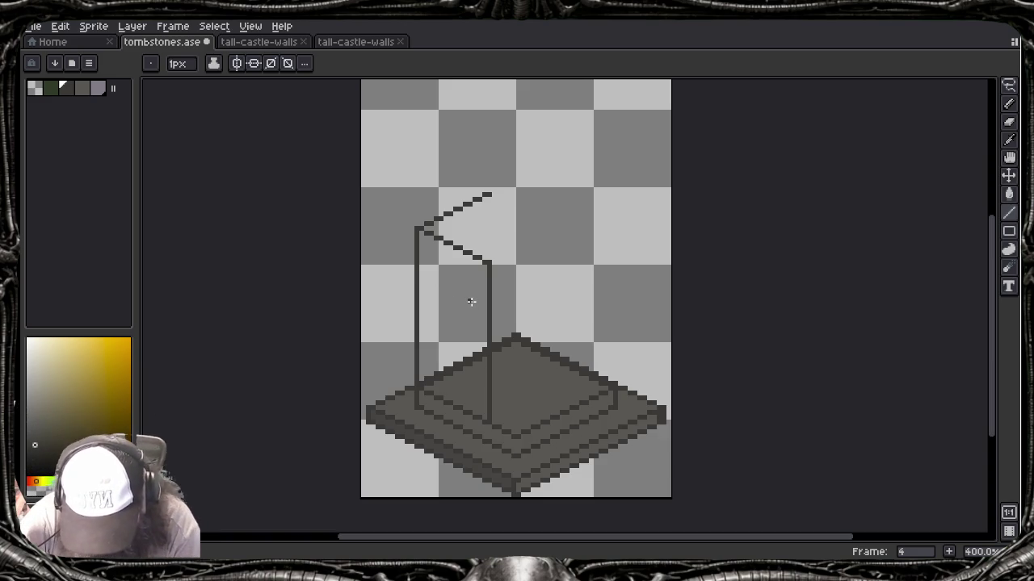
drag(488, 194, 517, 181)
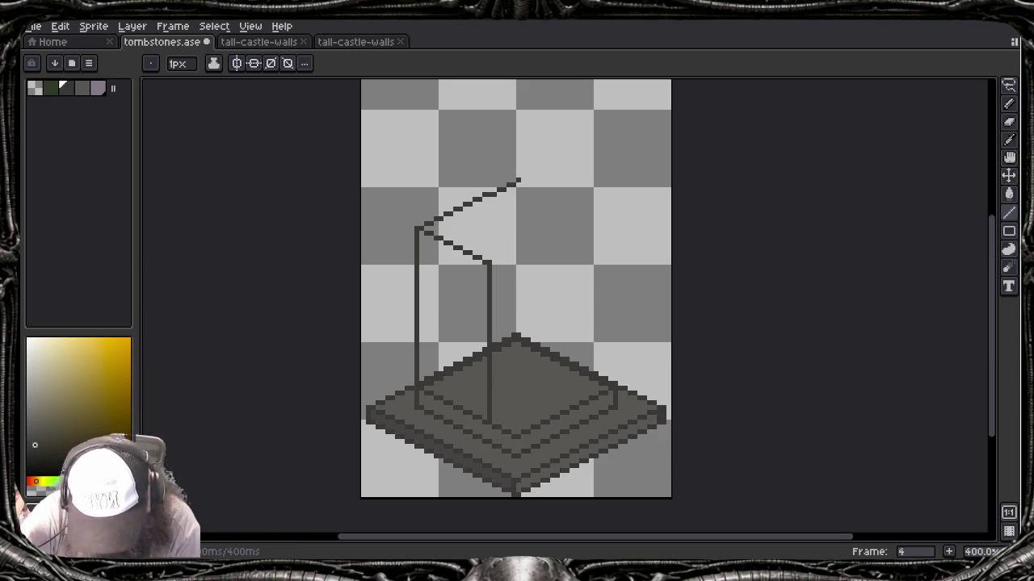
scroll(517, 181, up, 5)
mouse_move(531, 231)
mouse_down()
mouse_move(551, 86)
mouse_move(539, 196)
mouse_up()
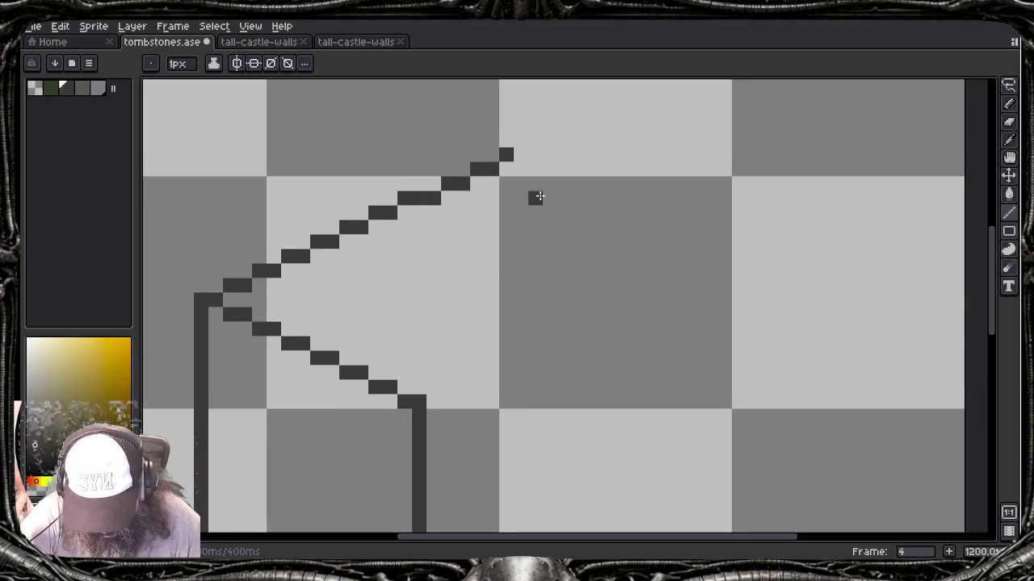
mouse_move(519, 369)
mouse_down()
mouse_move(535, 223)
mouse_move(569, 133)
mouse_move(549, 283)
mouse_move(555, 341)
mouse_up()
key(ctrl+z)
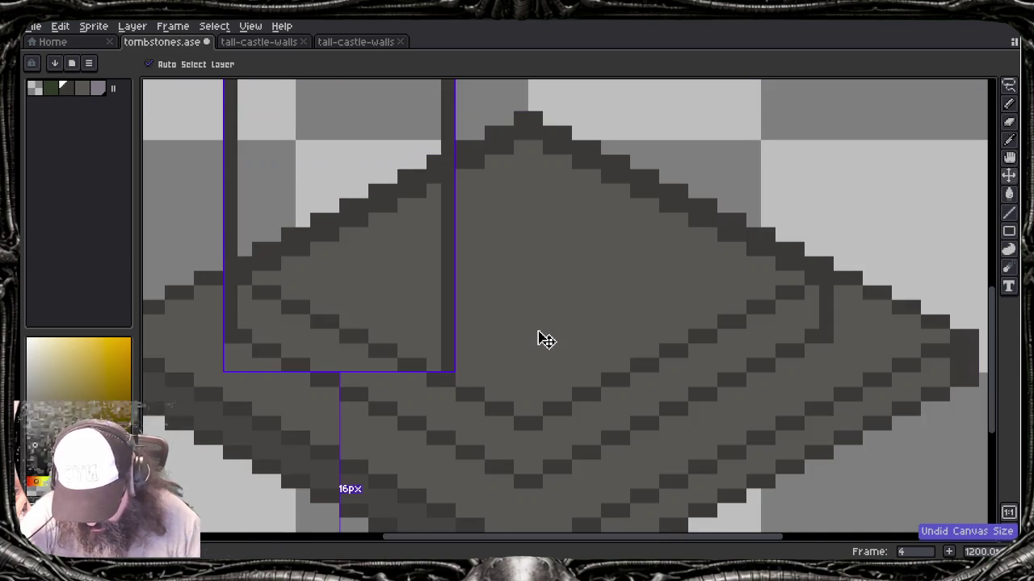
key(ctrl+y)
Step: Erase the old upper diagonal and redraw it as a longer line from the left post's top
key(w)
key(e)
drag(267, 248, 443, 161)
drag(302, 233, 448, 161)
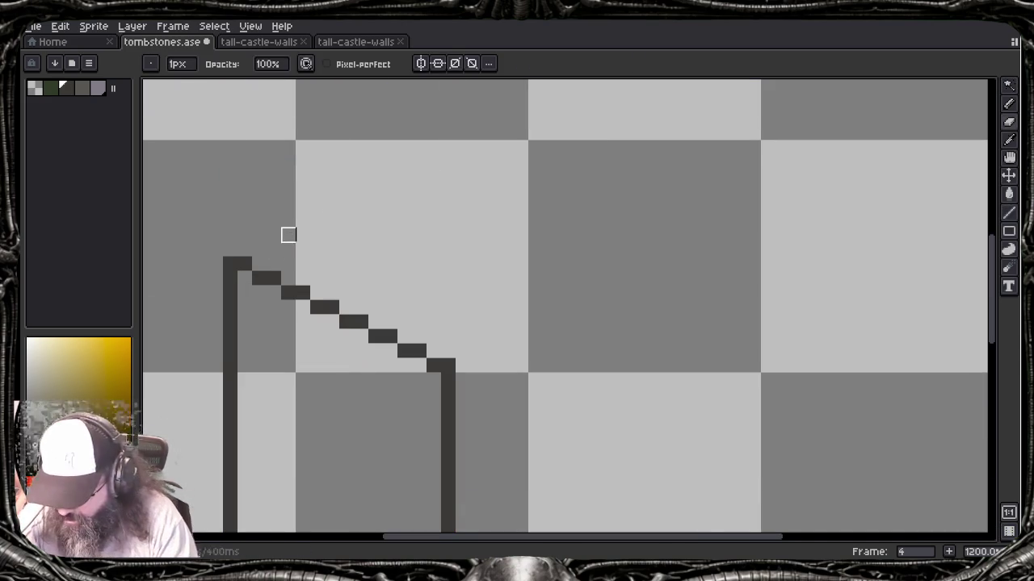
key(b)
drag(237, 249, 536, 106)
scroll(519, 138, down, 1)
scroll(598, 143, up, 1)
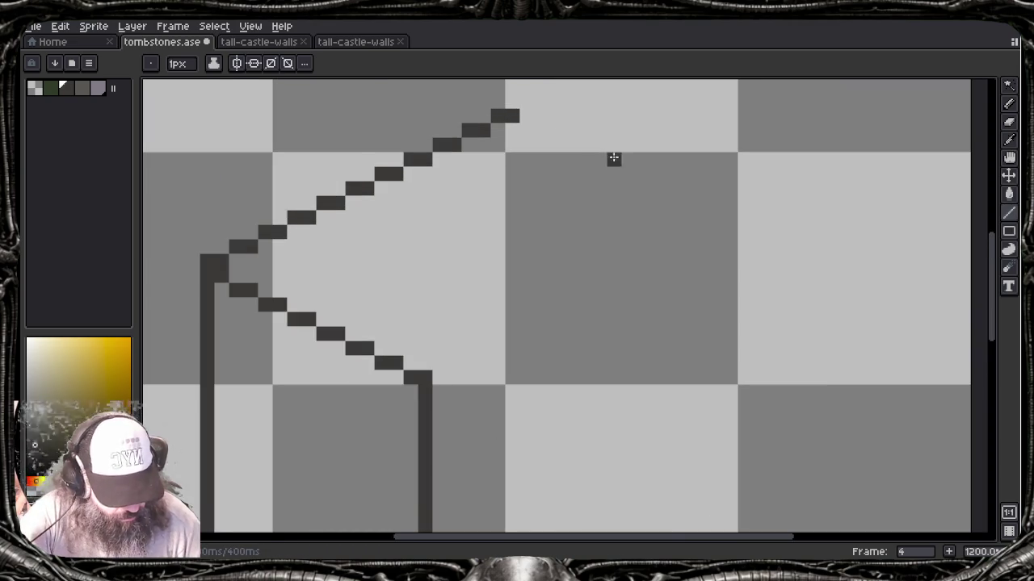
scroll(549, 226, down, 1)
scroll(623, 275, down, 1)
drag(623, 275, 536, 238)
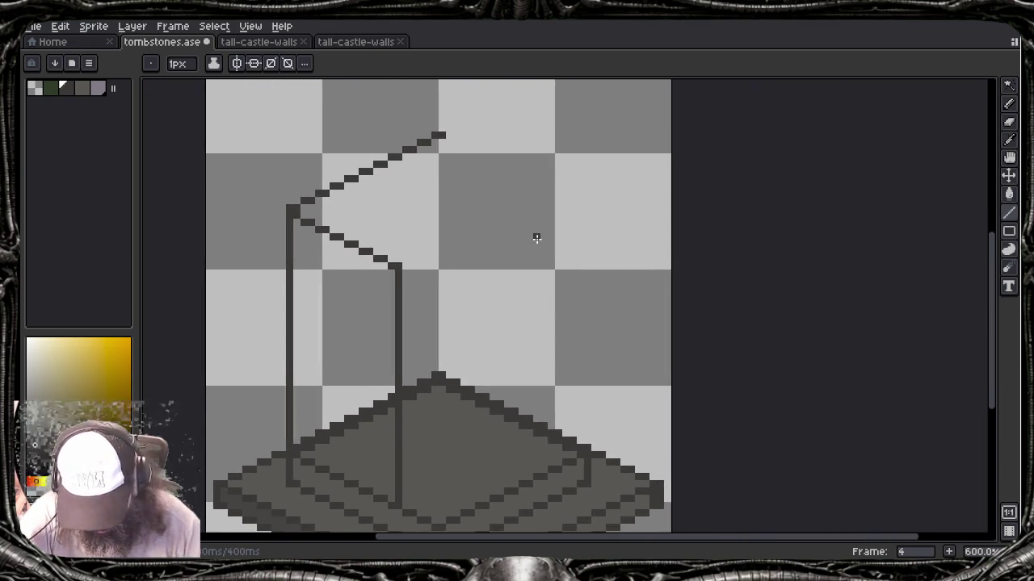
Step: Draw the remaining top-face edges to close the diamond at the right corner
drag(441, 135, 563, 208)
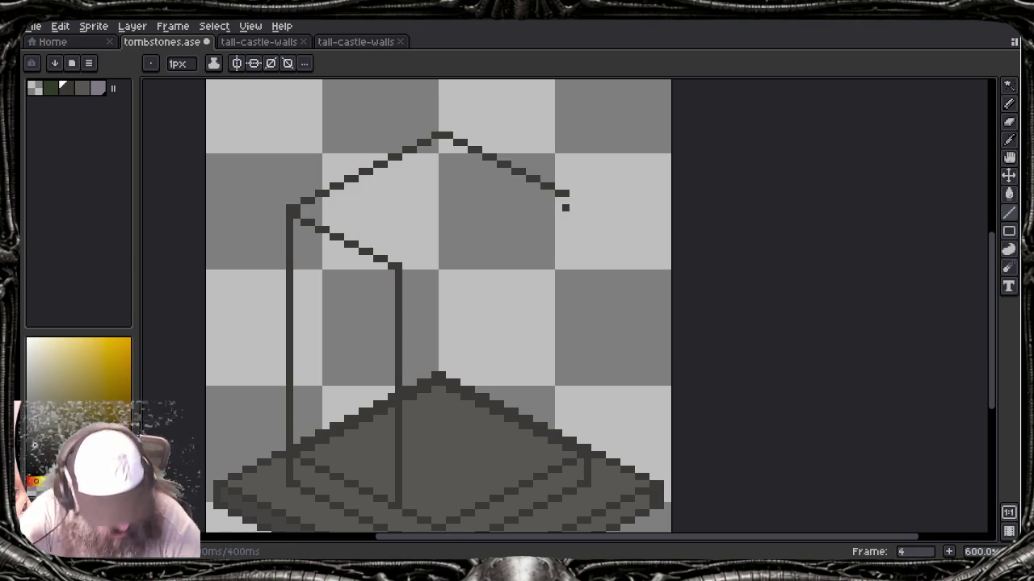
drag(564, 207, 563, 207)
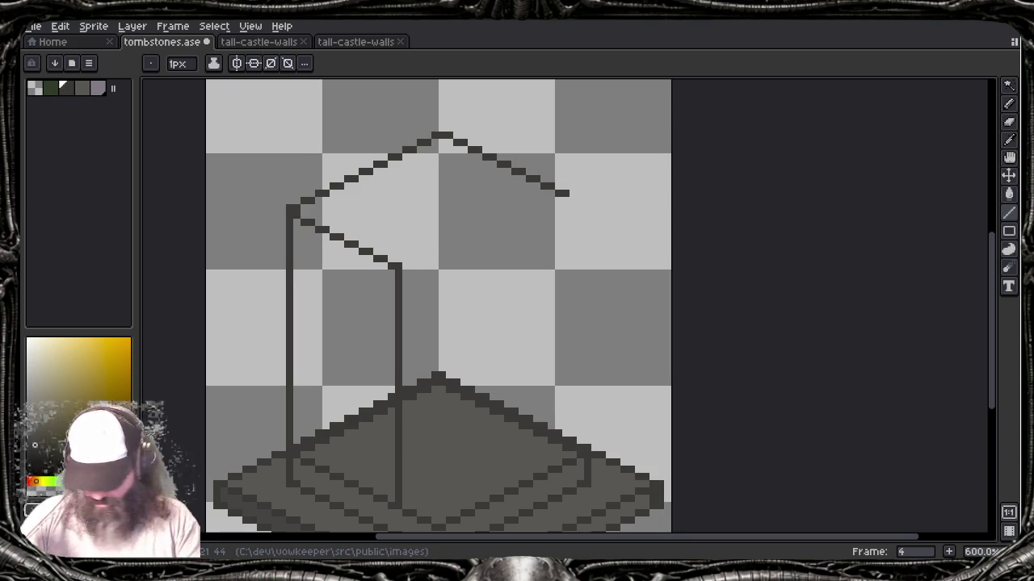
drag(399, 267, 552, 197)
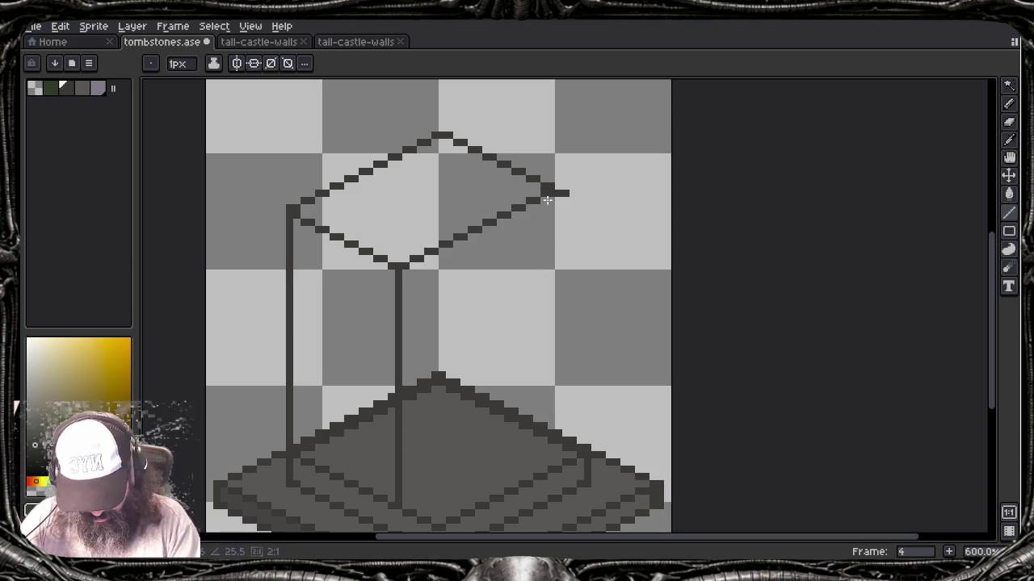
drag(548, 200, 552, 192)
Step: Add the right vertical edge and its diagonal bottom edge along the pedestal
key(b)
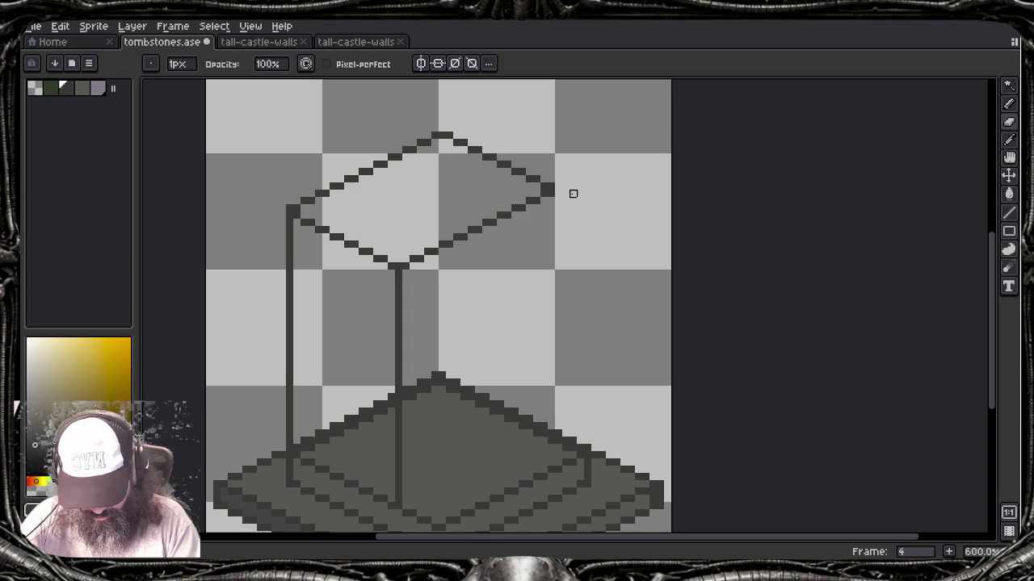
key(e)
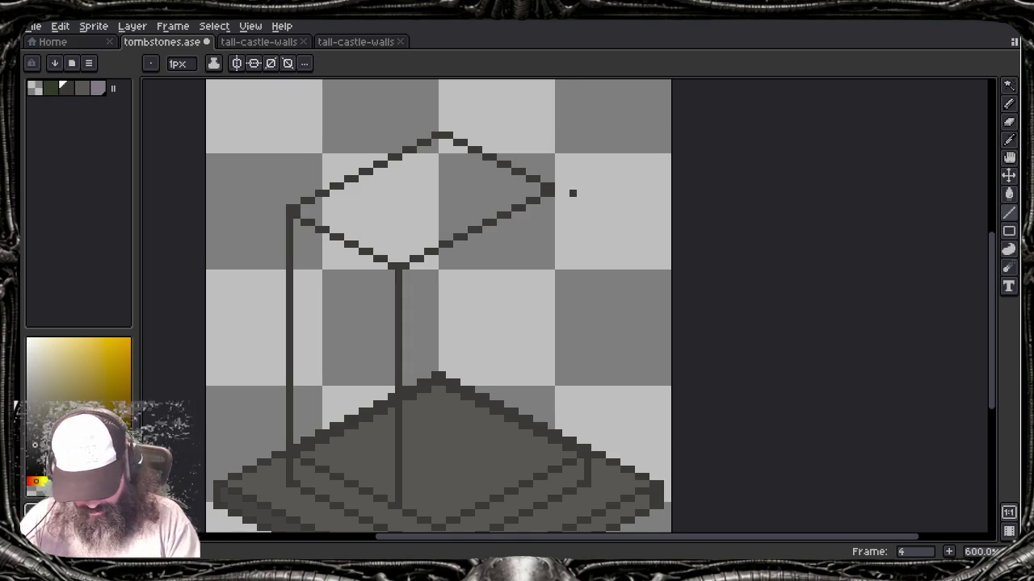
drag(549, 192, 548, 433)
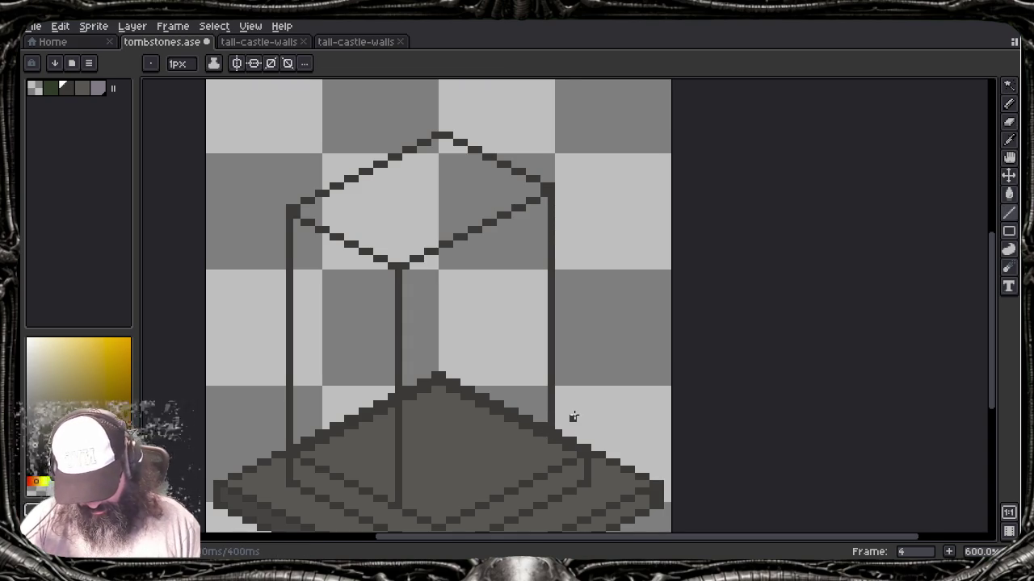
drag(572, 419, 545, 329)
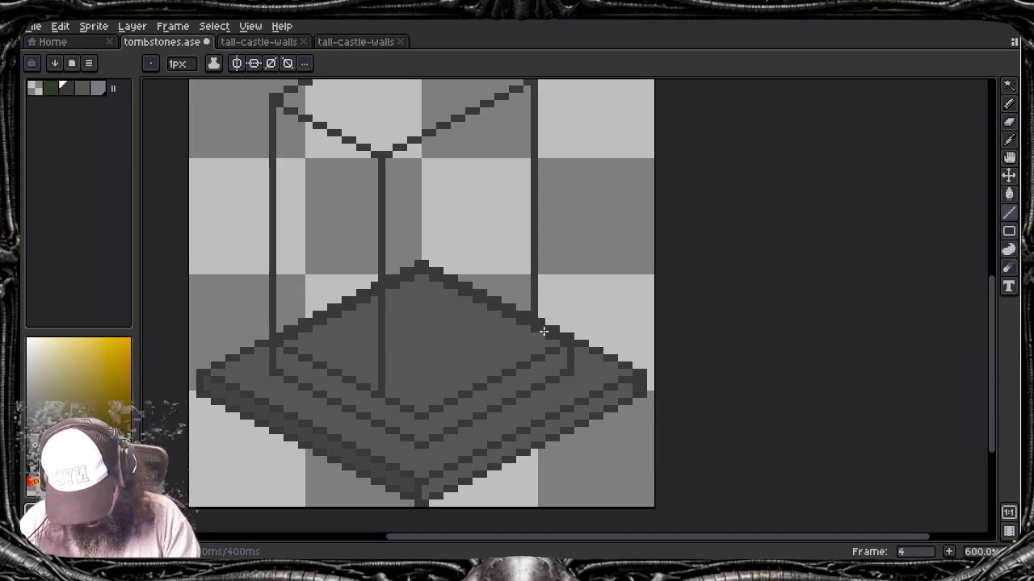
drag(382, 393, 530, 319)
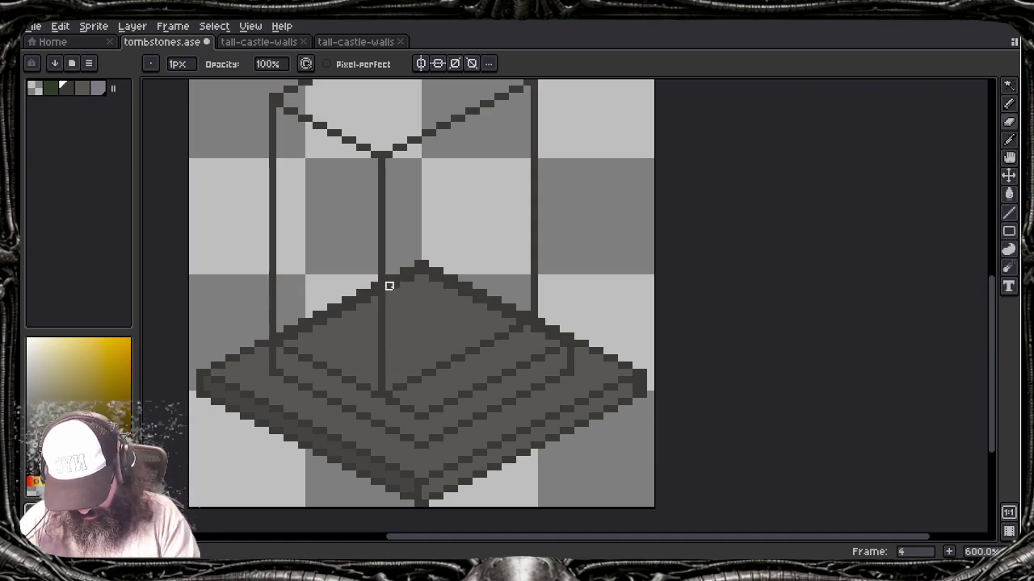
Step: Fill the pillar's right face with dark grey, undoing left-face fills that flooded the background
key(g)
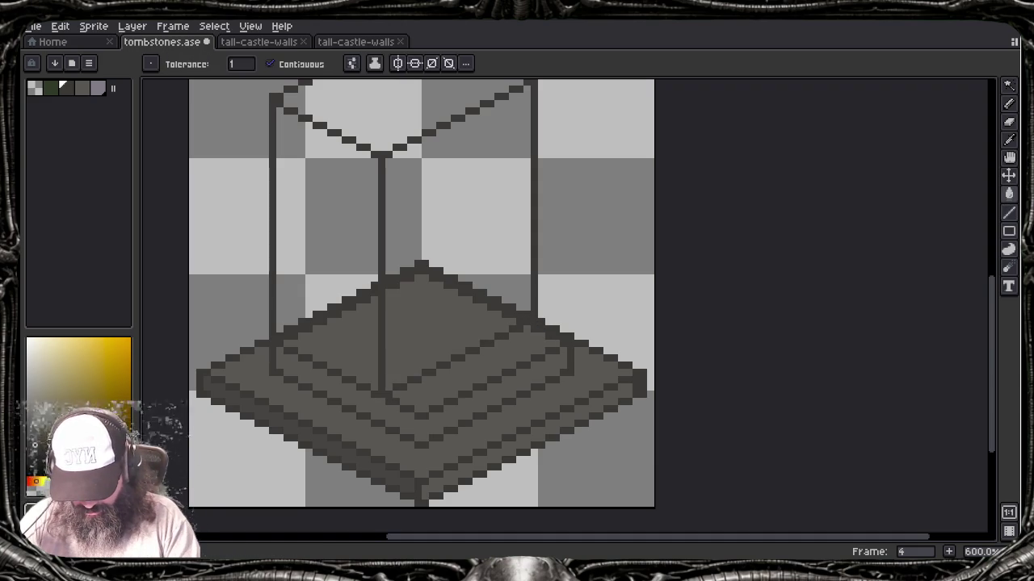
click(396, 279)
key(ctrl+z)
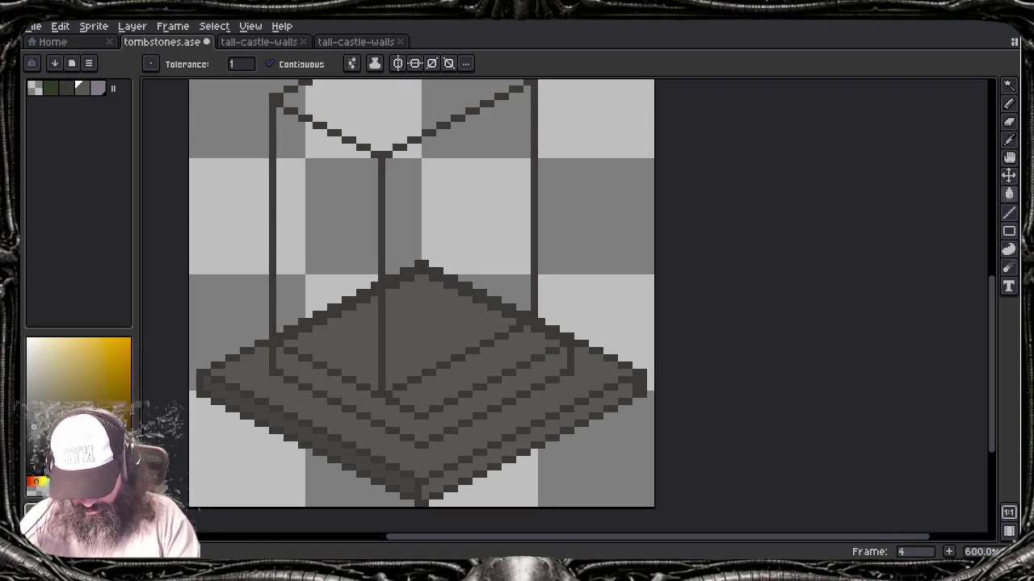
key(ctrl+y)
alt+click(358, 450)
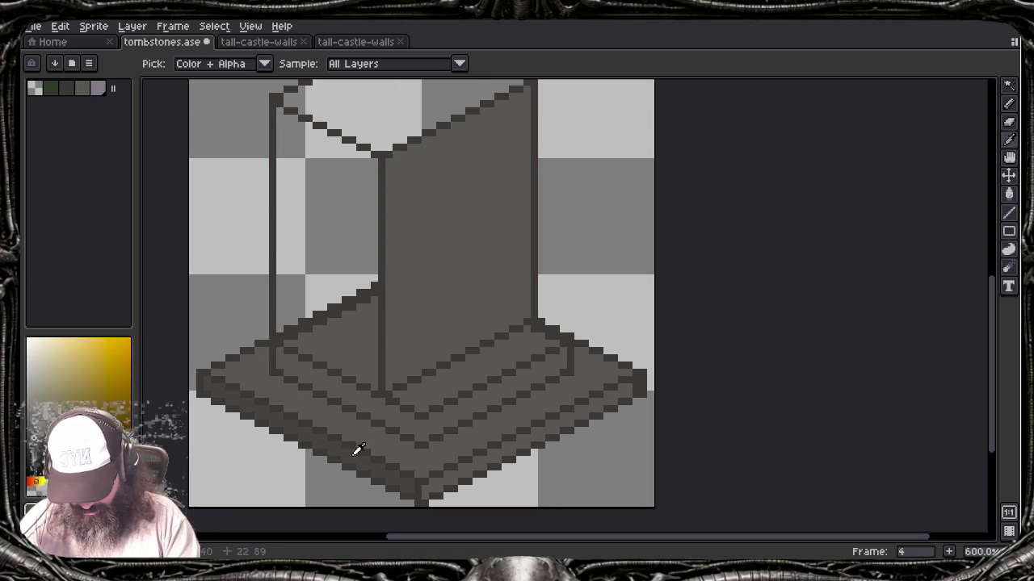
click(345, 219)
key(ctrl+z)
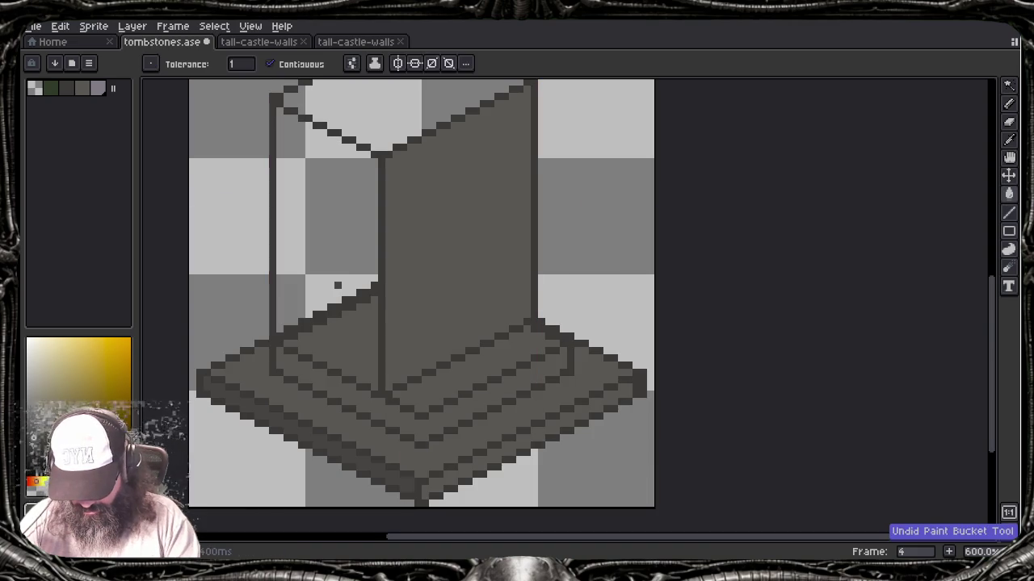
key(b)
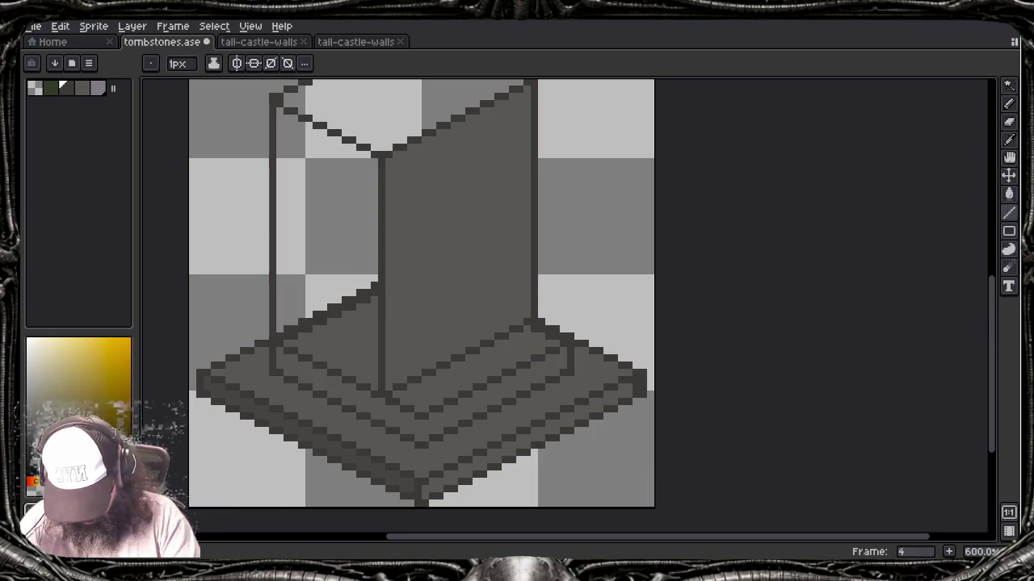
key(Tab)
key(Tab)
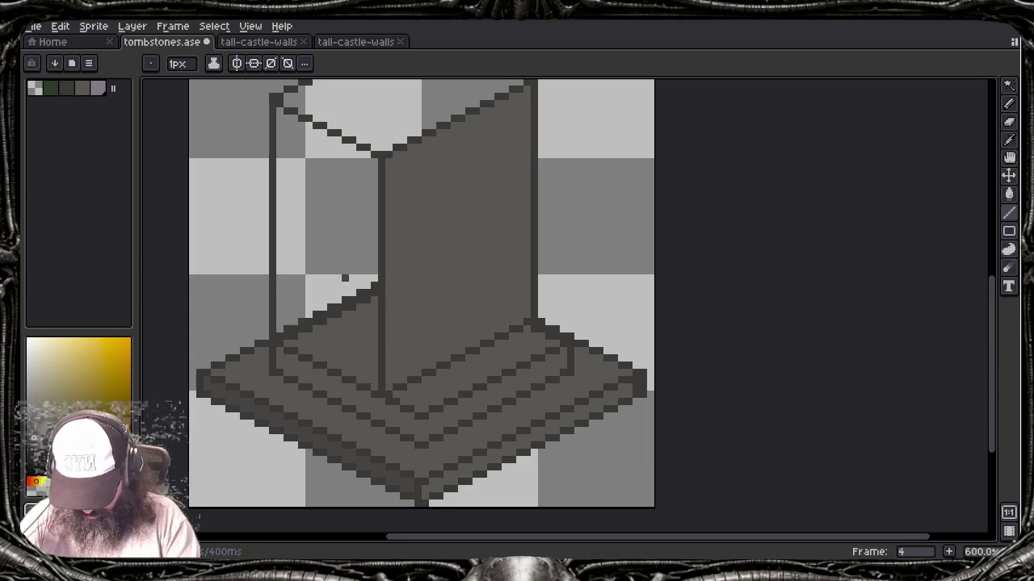
key(g)
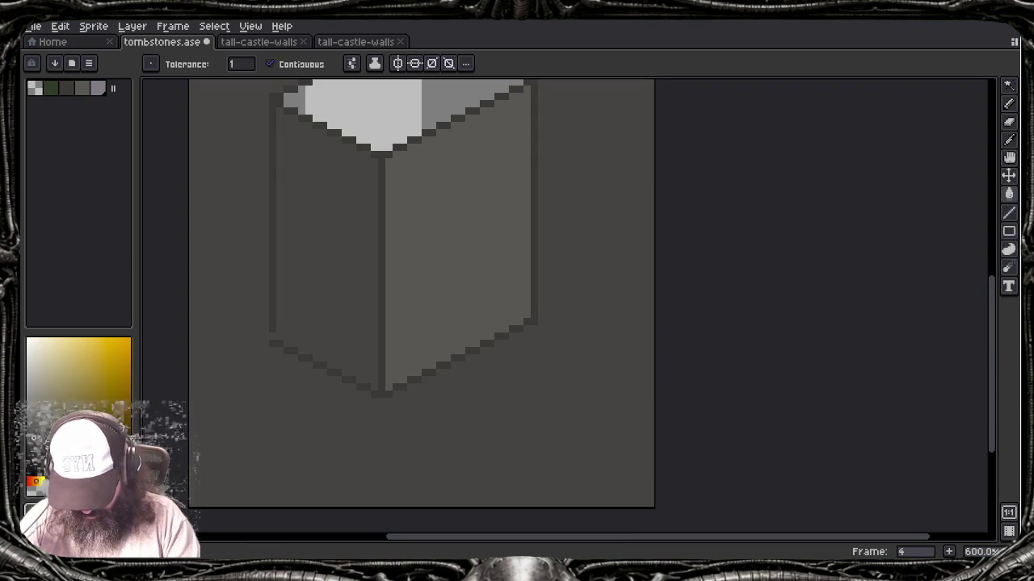
key(ctrl+z)
key(b)
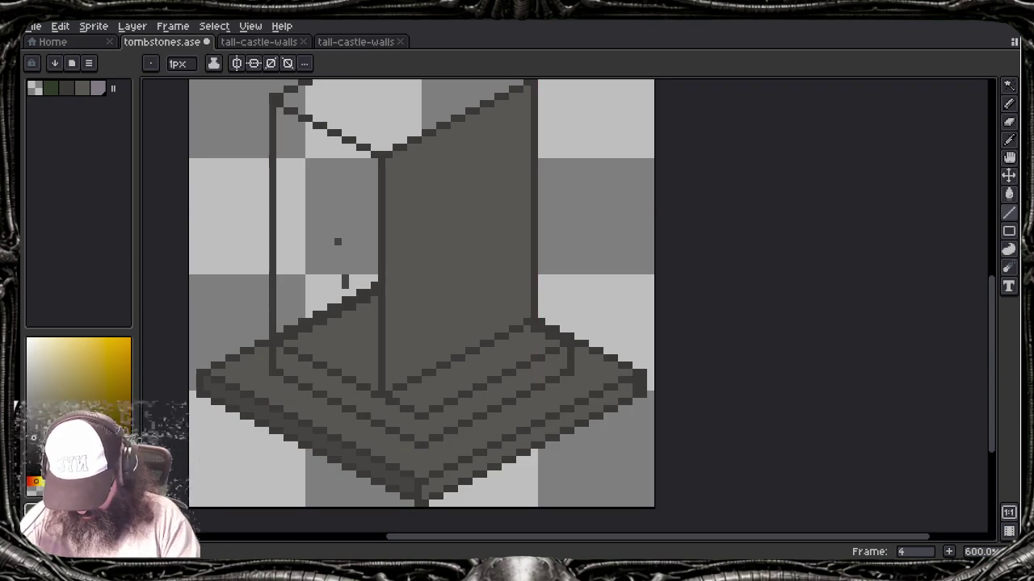
Step: Fill the left face with a darker picked grey and the top face with grey
alt+click(388, 376)
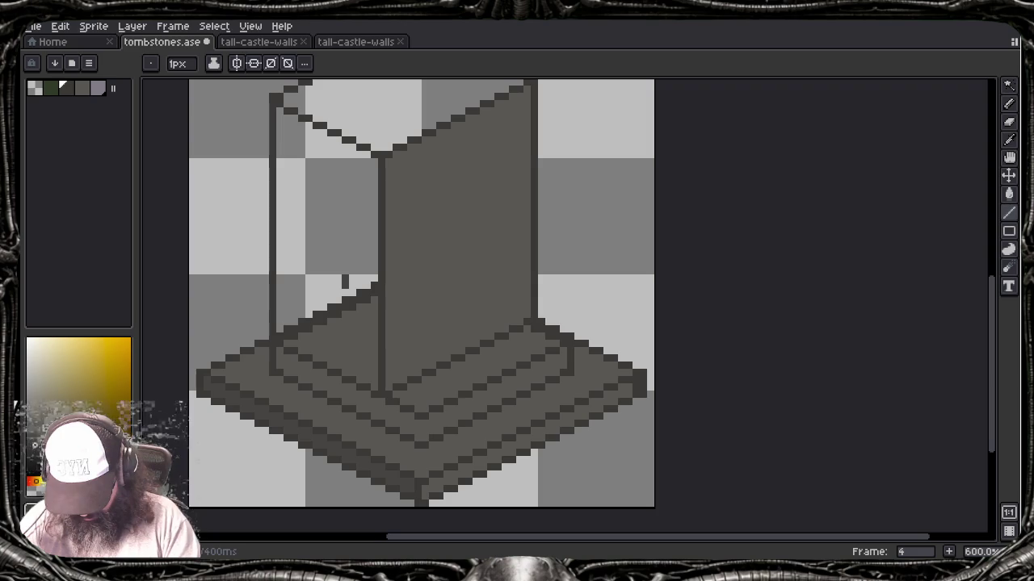
key(g)
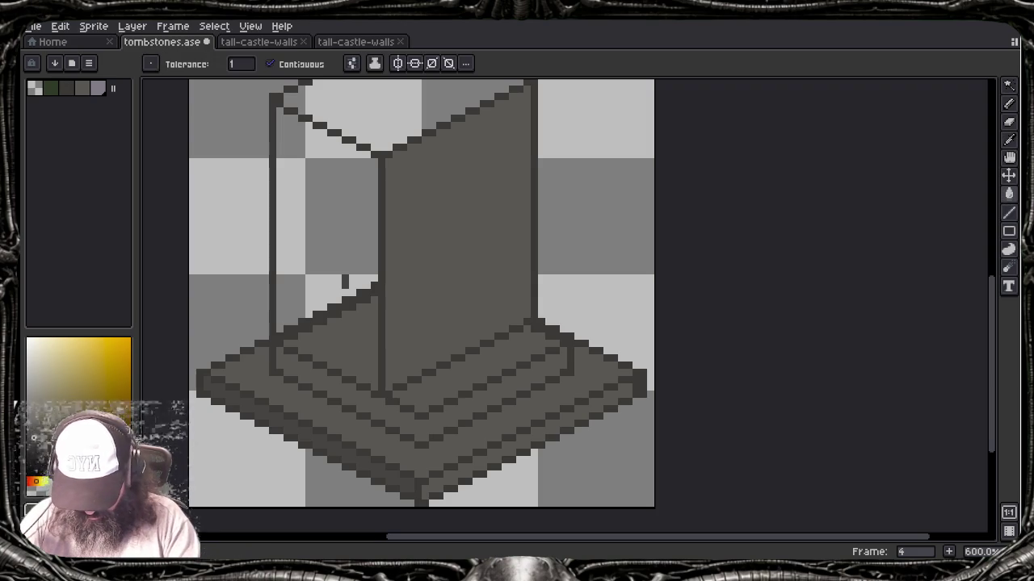
click(323, 242)
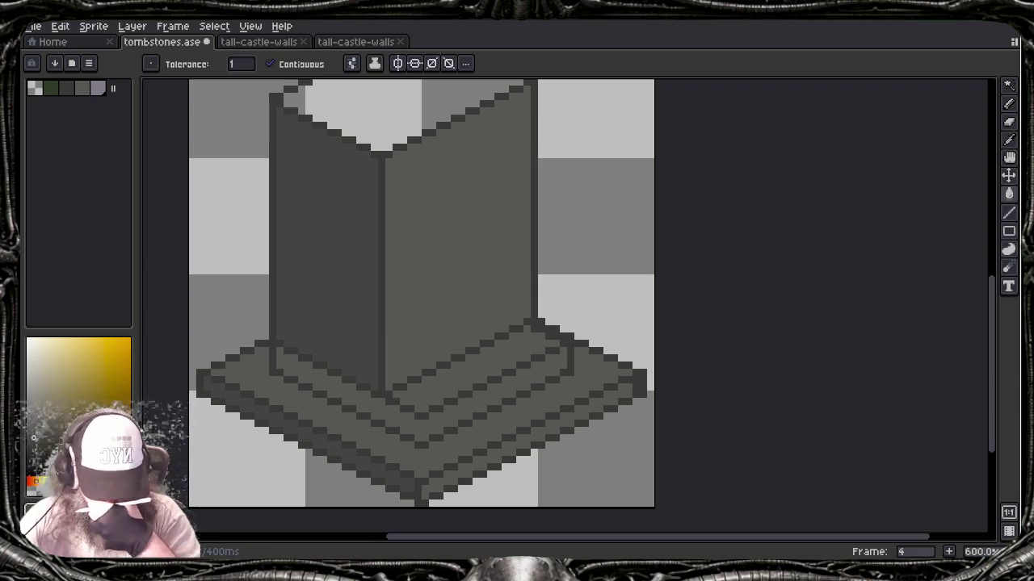
alt+click(461, 242)
click(363, 109)
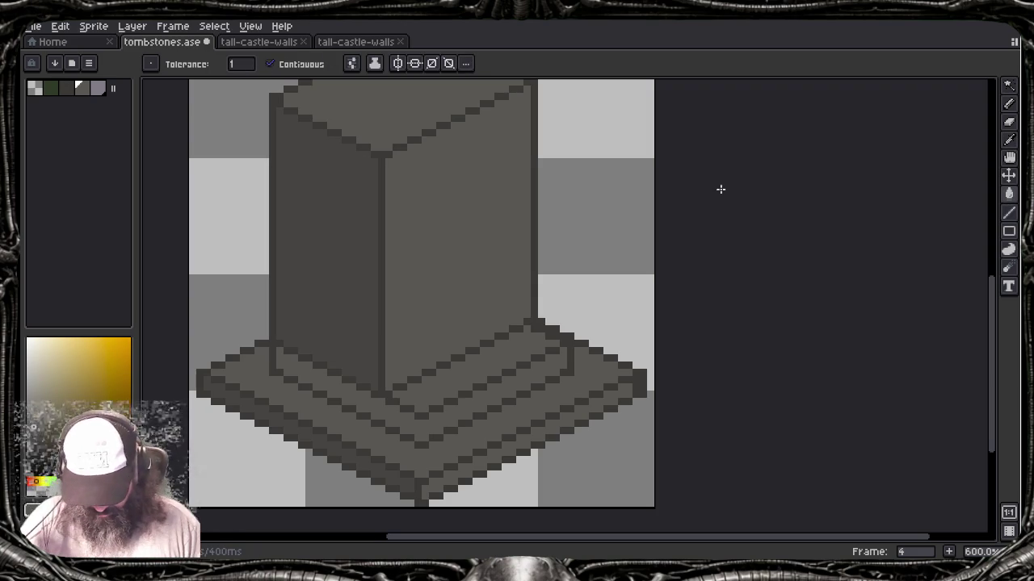
drag(441, 268, 440, 372)
Step: Centre the tombstone, try nudging it up two pixels, and undo the nudge
scroll(440, 372, down, 1)
scroll(440, 372, down, 2)
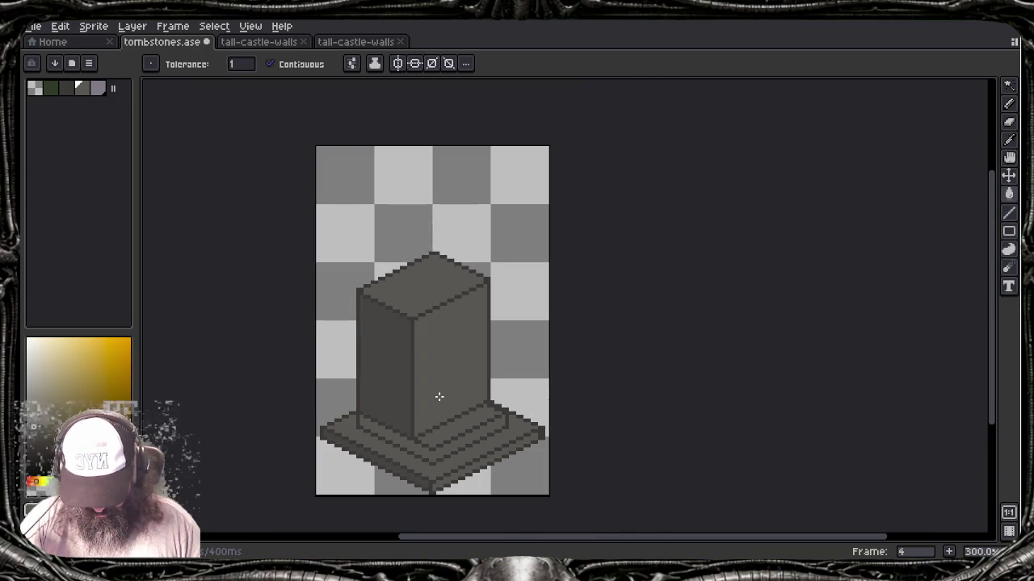
drag(438, 397, 444, 357)
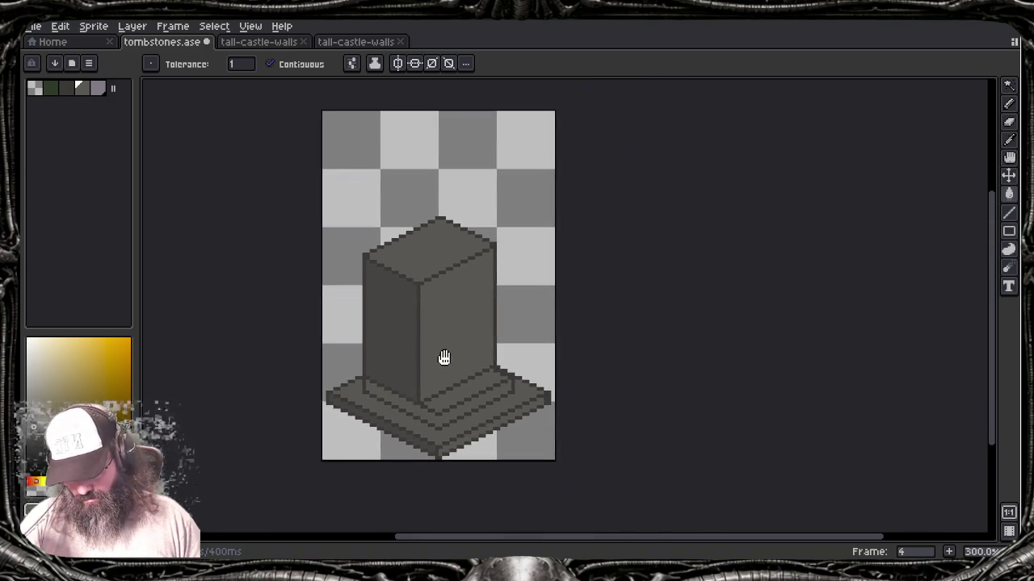
key(ctrl+a)
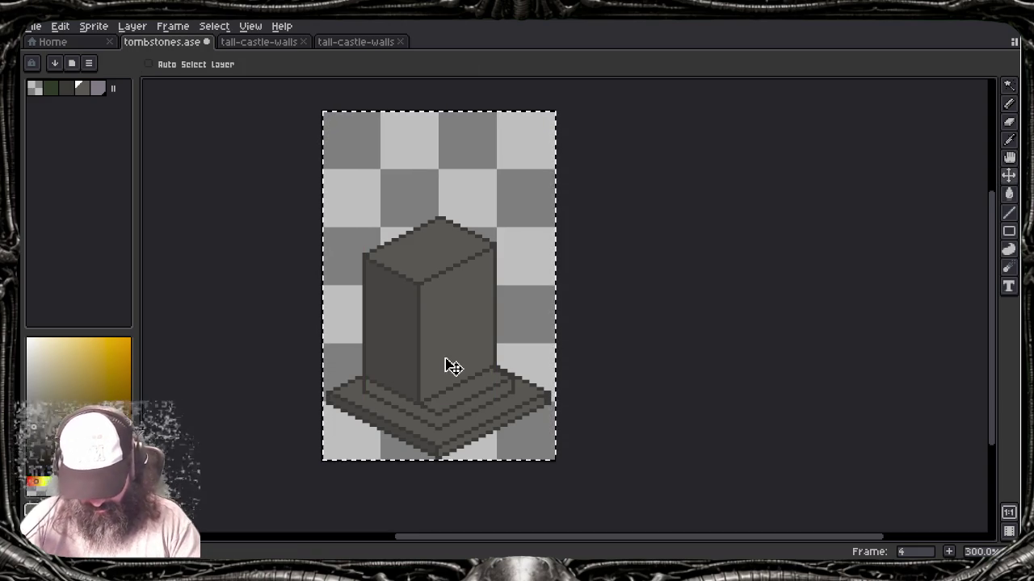
key(Up)
key(Up)
key(Up)
key(ctrl+z)
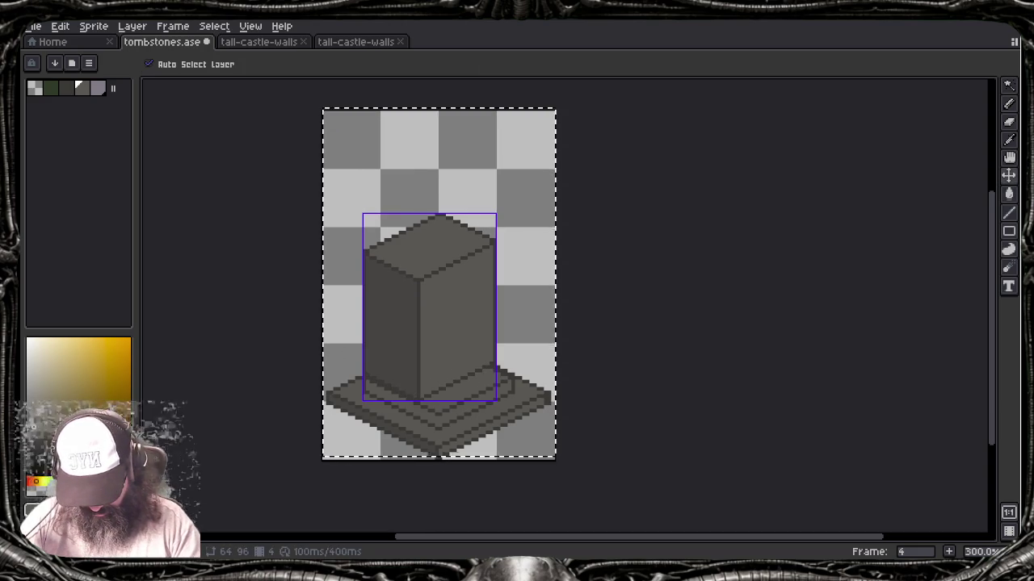
key(ctrl+z)
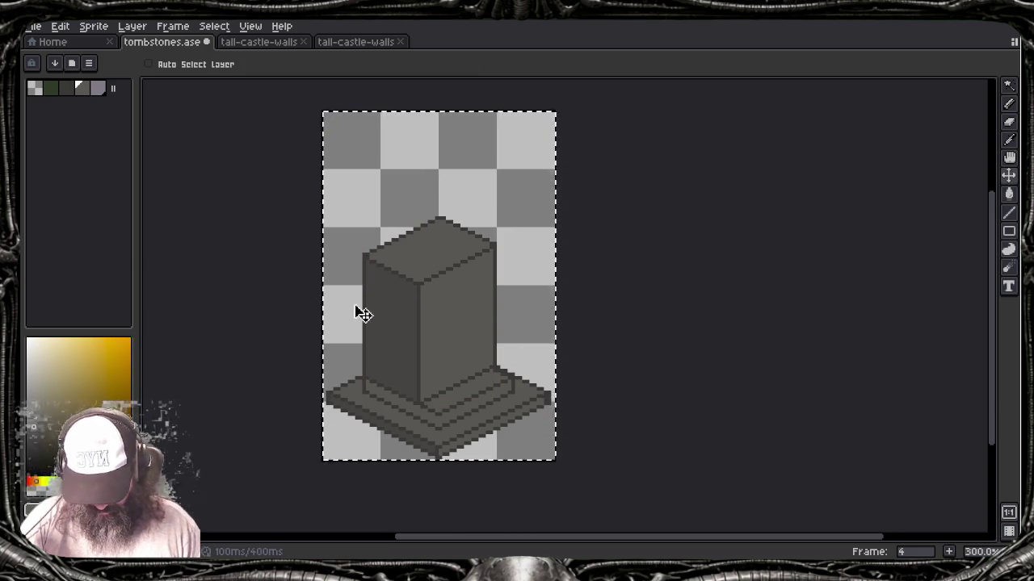
scroll(408, 334, up, 3)
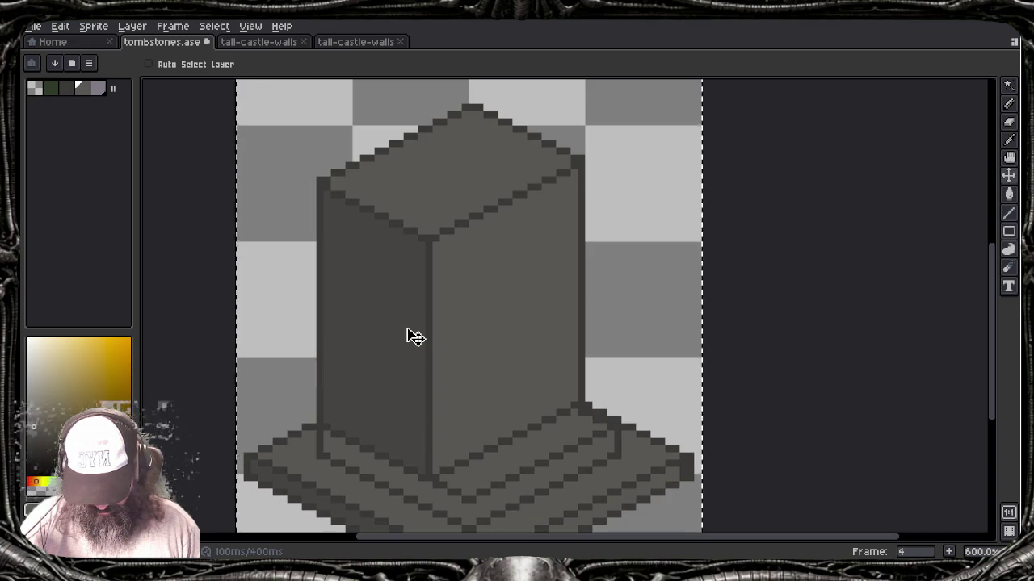
Step: Try a light highlight down the pillar's front edge, then undo it
key(b)
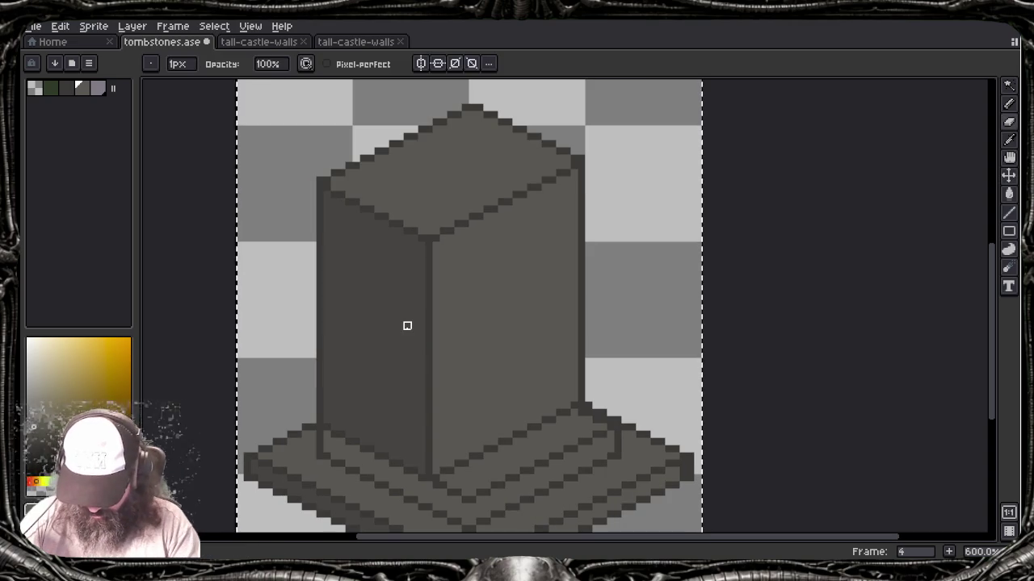
drag(429, 242, 429, 465)
key(ctrl+z)
drag(429, 249, 429, 478)
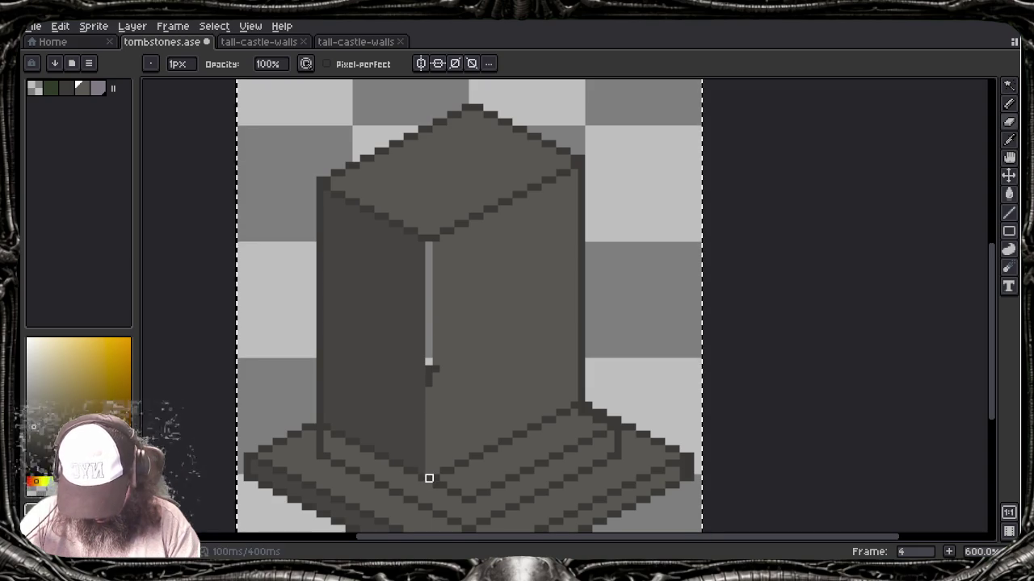
key(ctrl+z)
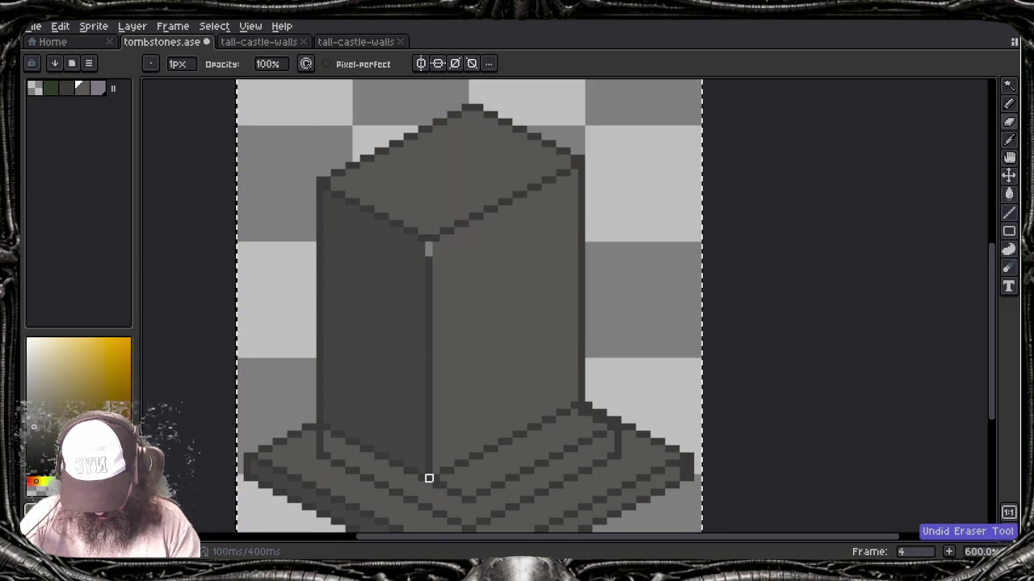
key(ctrl+z)
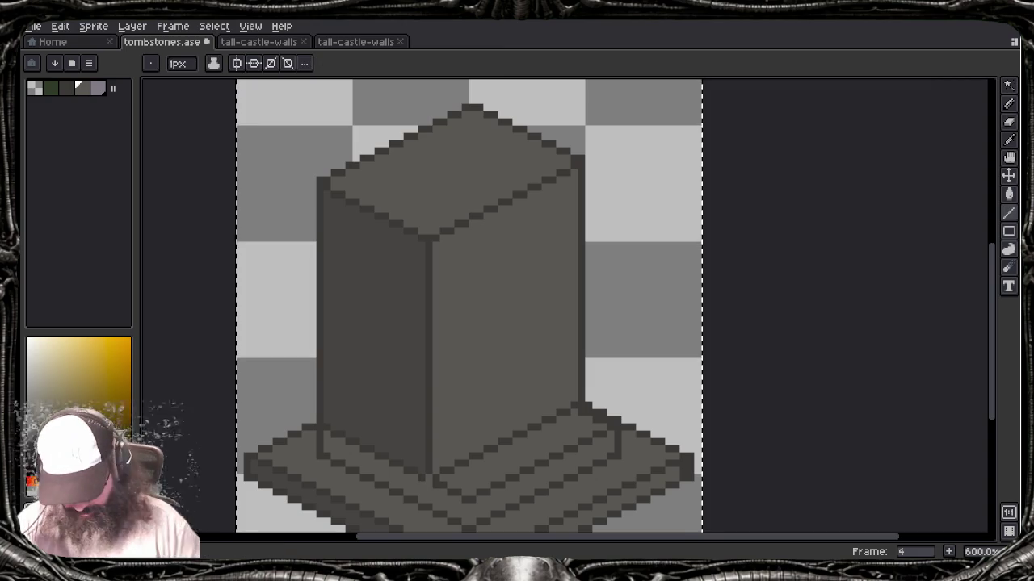
mouse_move(459, 454)
mouse_down()
mouse_move(394, 414)
mouse_move(421, 444)
mouse_up()
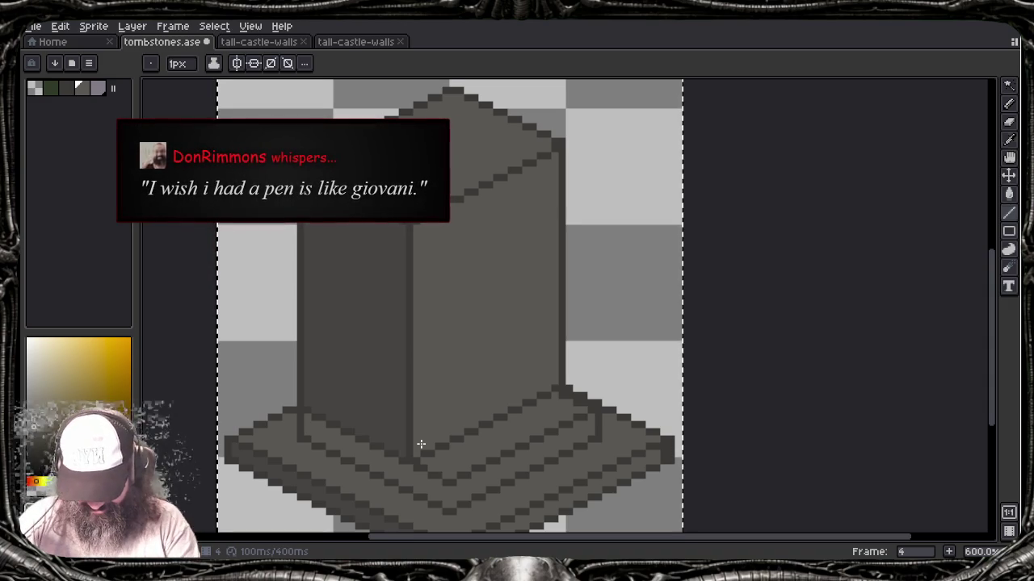
Step: Redraw the pillar's top-left edges from its top-left corner
key(alt)
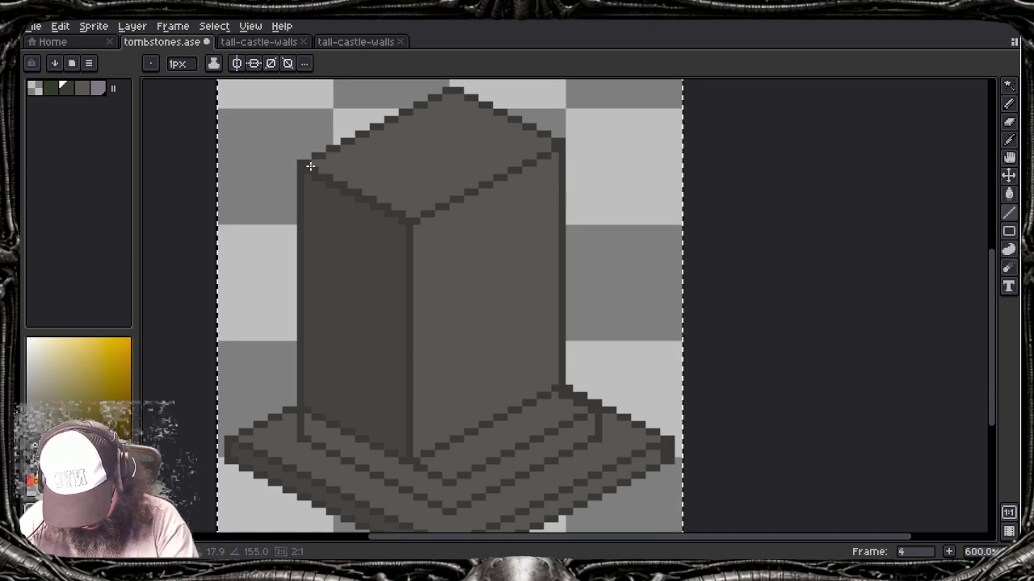
drag(309, 167, 309, 167)
key(alt)
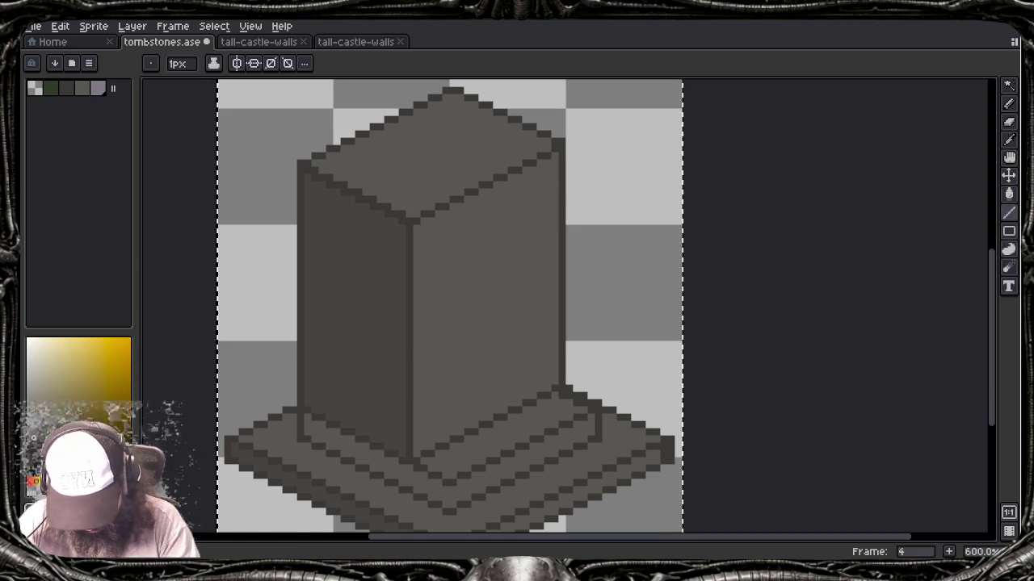
drag(378, 208, 309, 176)
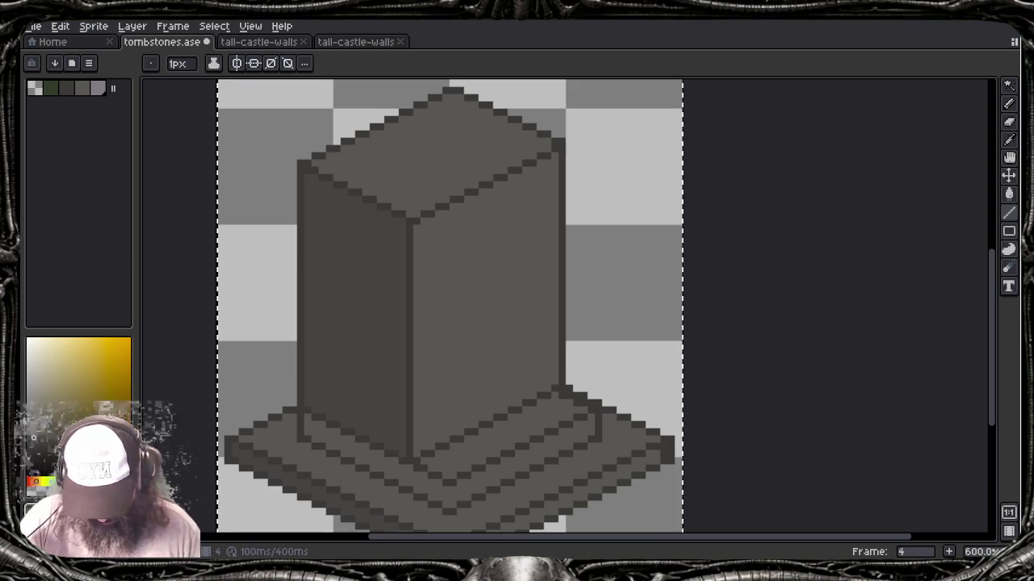
Step: Redefine the front corner with a dark line and a lighter grey line beside it
alt+click(418, 234)
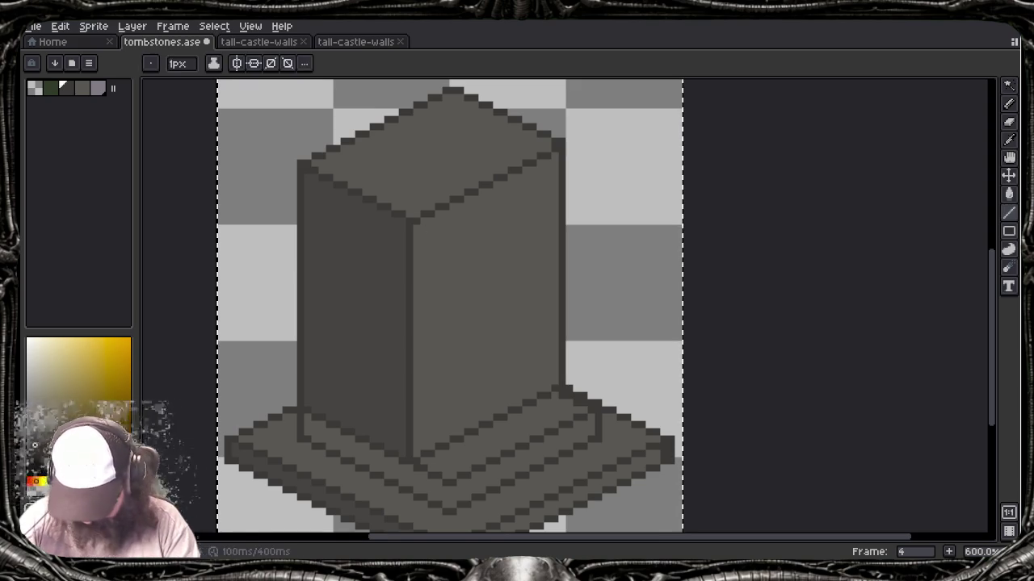
drag(413, 220, 414, 455)
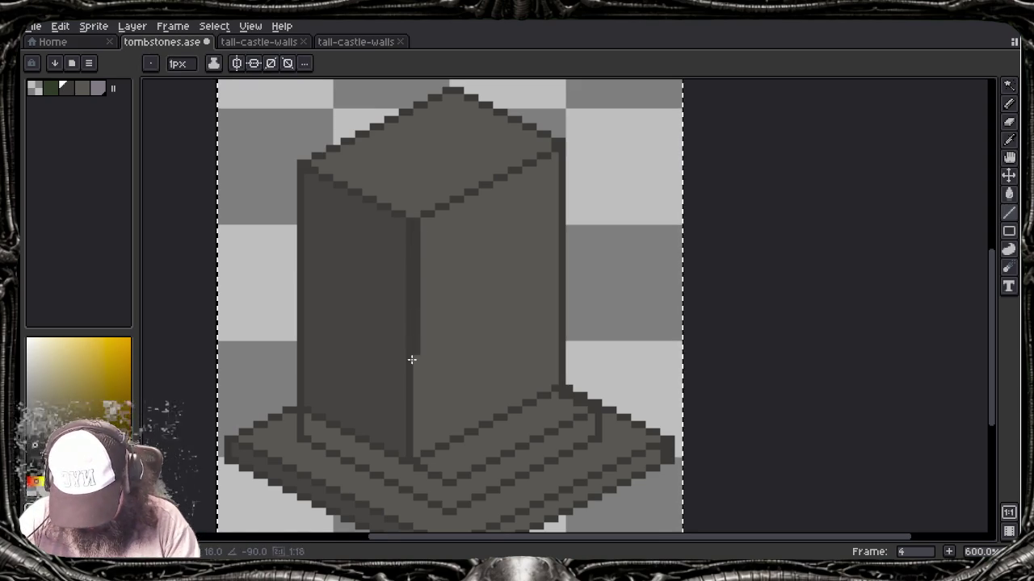
alt+click(408, 256)
drag(412, 223, 410, 457)
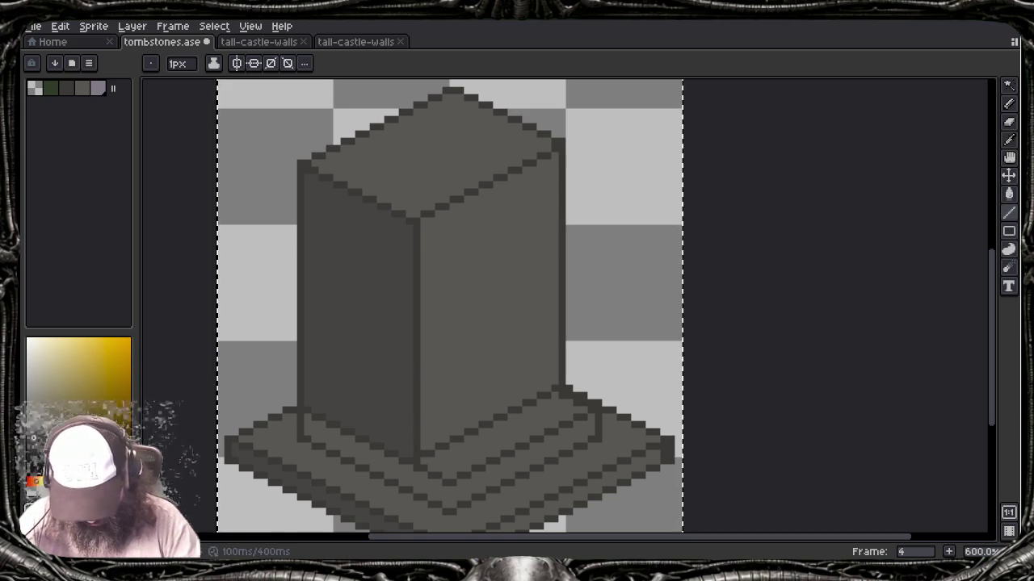
Step: Draw a dark vertical corner line down the pedestal steps and zoom out to the whole tombstone
scroll(377, 454, down, 4)
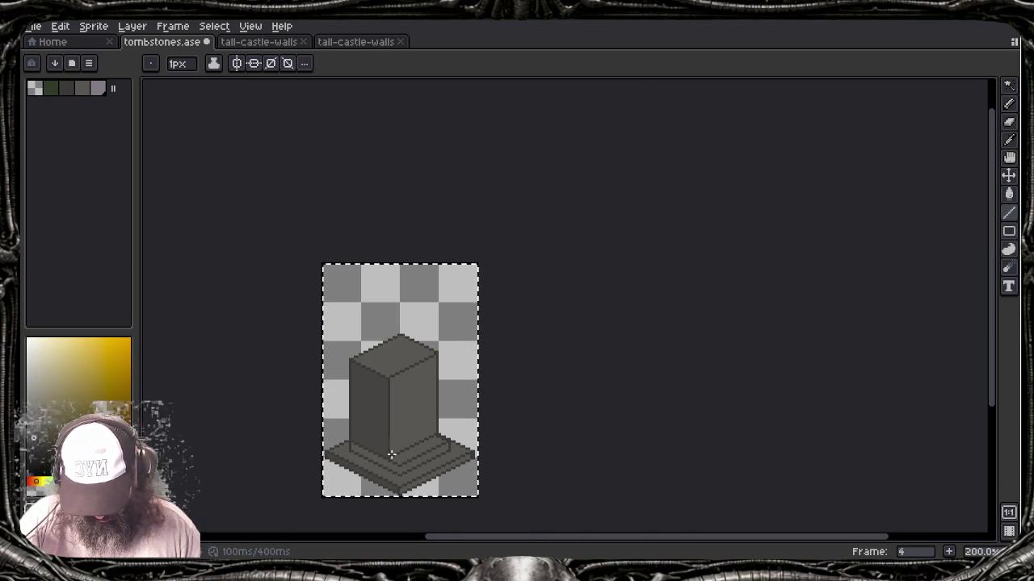
scroll(392, 455, up, 7)
drag(392, 455, 466, 376)
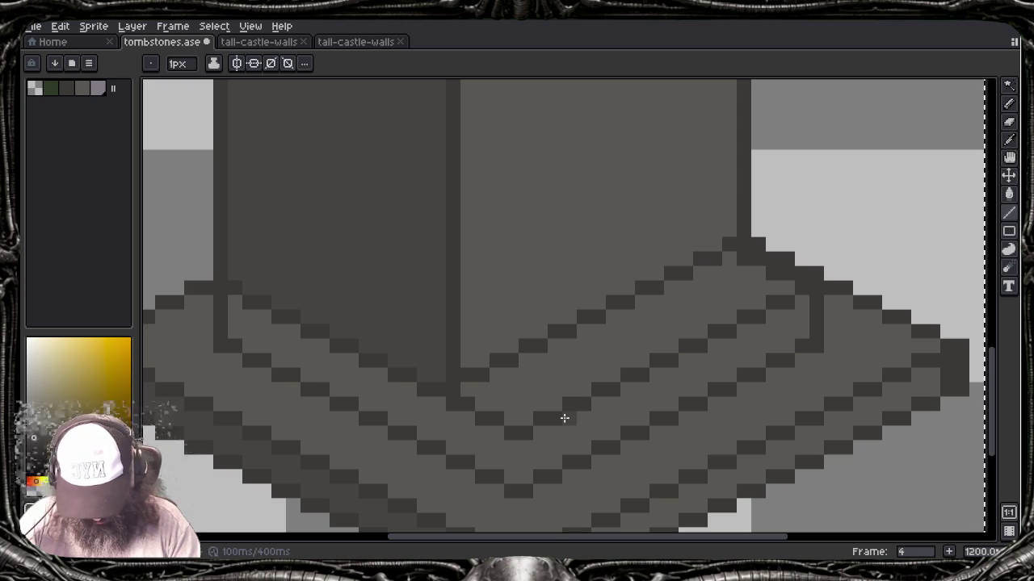
alt+click(819, 319)
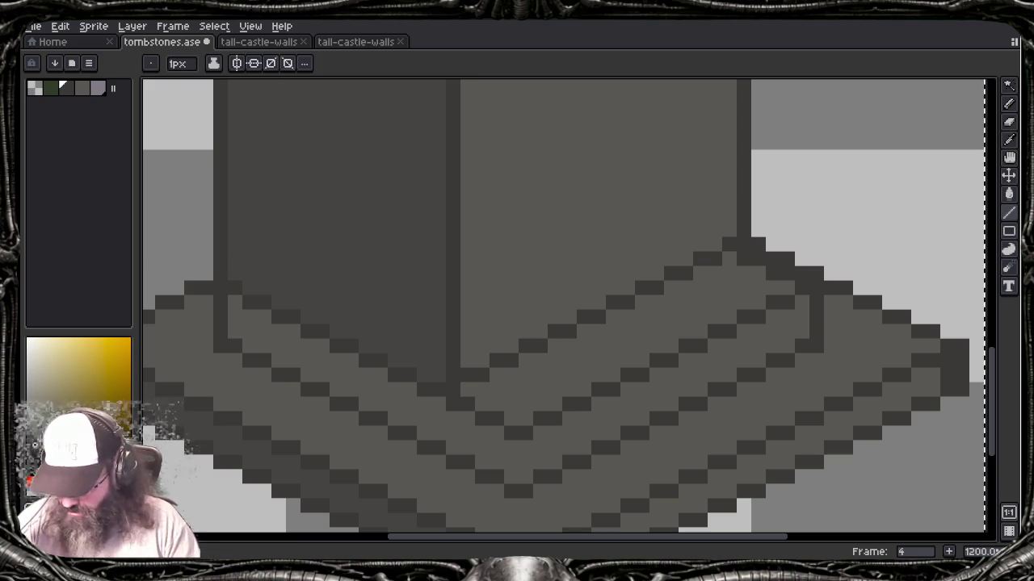
drag(511, 440, 511, 488)
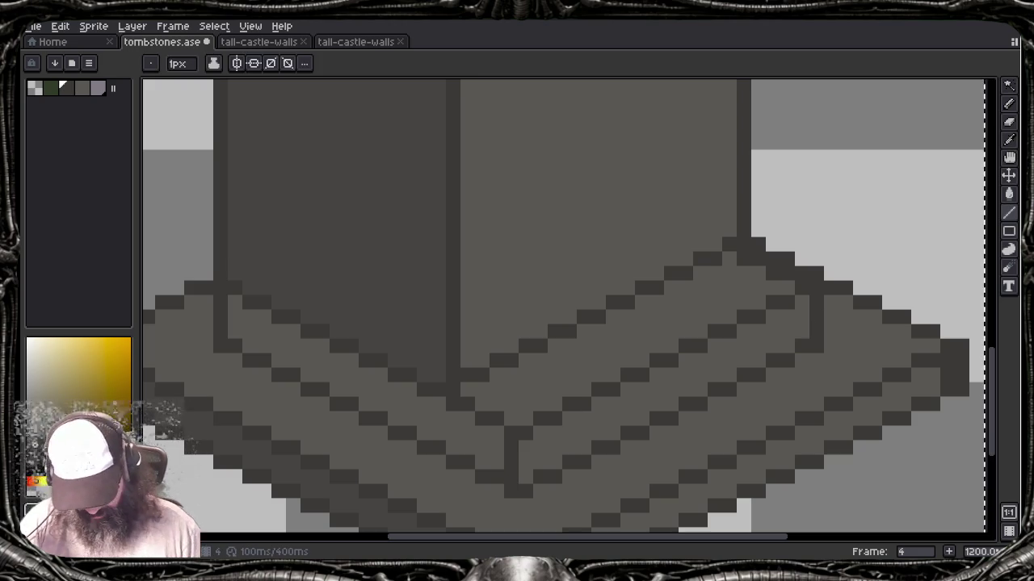
key(ctrl+0)
key(Tab)
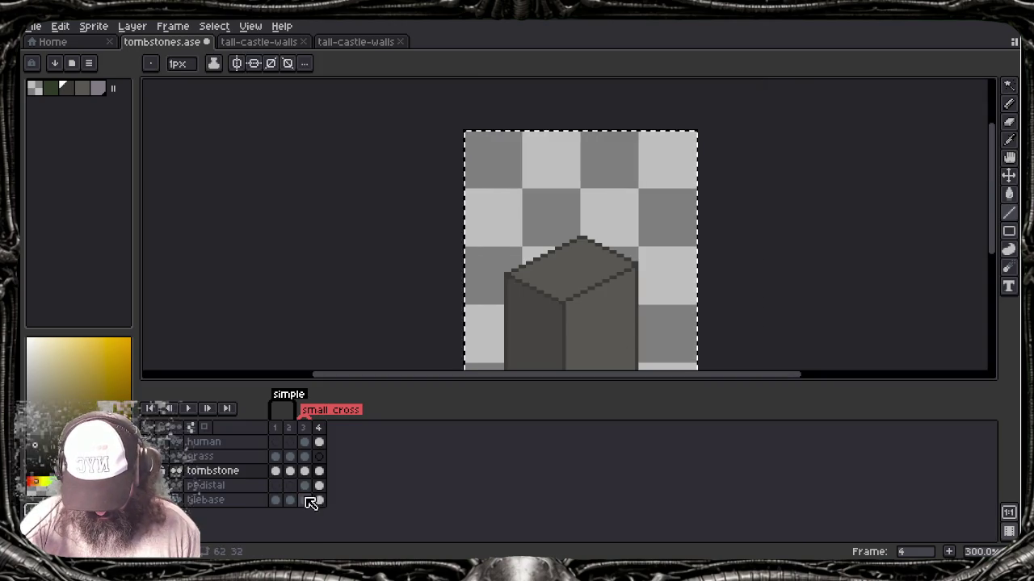
click(305, 471)
mouse_move(420, 307)
mouse_down()
mouse_move(402, 197)
mouse_move(337, 167)
mouse_up()
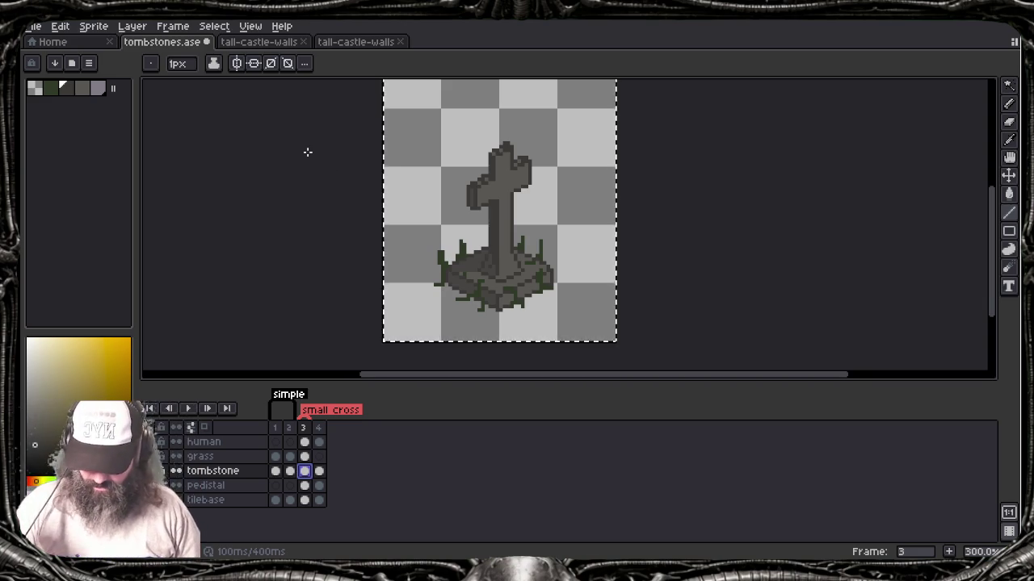
drag(473, 247, 482, 302)
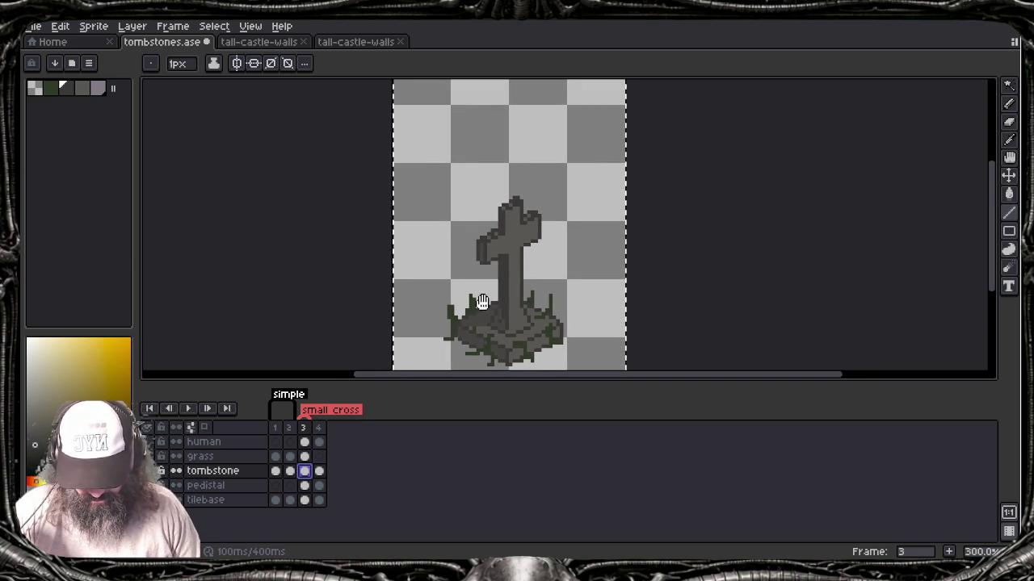
key(Tab)
drag(490, 343, 493, 402)
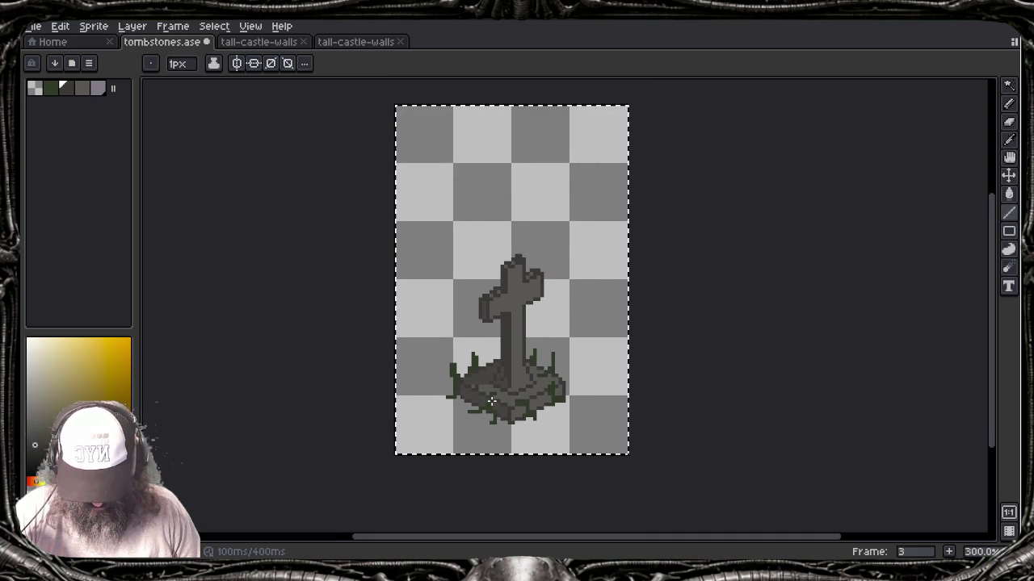
key(Tab)
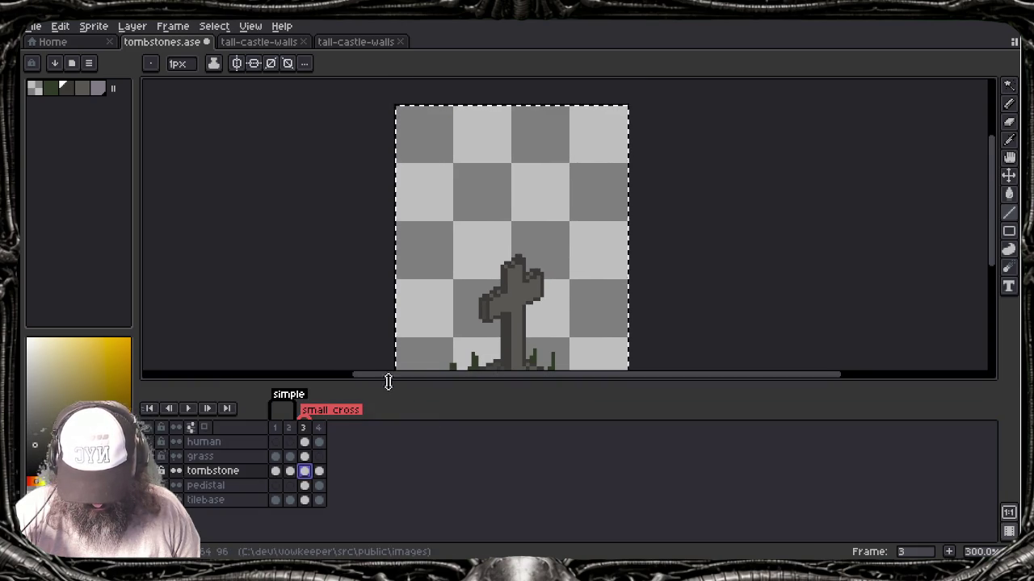
scroll(340, 289, down, 2)
scroll(344, 261, down, 3)
scroll(344, 261, down, 1)
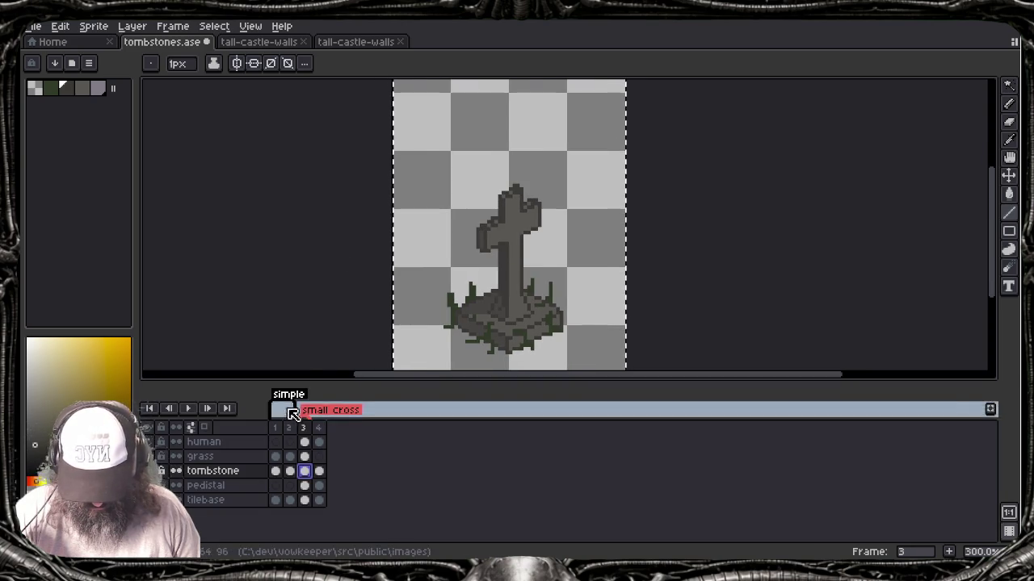
click(319, 470)
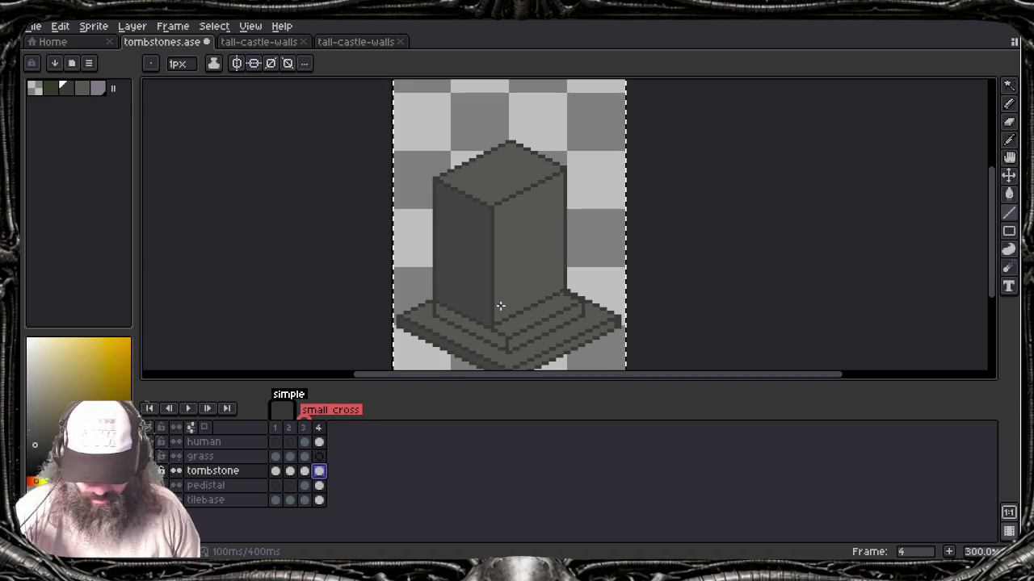
Step: Replace the last line with a dark line running down-left across the pedestal's right side
scroll(521, 302, up, 1)
scroll(524, 303, up, 1)
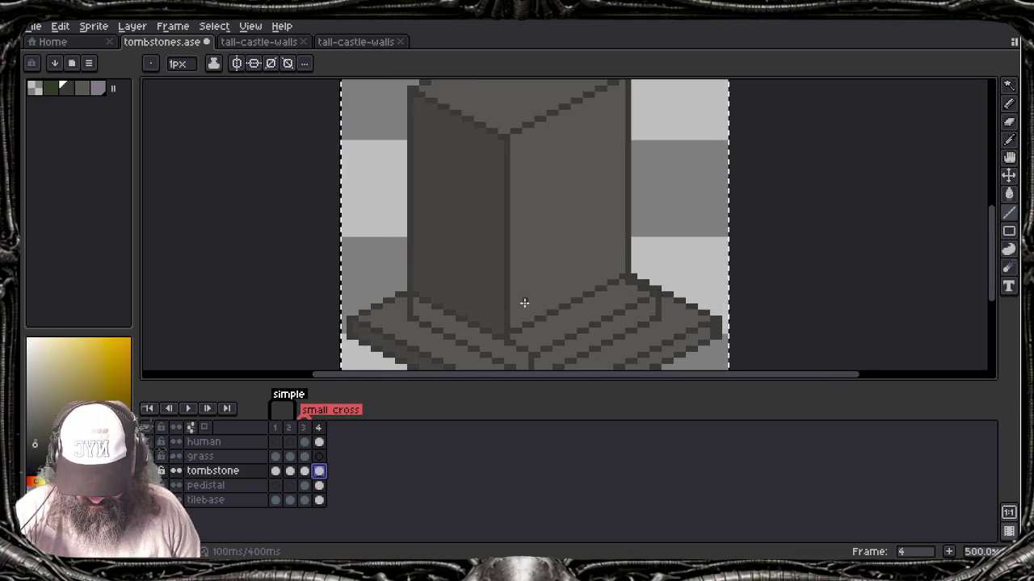
scroll(524, 303, up, 1)
mouse_move(521, 299)
mouse_down()
mouse_move(549, 286)
mouse_move(538, 293)
mouse_up()
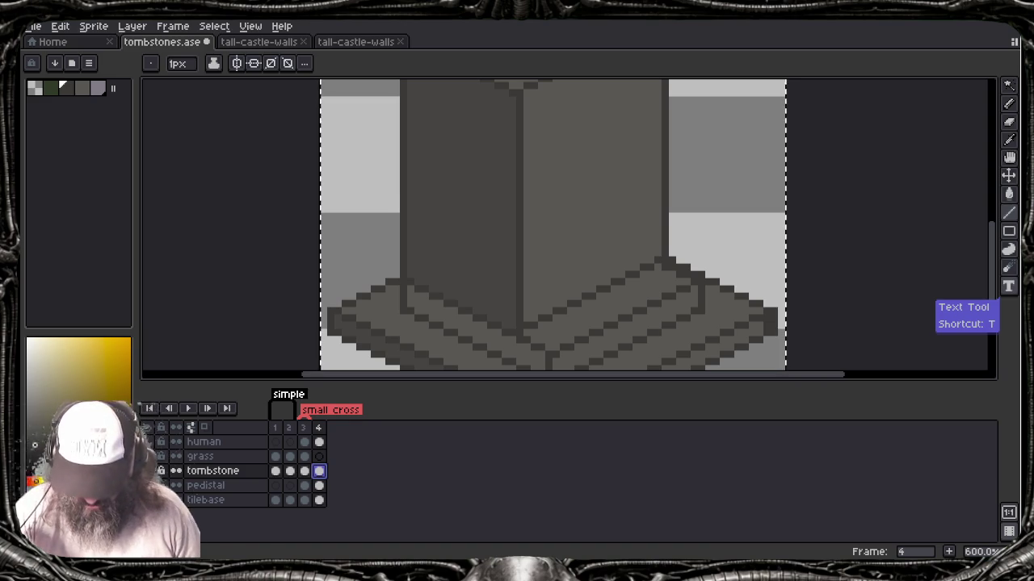
scroll(537, 276, down, 1)
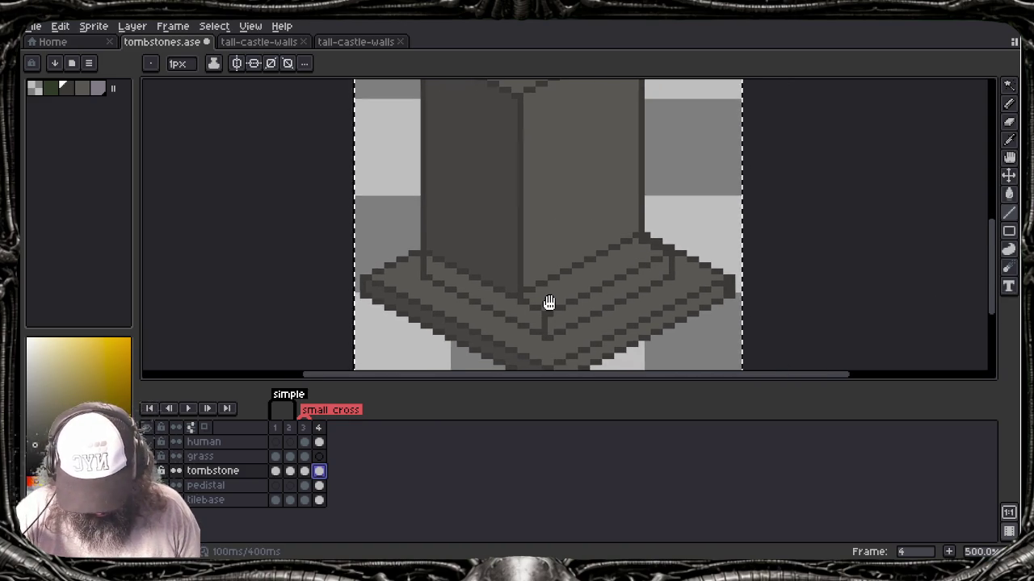
scroll(549, 302, up, 1)
scroll(549, 302, up, 1)
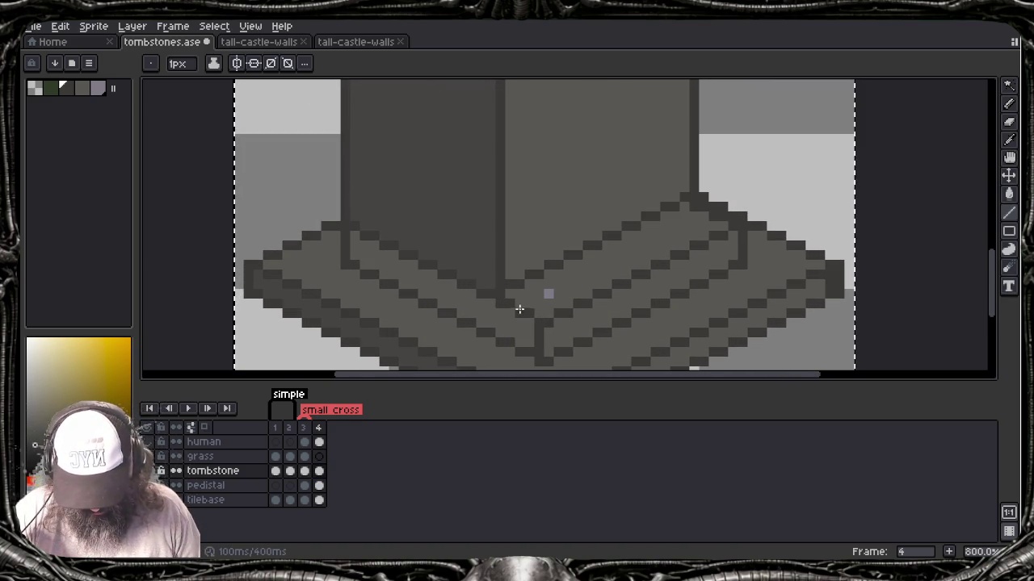
key(ctrl+z)
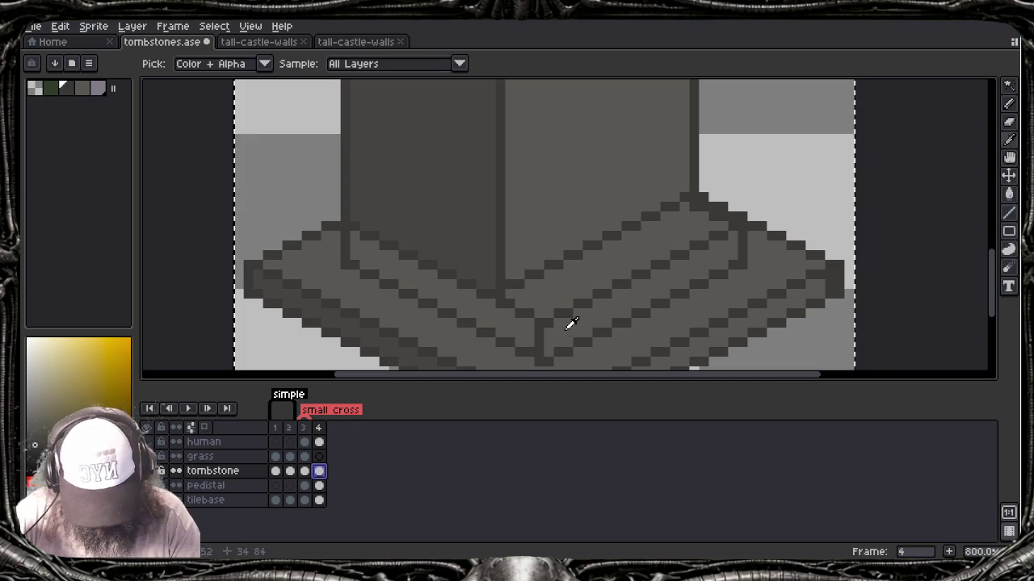
alt+click(692, 198)
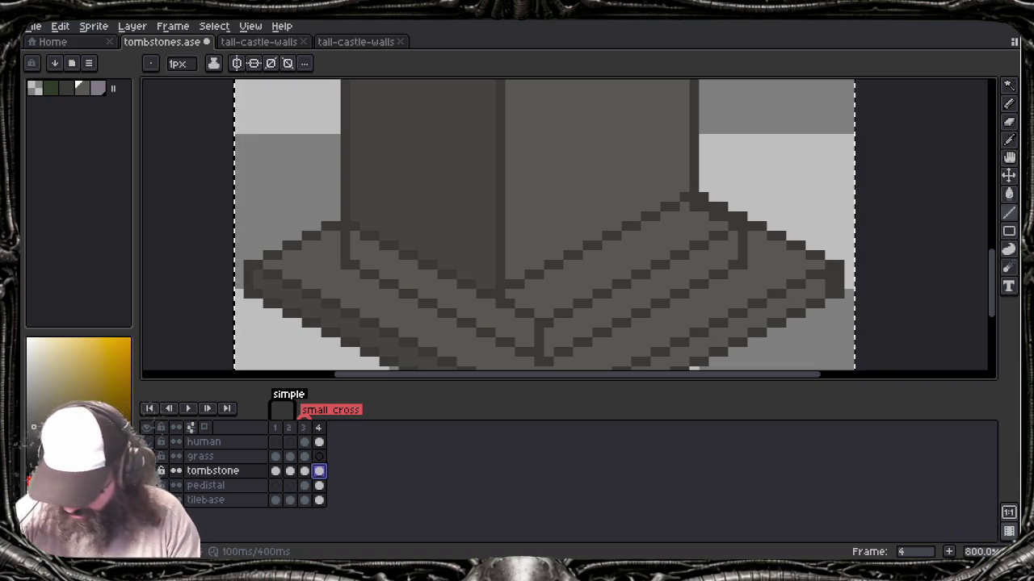
alt+click(695, 191)
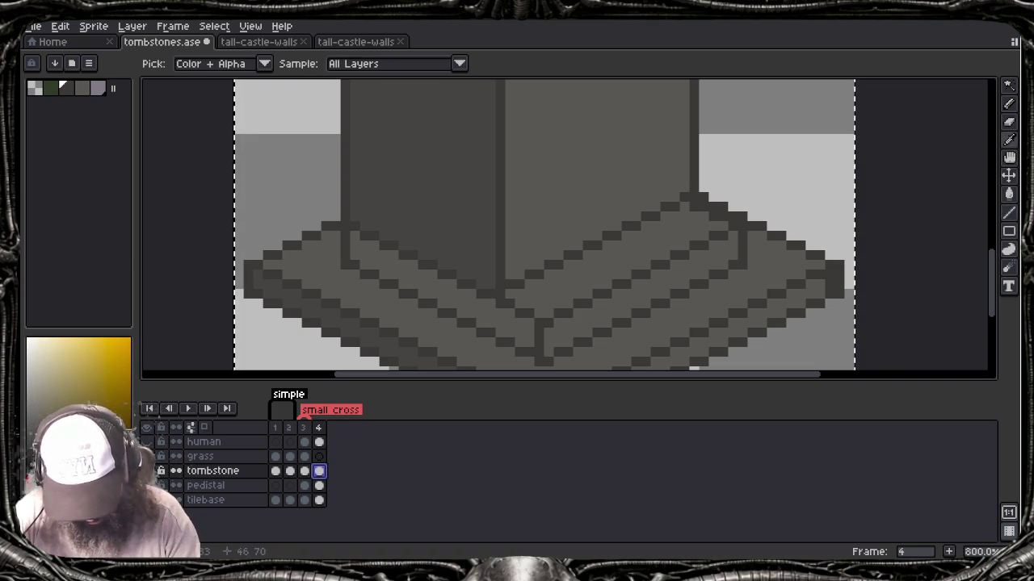
drag(684, 201, 509, 295)
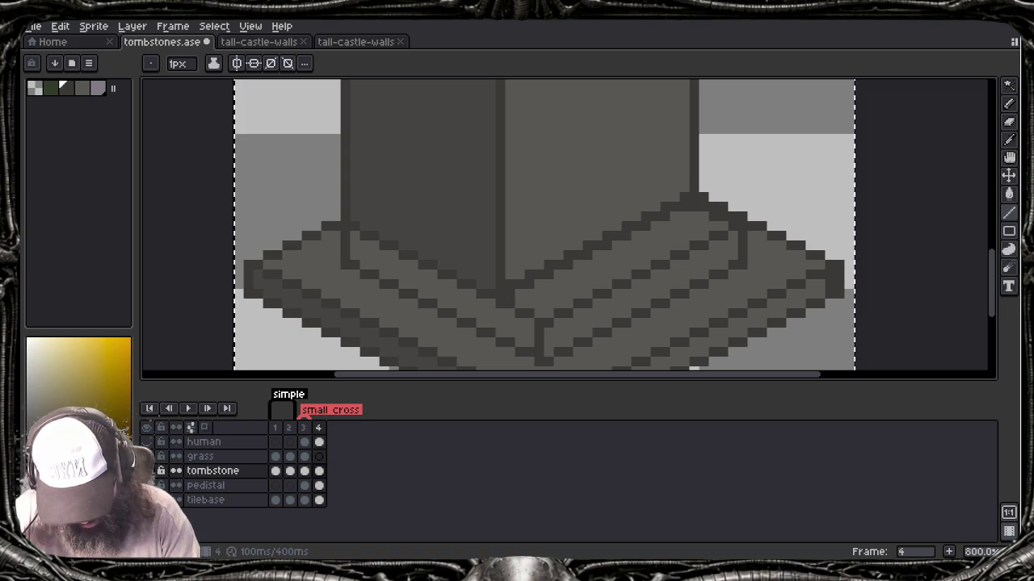
Step: Draw step lines along the pedestal's right step in lighter greys sampled from the artwork
alt+click(517, 282)
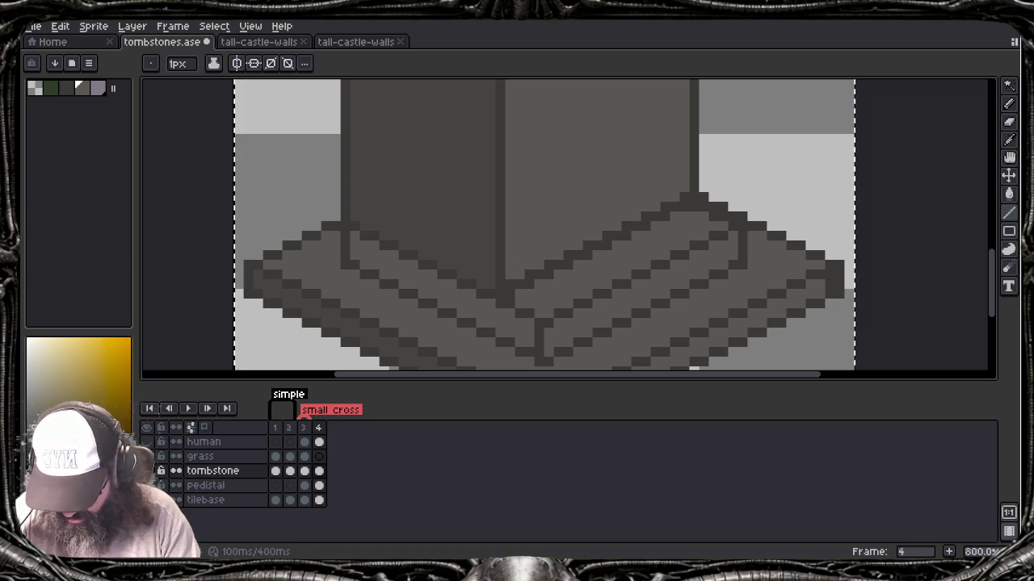
click(509, 284)
drag(508, 284, 683, 199)
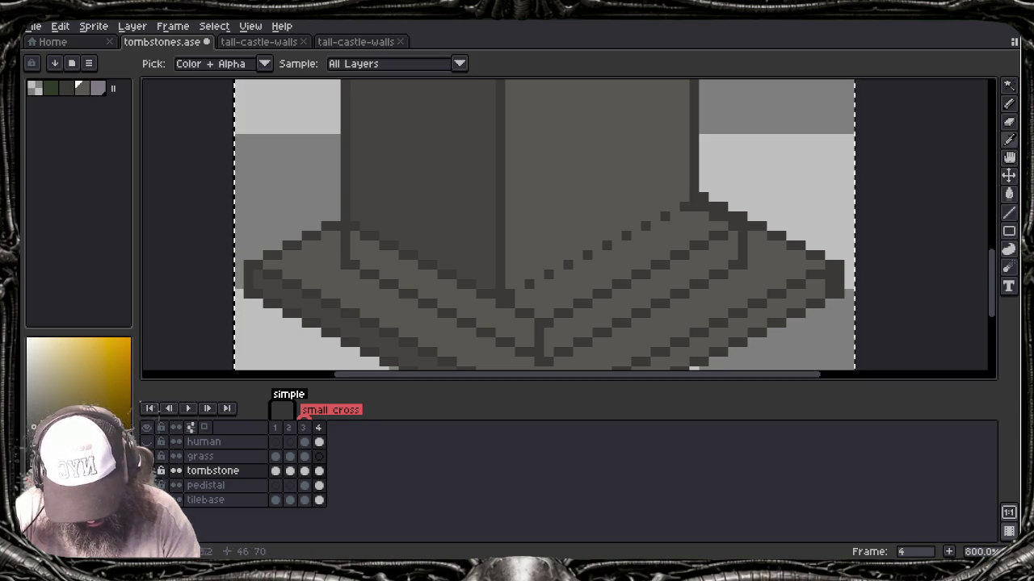
alt+click(692, 200)
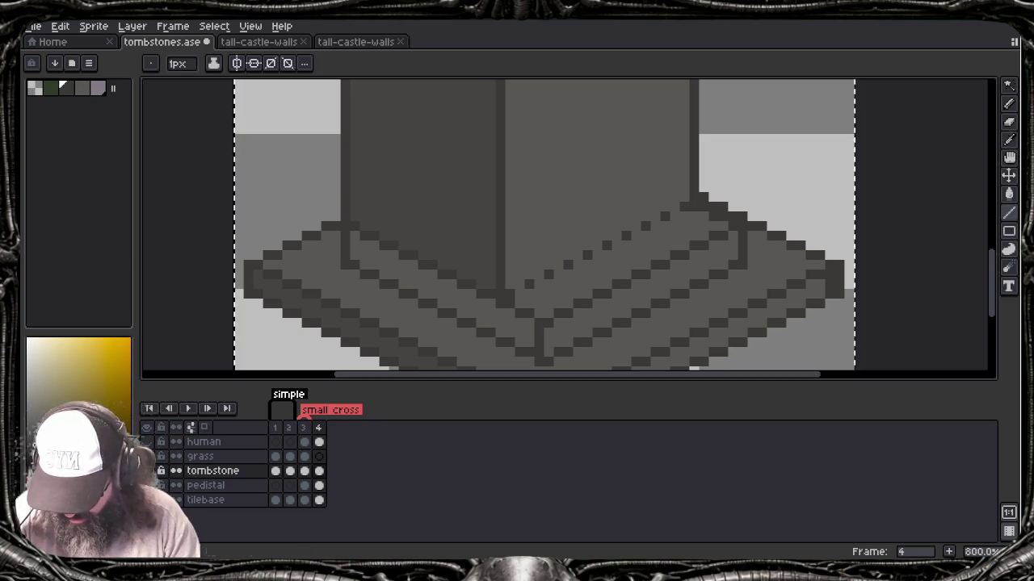
drag(680, 207, 513, 297)
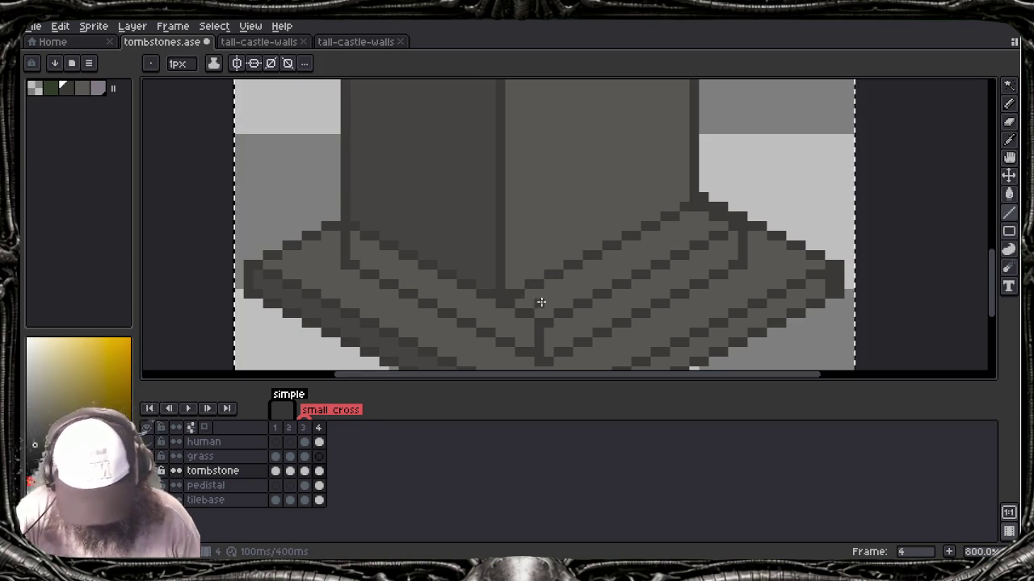
Step: Cover the lower part of the pillar's dark centre seam with the lighter face grey
scroll(571, 283, down, 2)
scroll(573, 289, down, 1)
scroll(574, 288, up, 3)
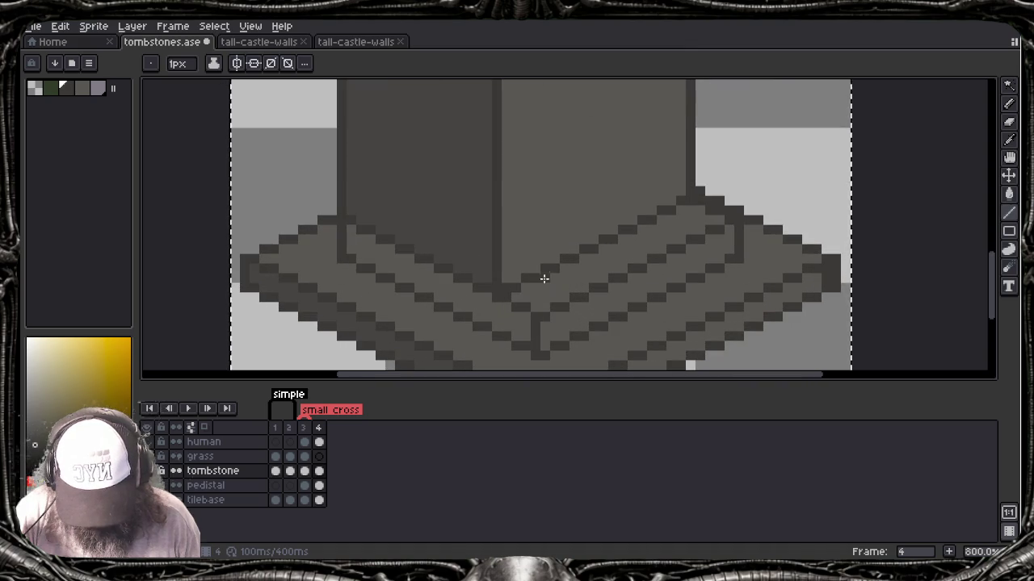
drag(549, 281, 557, 316)
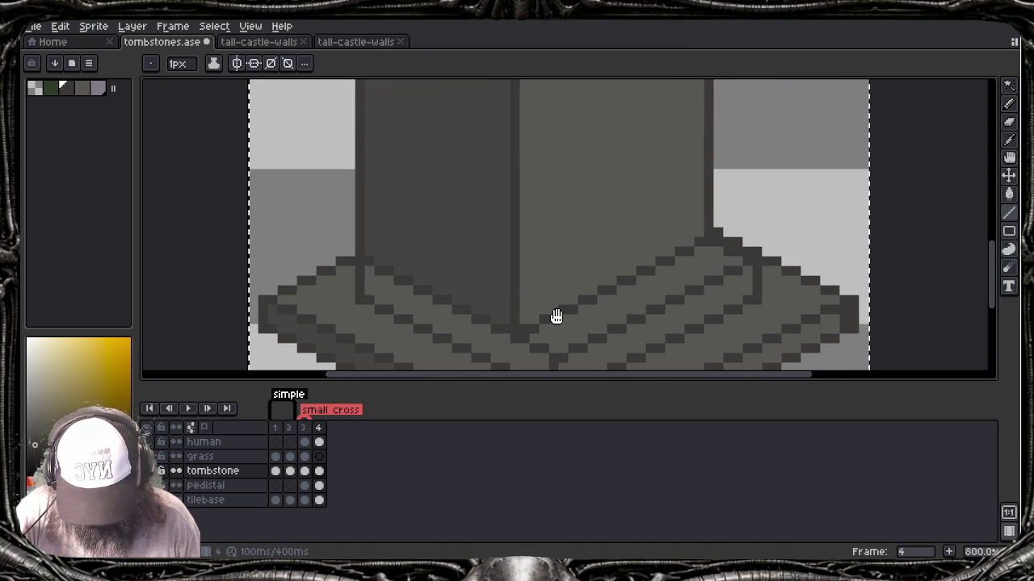
alt+click(493, 287)
drag(515, 323, 515, 92)
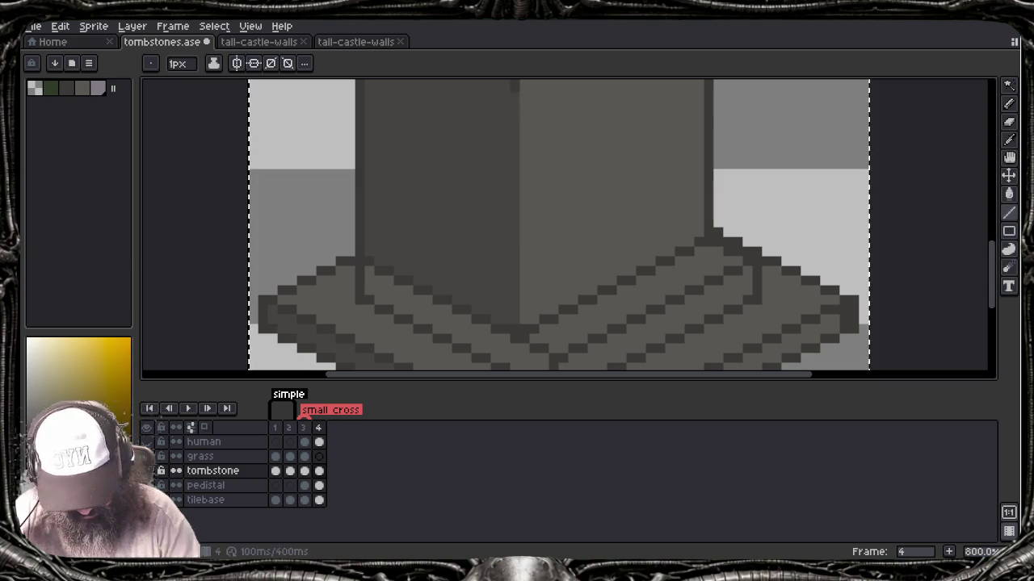
scroll(532, 191, down, 1)
Step: Paint over the upper part of the dark centre seam with the light grey
scroll(531, 191, down, 2)
scroll(525, 226, up, 1)
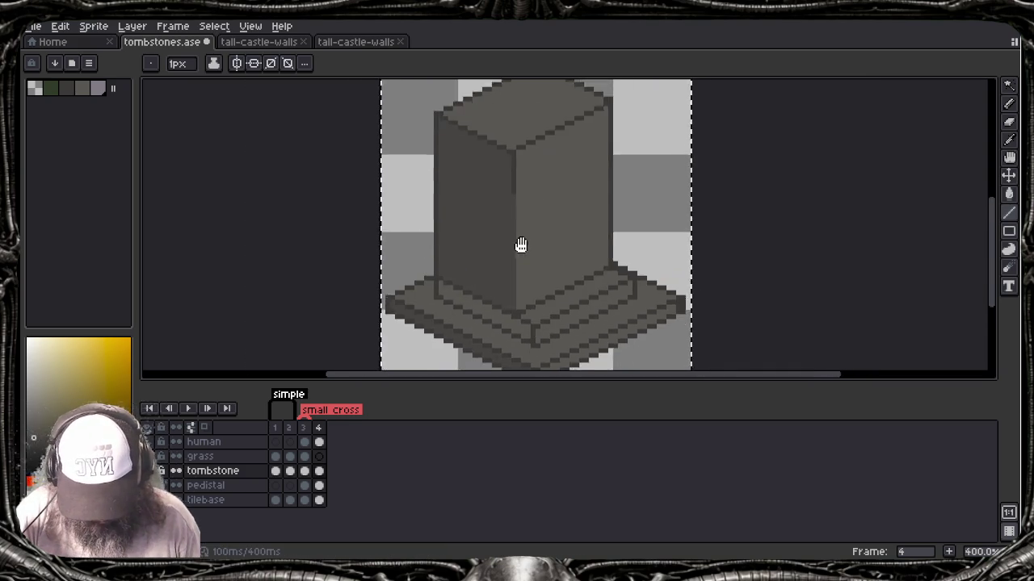
scroll(518, 259, up, 2)
drag(504, 105, 502, 186)
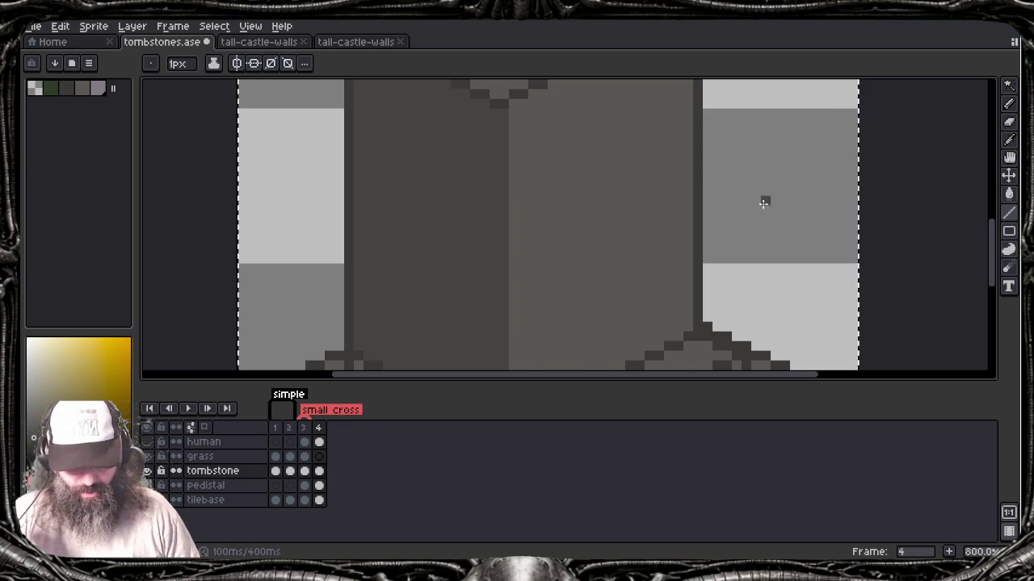
Step: Hide the timeline and draw a dark outline edge down the pillar's front corner
scroll(759, 202, down, 1)
mouse_move(621, 301)
mouse_down()
mouse_move(589, 247)
mouse_move(571, 315)
mouse_up()
key(Tab)
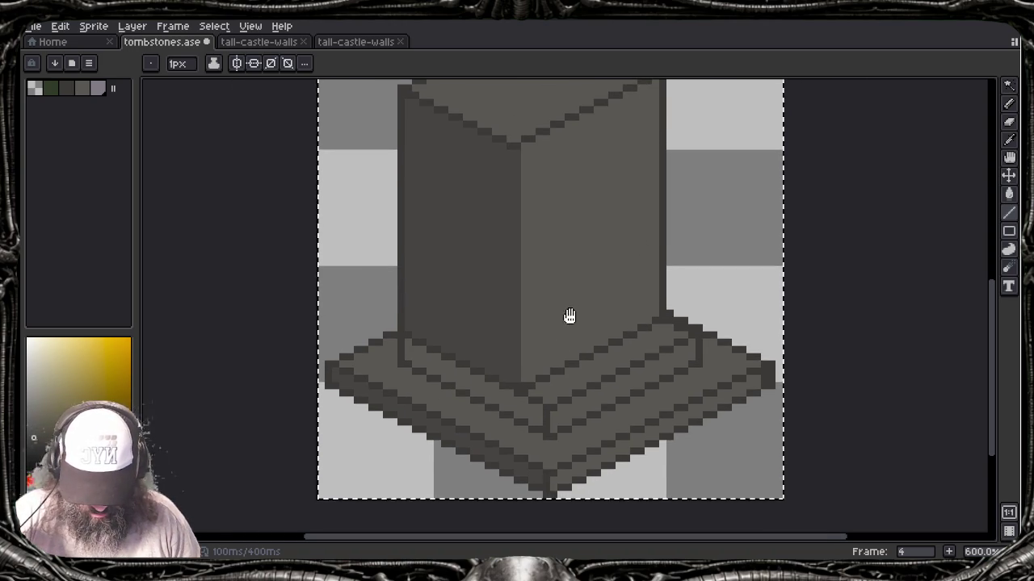
key(i)
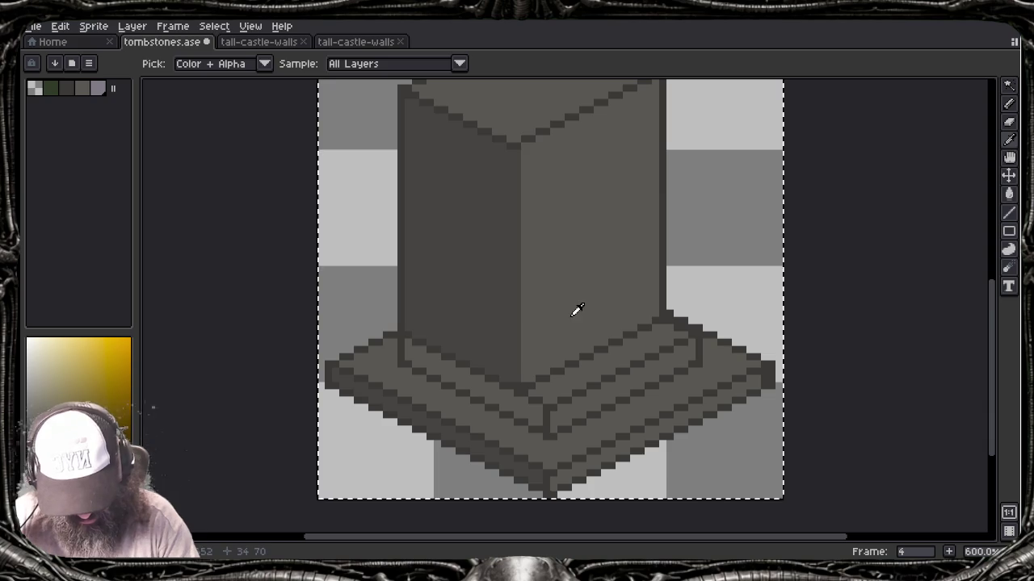
key(b)
drag(523, 142, 528, 383)
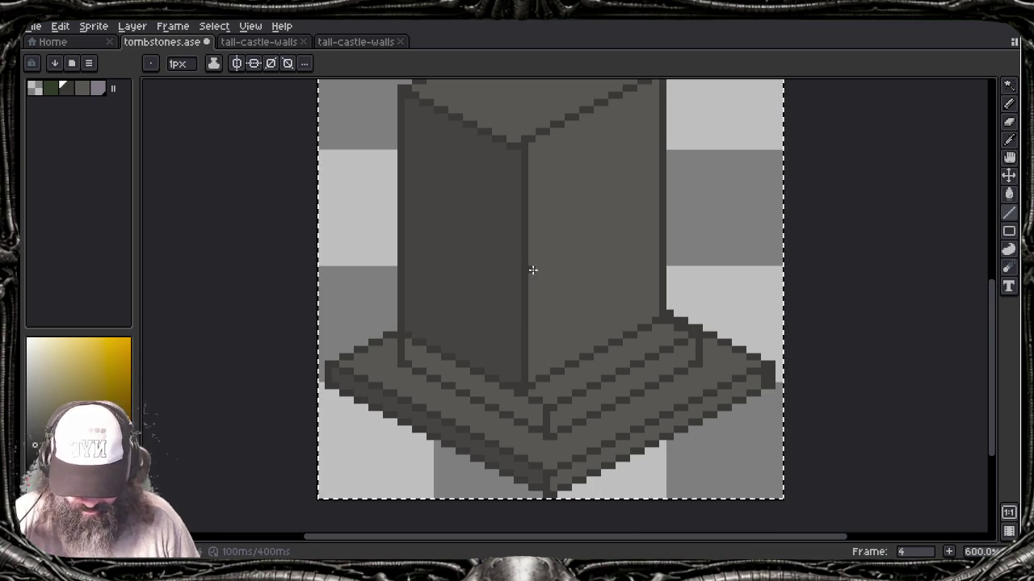
Step: Sample the outline greys and darken the edge line along the pedestal's right side
drag(531, 274, 522, 322)
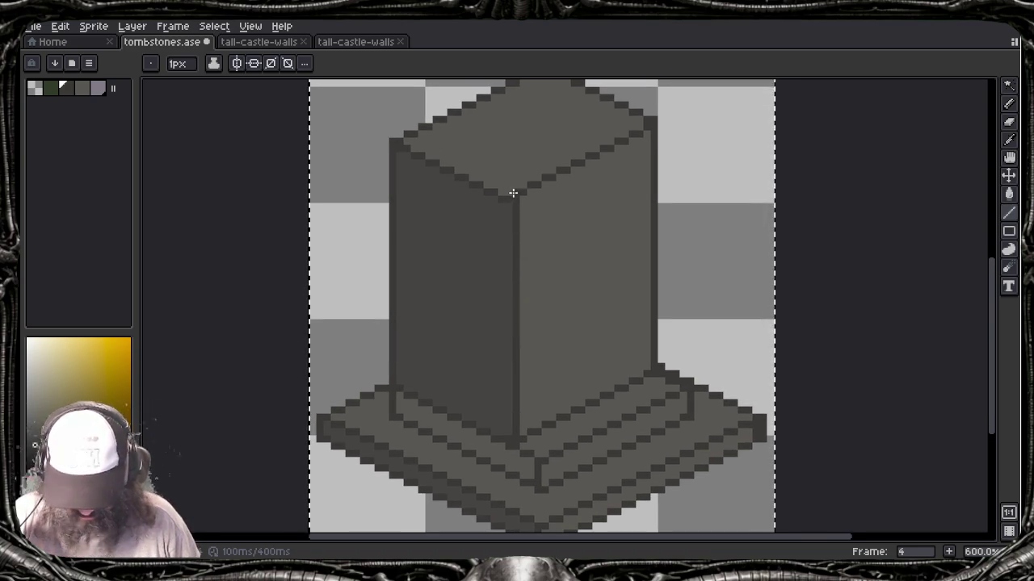
key(alt)
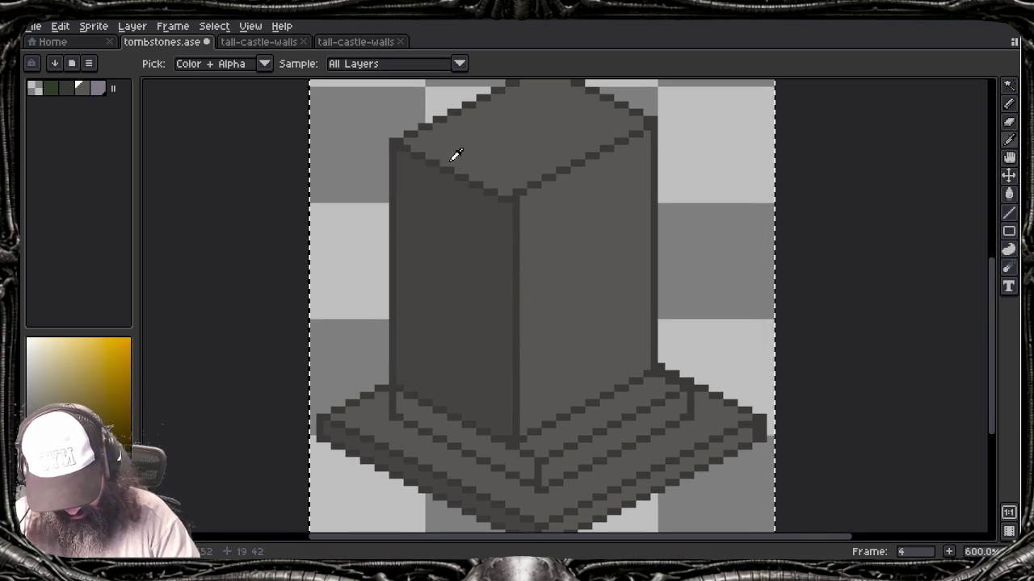
click(407, 132)
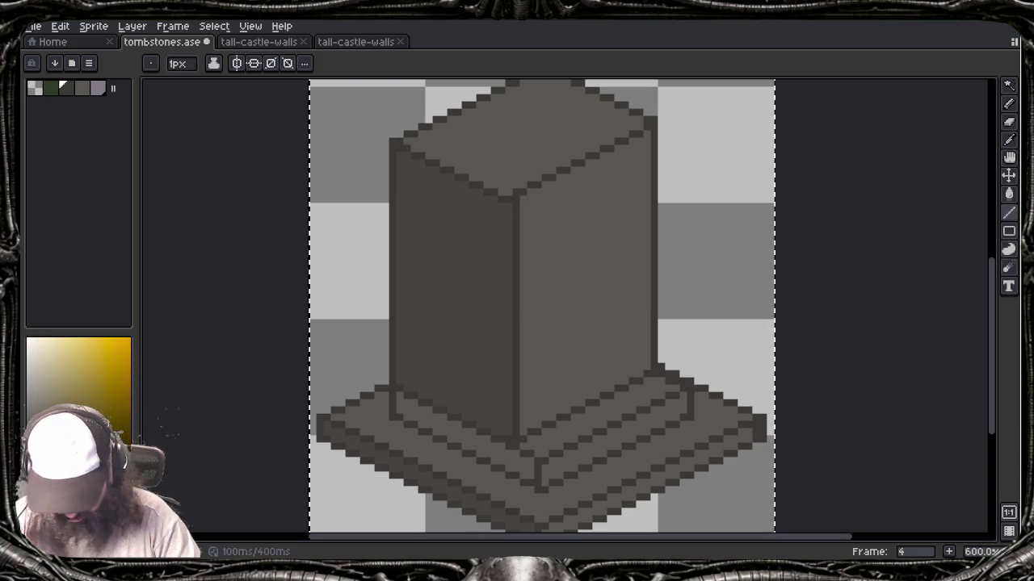
key(ctrl)
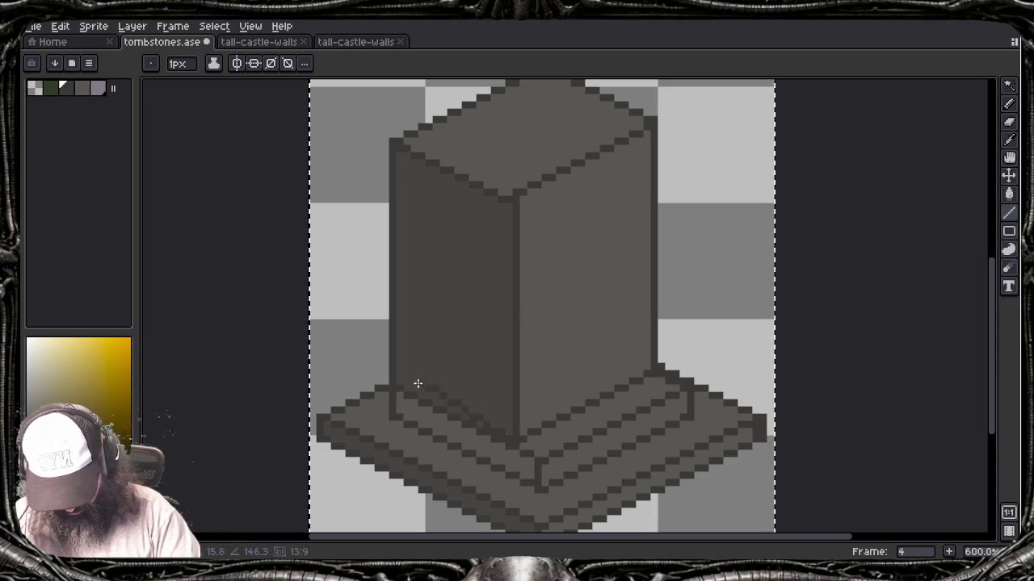
key(alt)
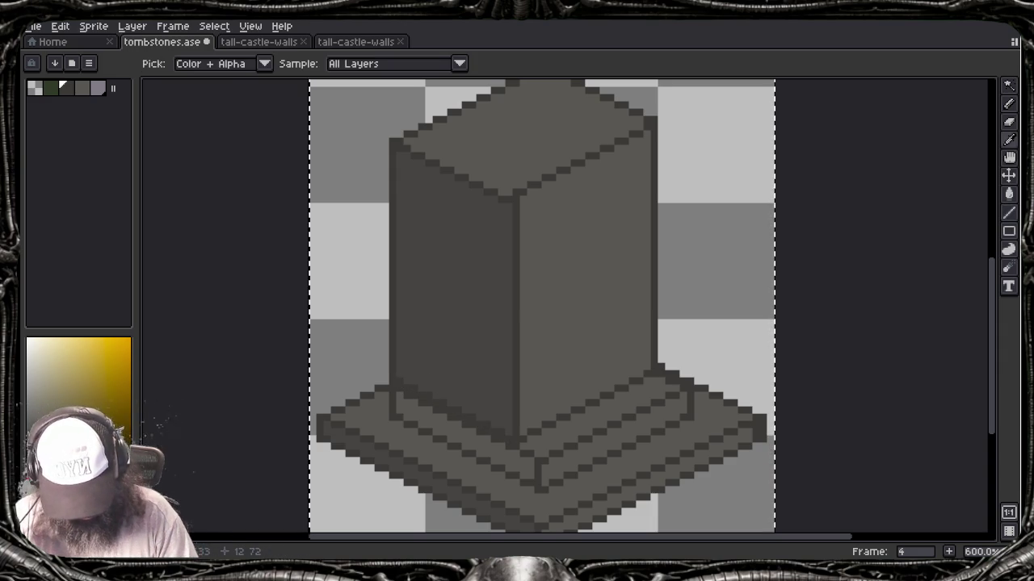
click(654, 373)
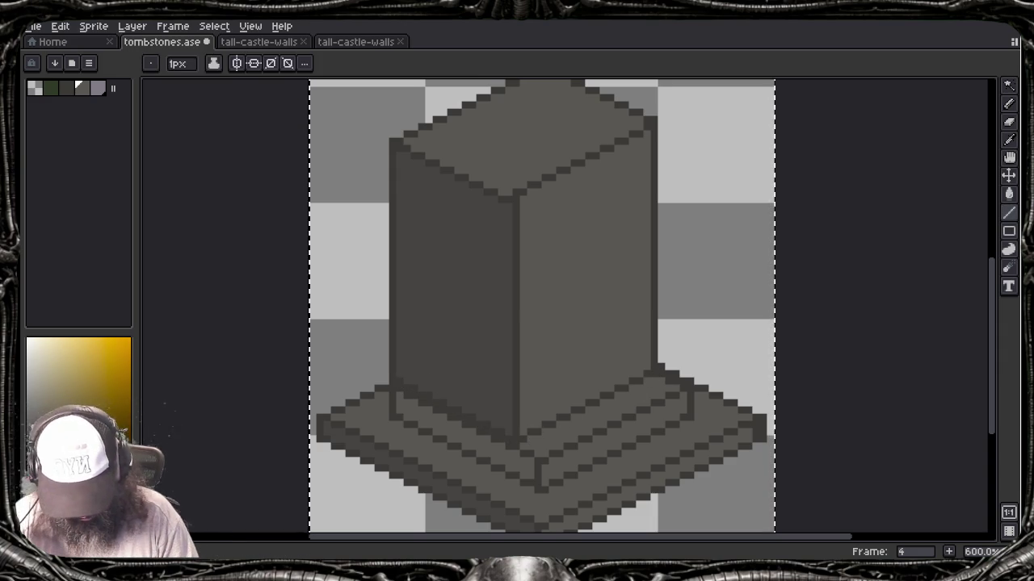
key(alt)
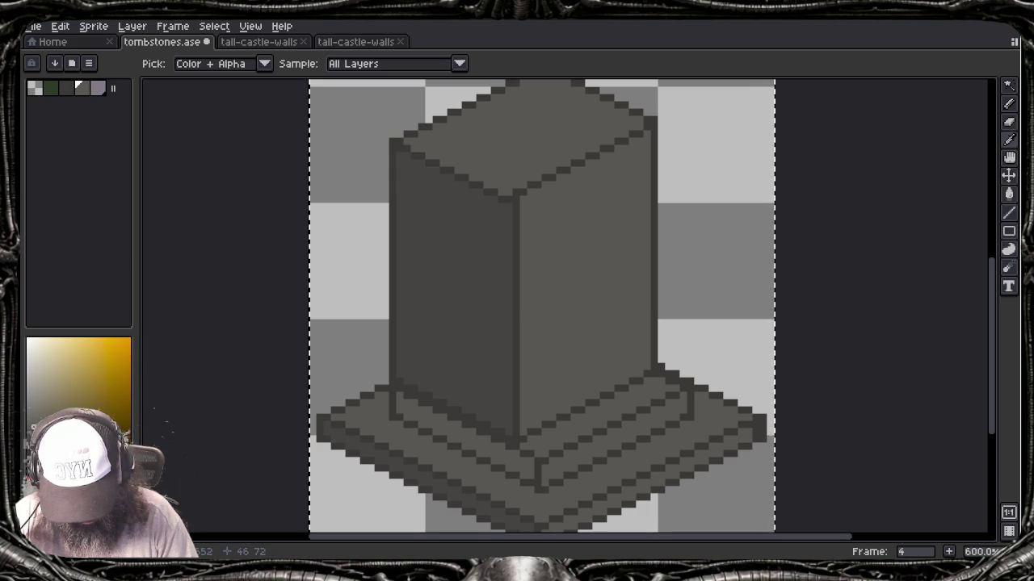
key(alt)
click(628, 383)
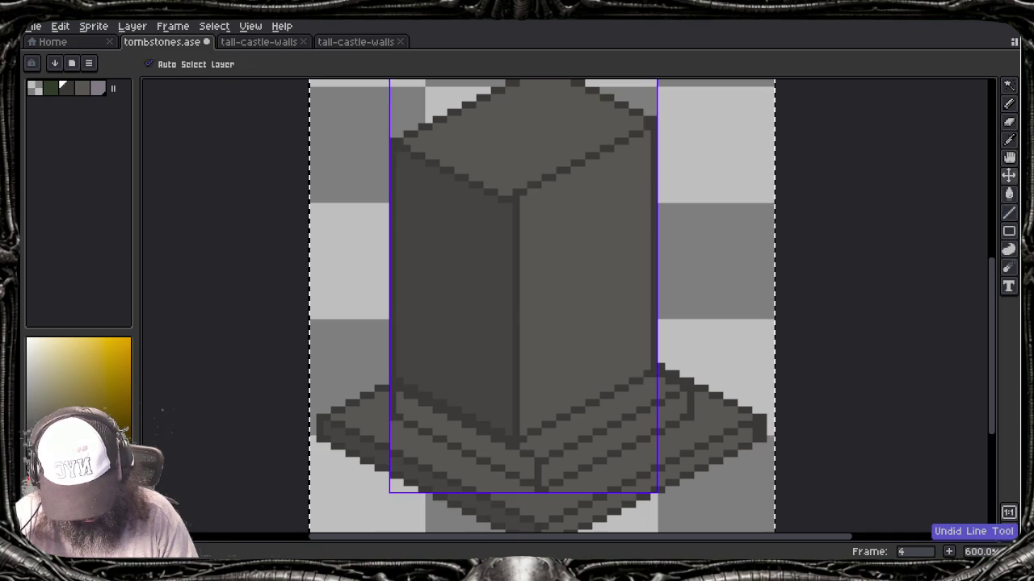
drag(523, 440, 653, 377)
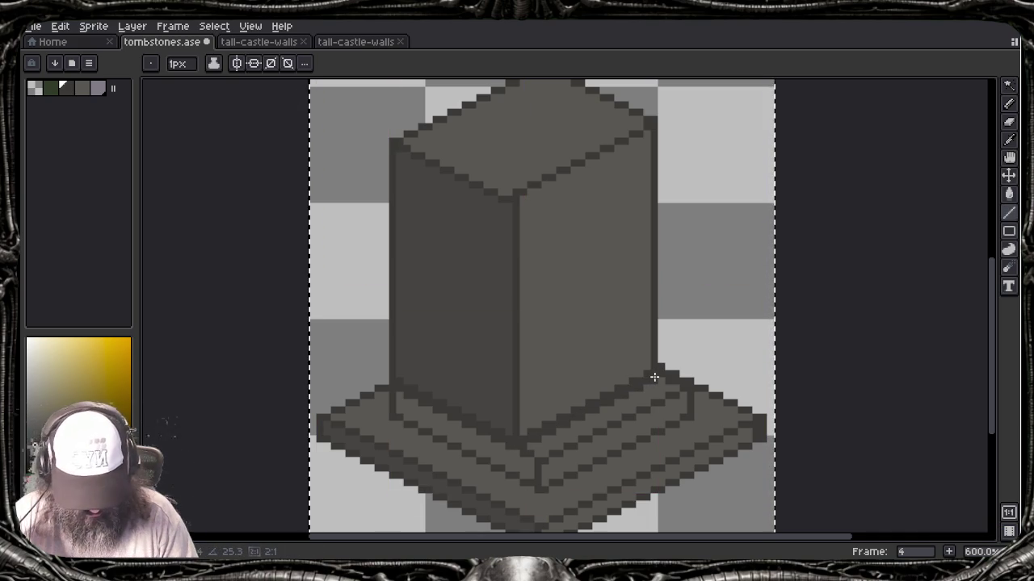
scroll(777, 301, down, 2)
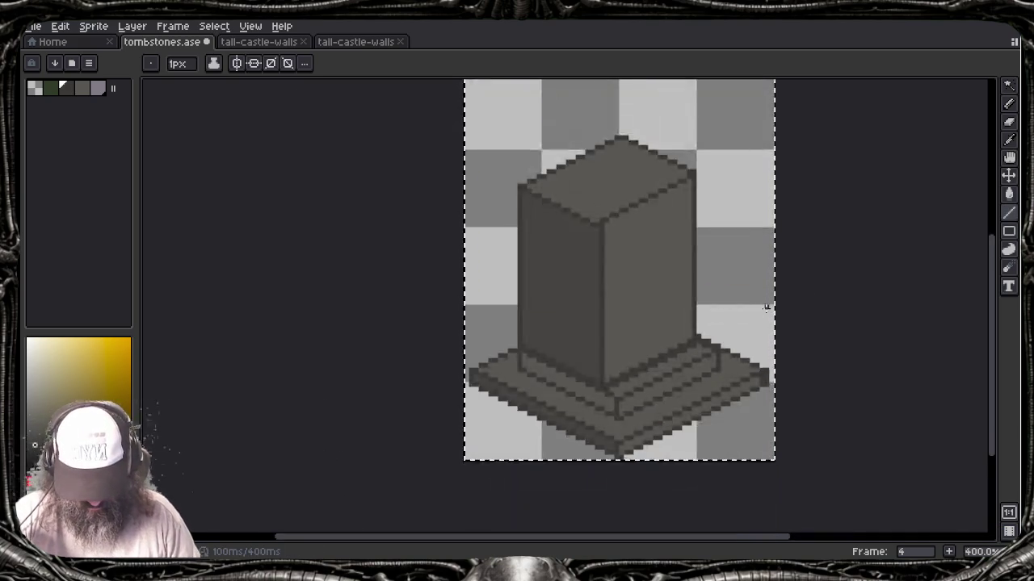
Step: Draw a dark edge from the top face's left corner to its front vertex
scroll(778, 301, down, 1)
drag(751, 316, 633, 331)
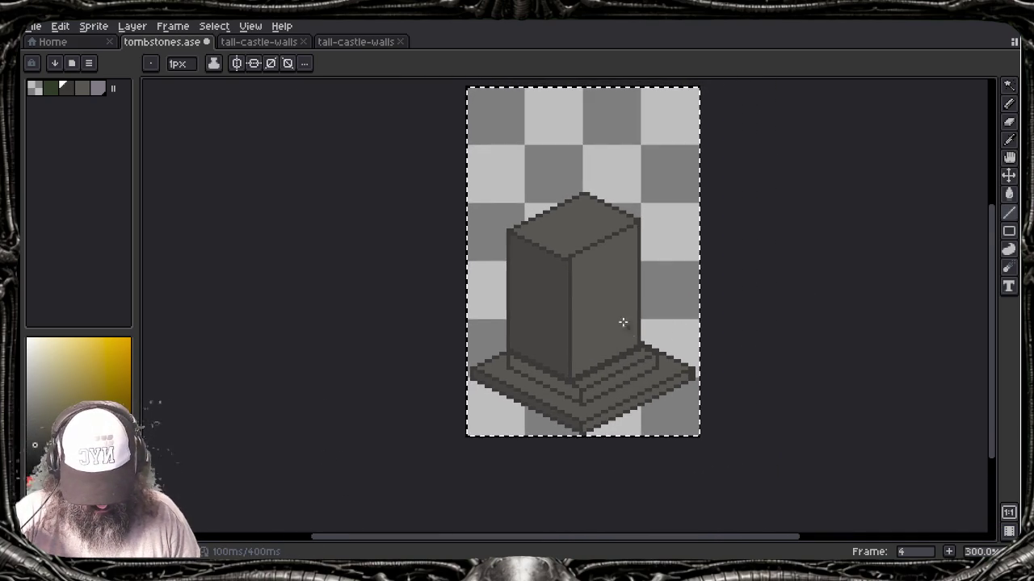
scroll(530, 261, up, 3)
scroll(615, 281, up, 1)
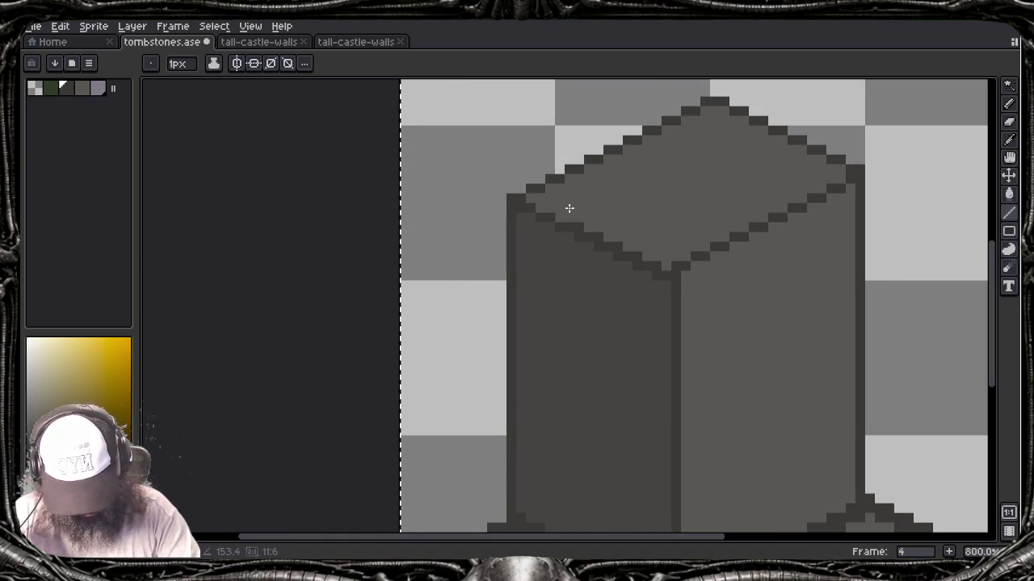
click(520, 201)
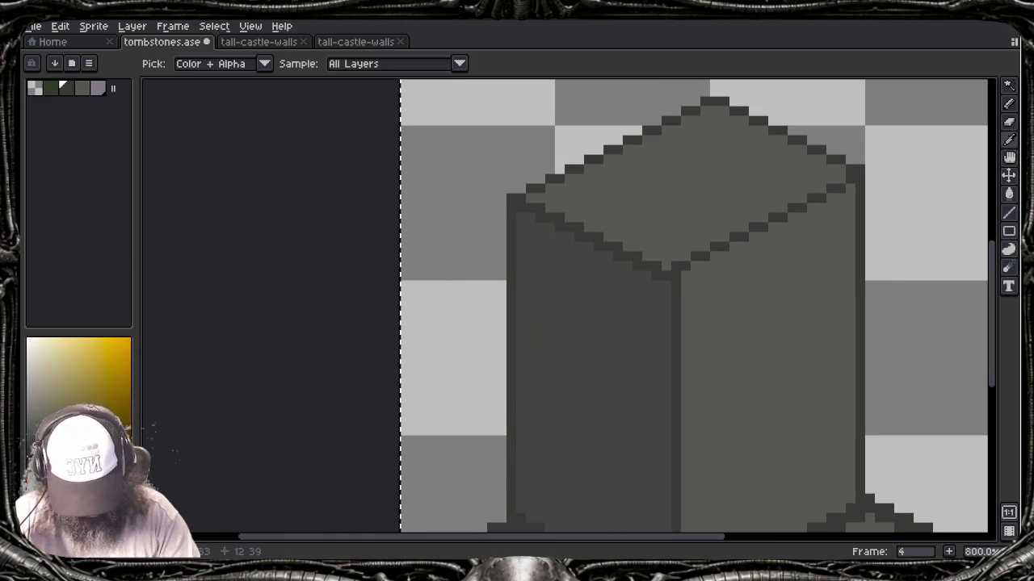
alt+click(595, 223)
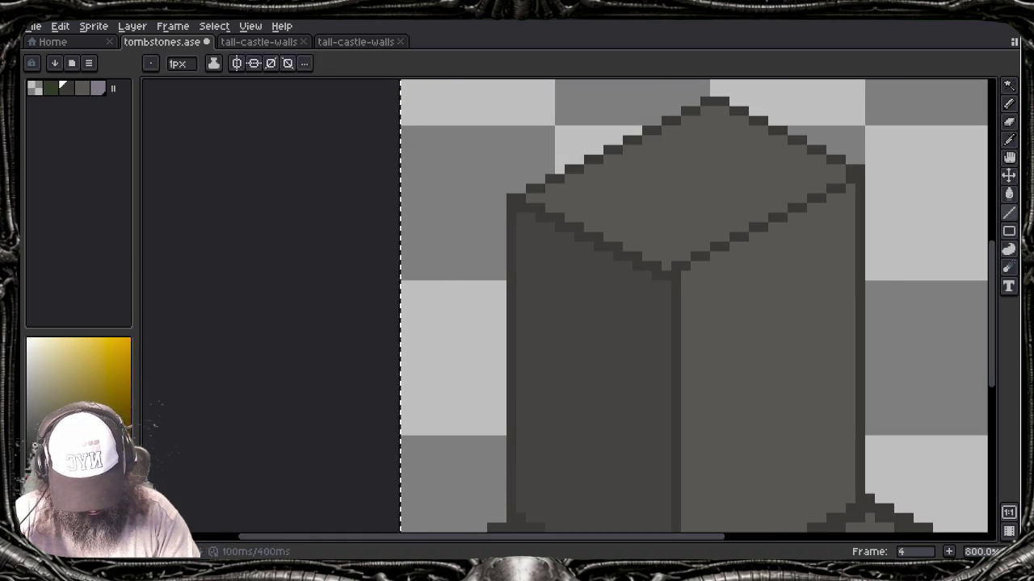
shift+click(525, 201)
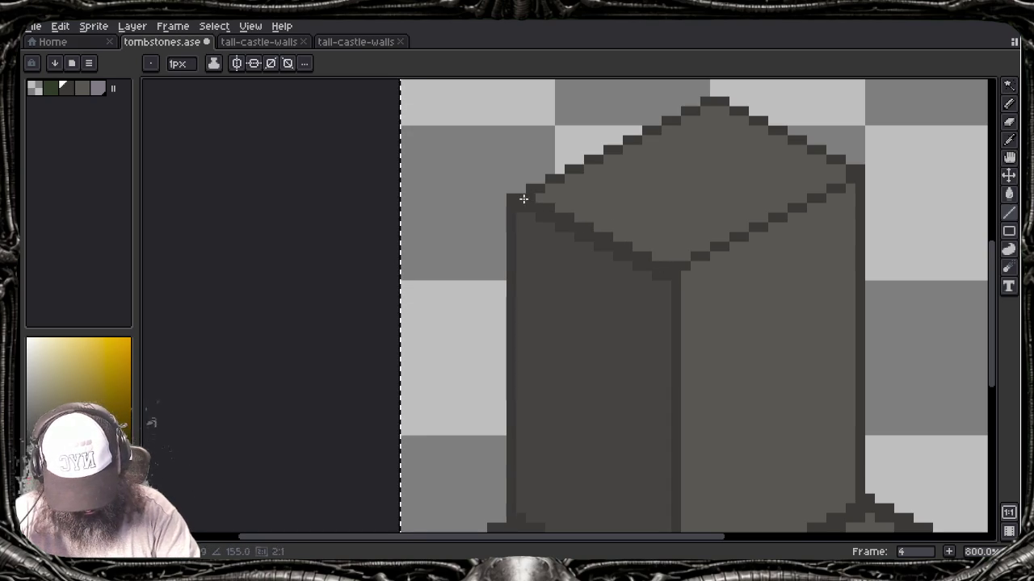
key(alt)
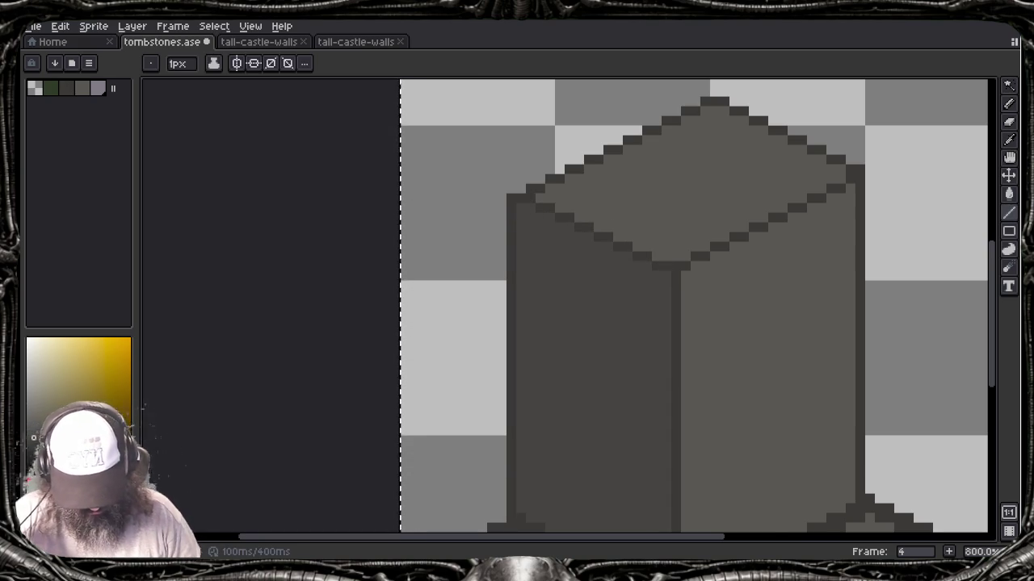
scroll(491, 215, down, 3)
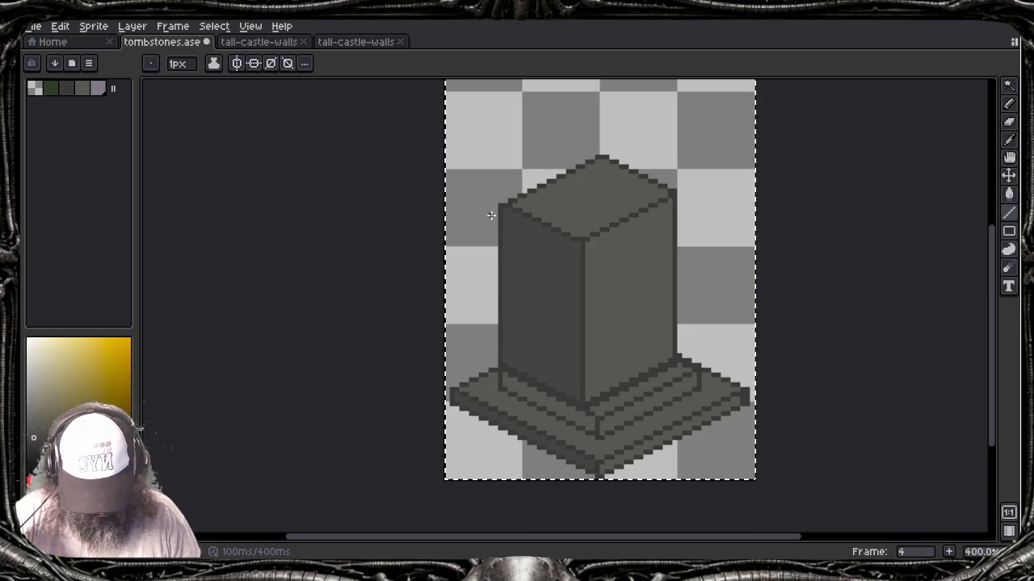
Step: Sample a dark grey and draw a dark line down the pillar's front corner
key(v)
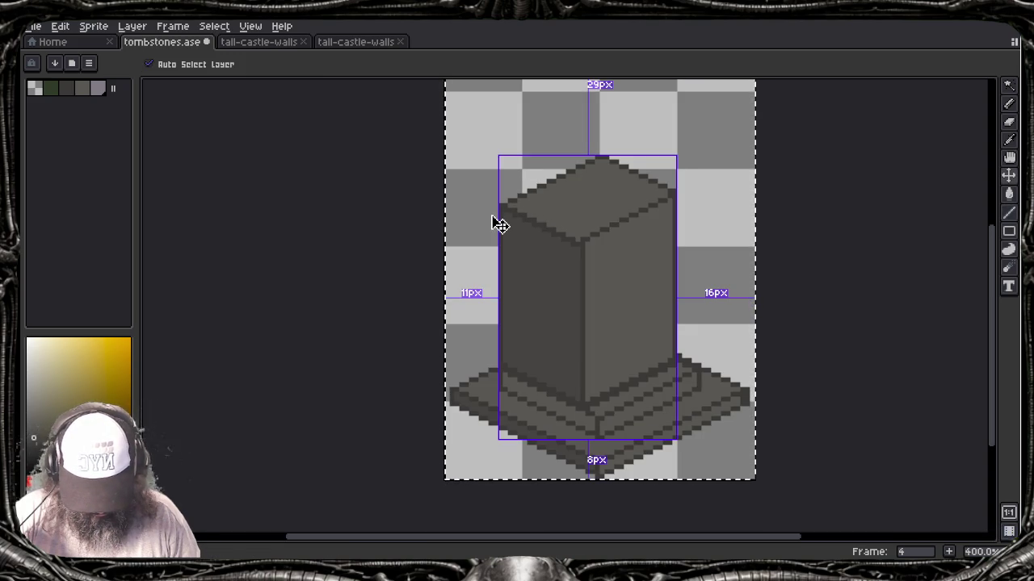
key(b)
scroll(549, 311, up, 2)
scroll(552, 315, up, 1)
scroll(552, 315, down, 1)
scroll(552, 315, down, 2)
scroll(553, 315, up, 2)
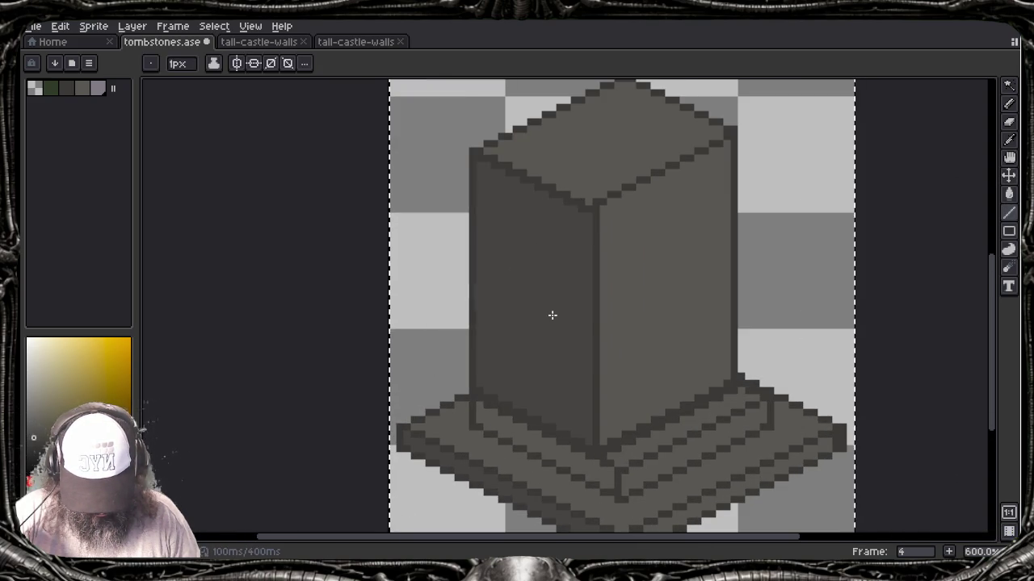
key(i)
click(559, 309)
key(b)
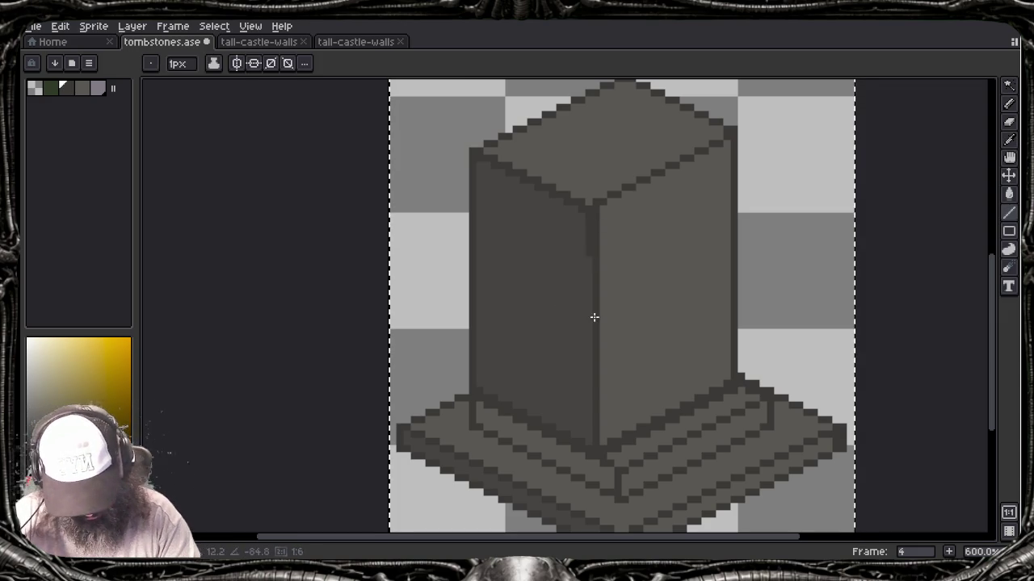
shift+click(588, 444)
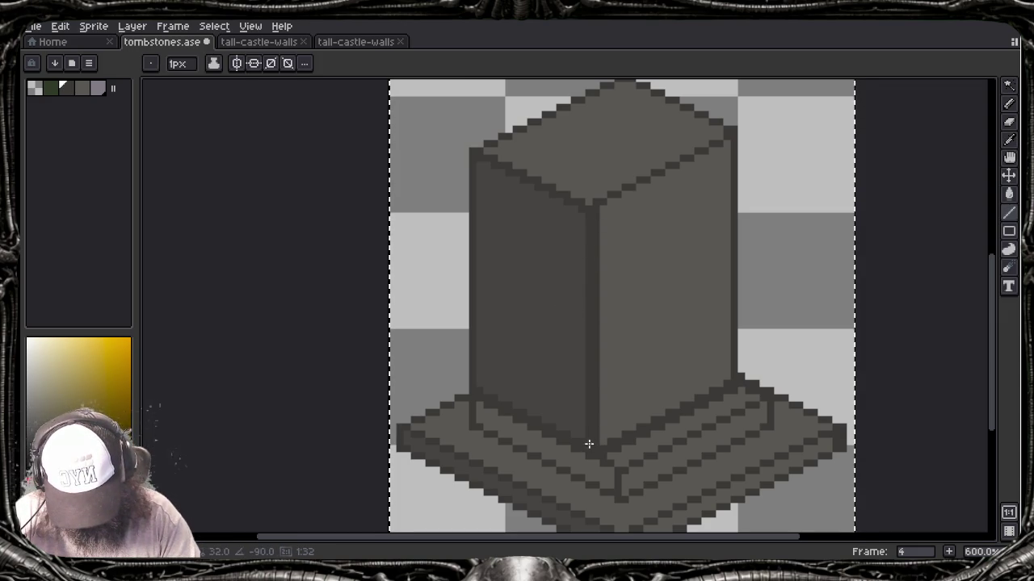
Step: Paint a lighter grey column beside the front corner line
alt+click(608, 230)
drag(599, 308, 598, 449)
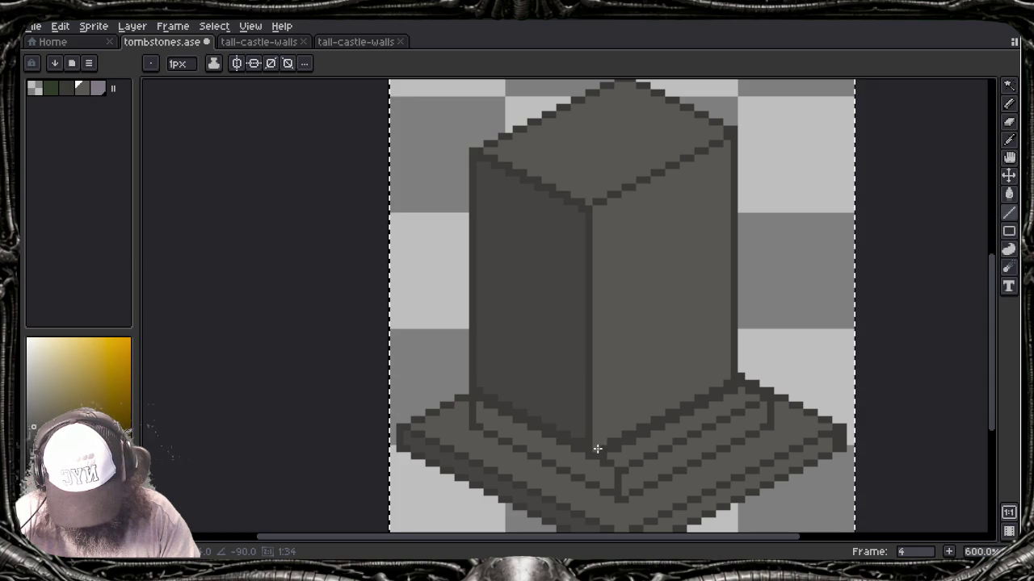
scroll(596, 449, down, 2)
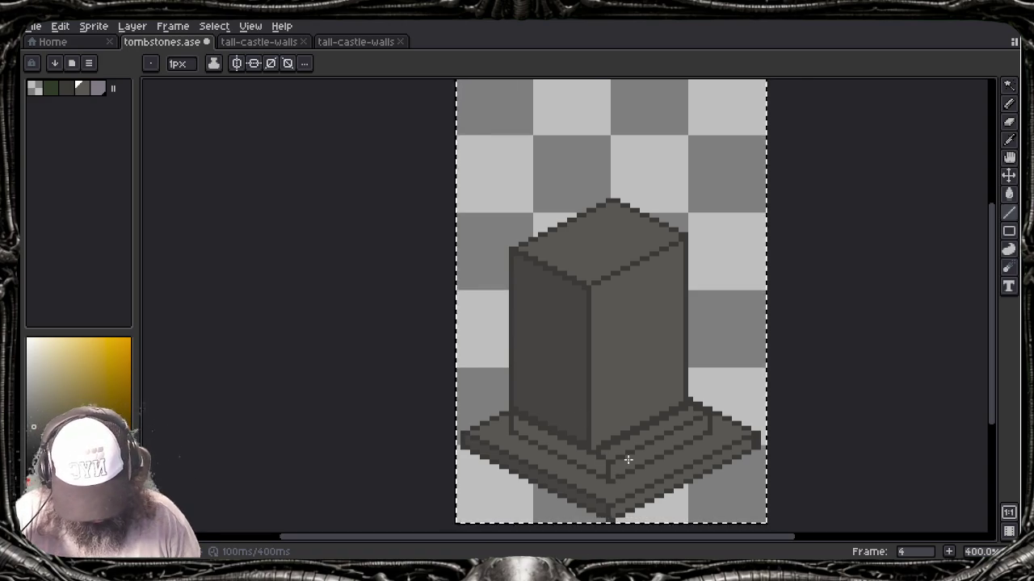
Step: Darken individual pixels along the right-face base seam with the outline grey
scroll(627, 452, up, 5)
alt+click(565, 419)
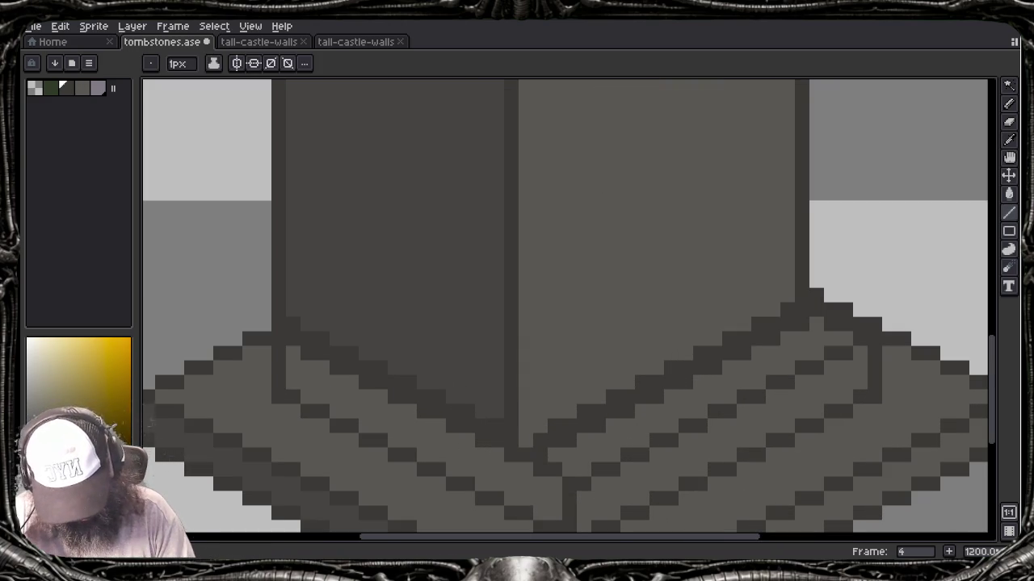
click(526, 441)
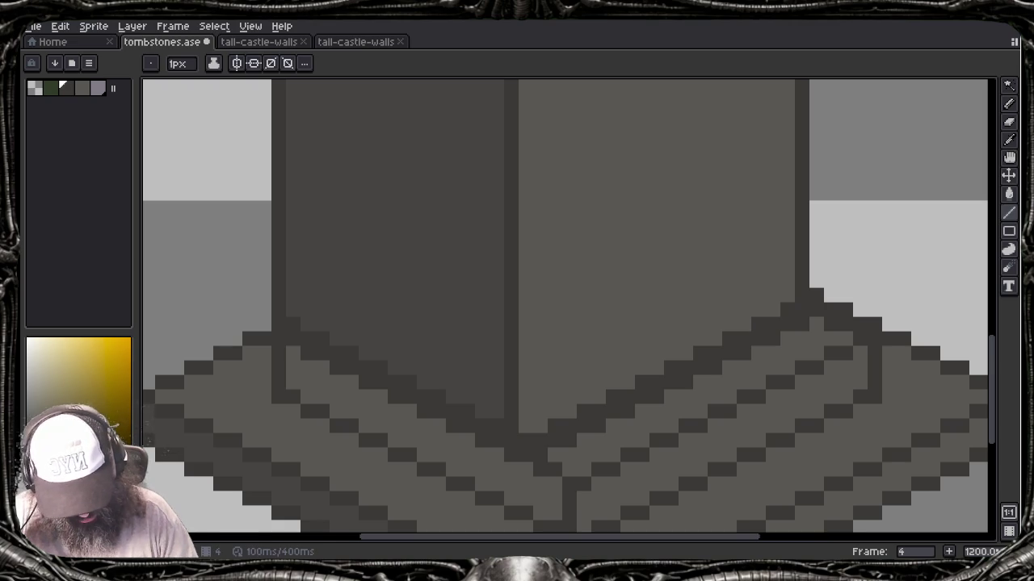
alt+click(525, 441)
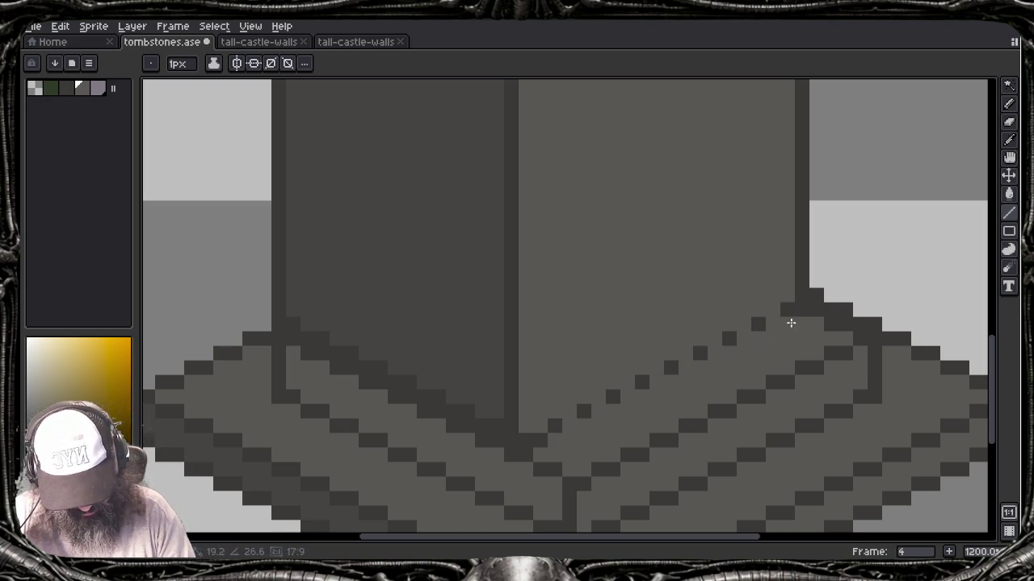
shift+click(791, 322)
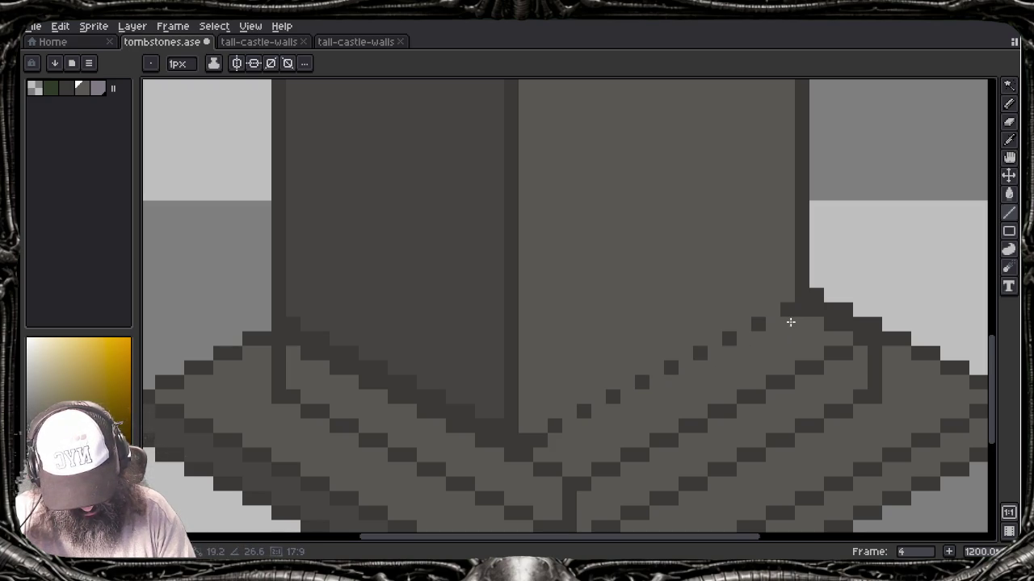
Step: Redraw the stepped dark seam from the wall corner down-left to the pillar base, retrying until clean
alt+click(790, 322)
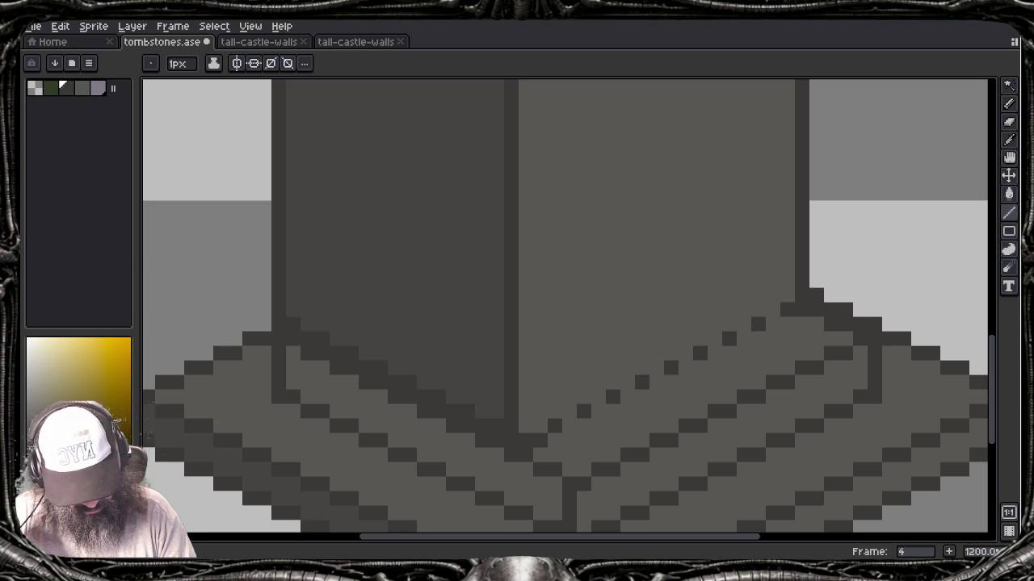
mouse_move(772, 323)
mouse_down()
mouse_move(746, 326)
mouse_move(540, 444)
mouse_up()
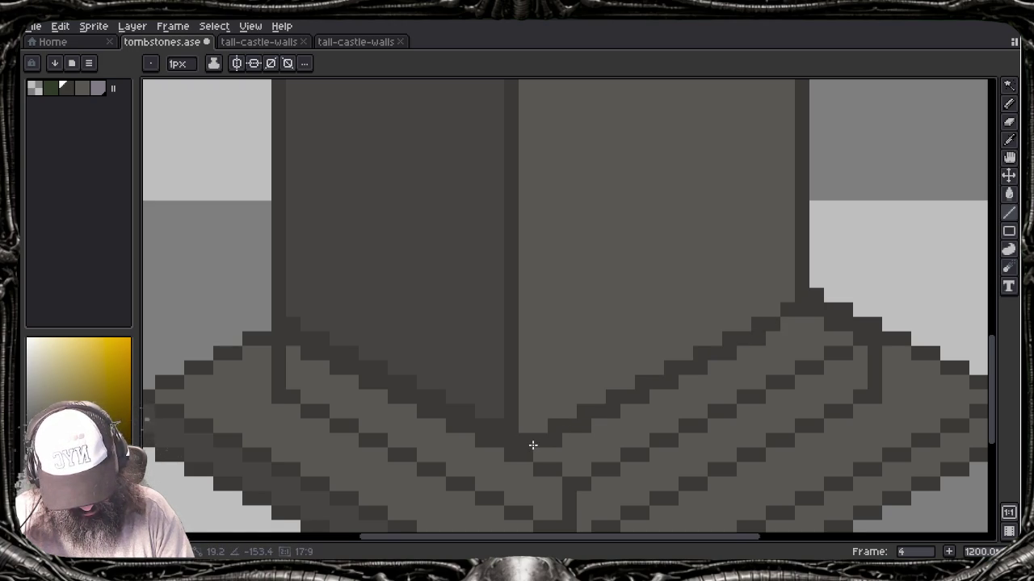
key(ctrl+z)
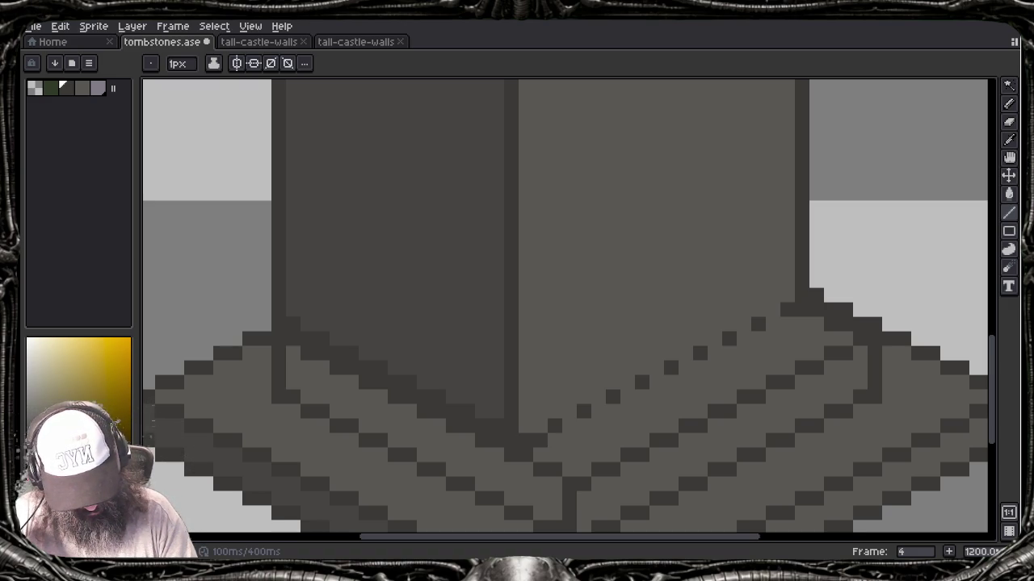
drag(769, 313, 535, 434)
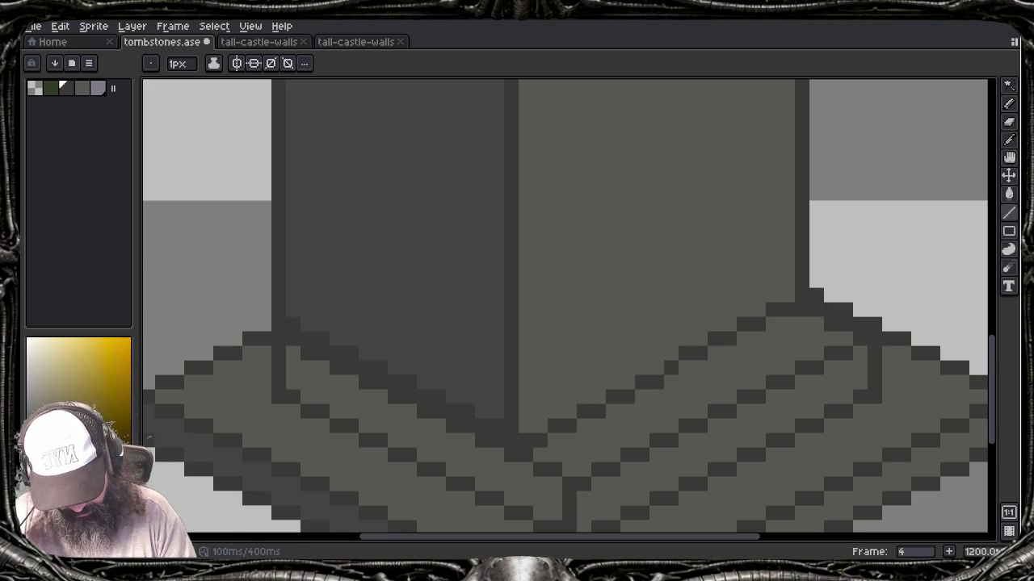
key(ctrl+z)
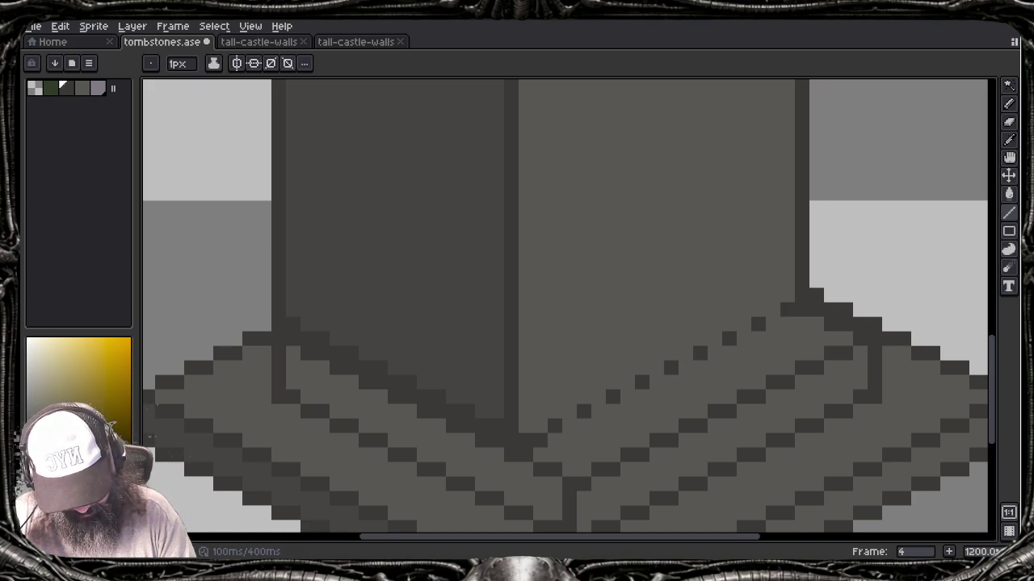
drag(774, 312, 544, 431)
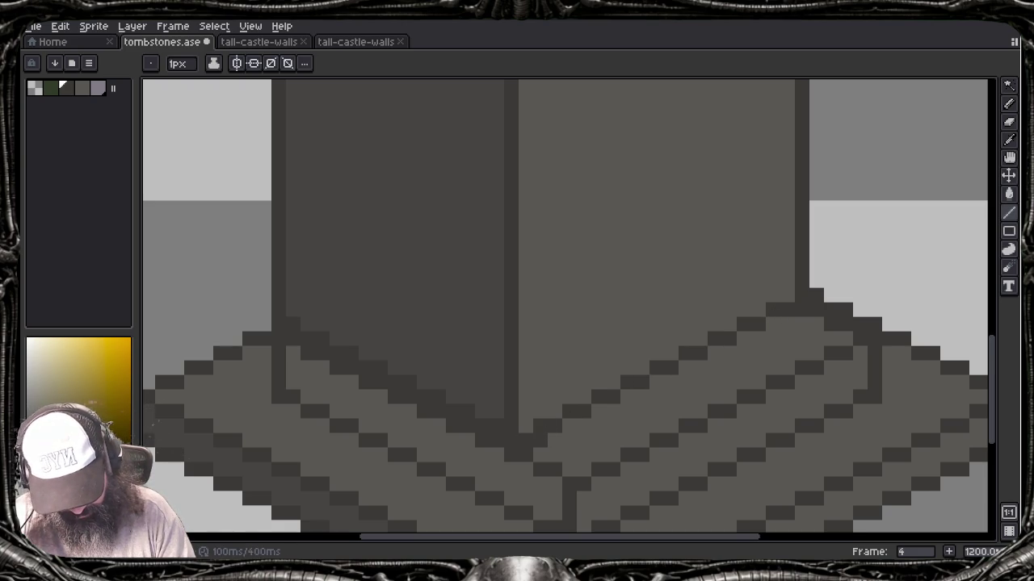
alt+click(554, 433)
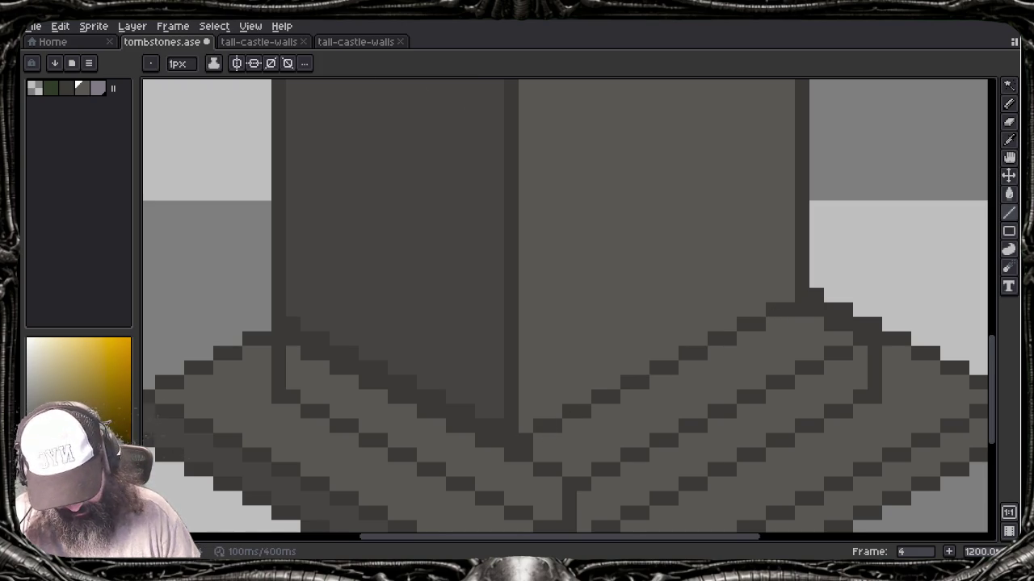
scroll(530, 438, down, 5)
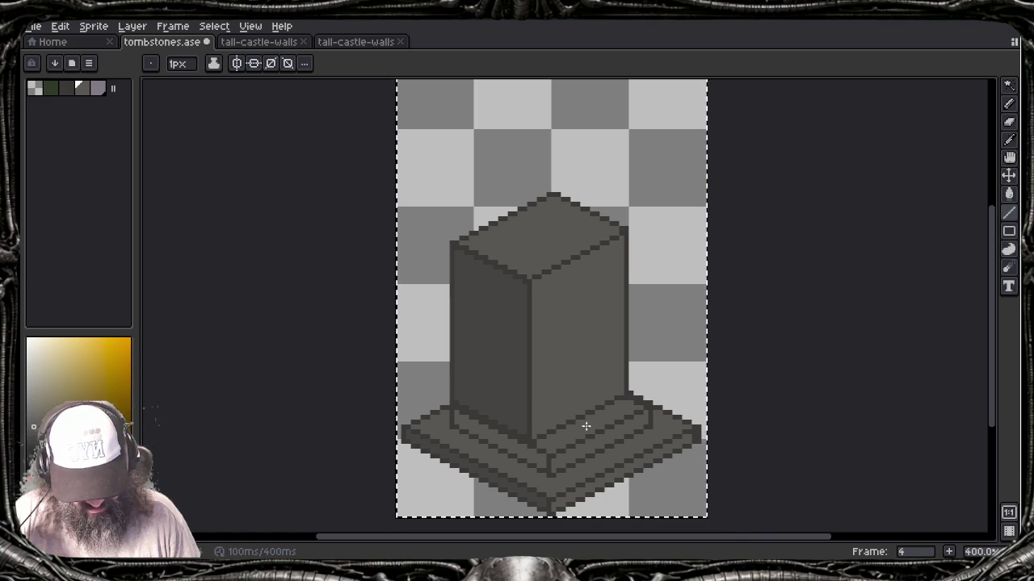
scroll(584, 428, up, 1)
scroll(598, 411, up, 1)
drag(589, 413, 549, 425)
scroll(553, 423, down, 2)
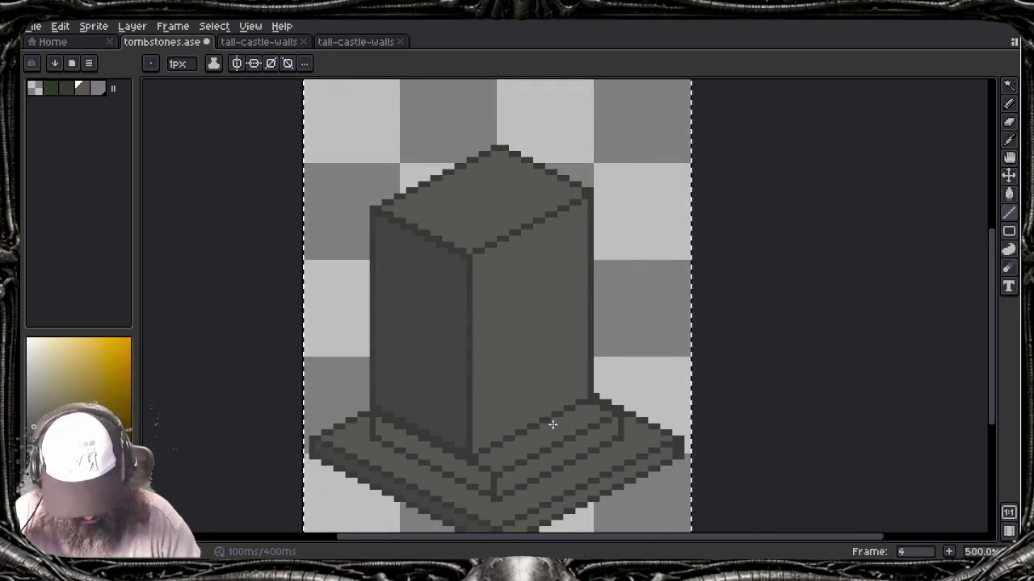
scroll(549, 425, down, 3)
scroll(547, 425, down, 2)
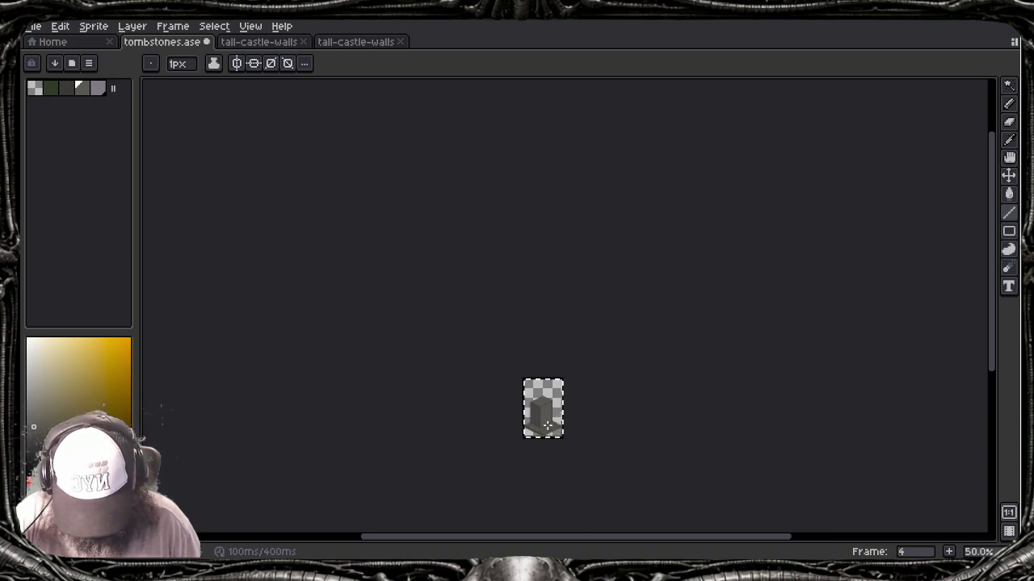
scroll(555, 433, up, 3)
scroll(555, 434, up, 1)
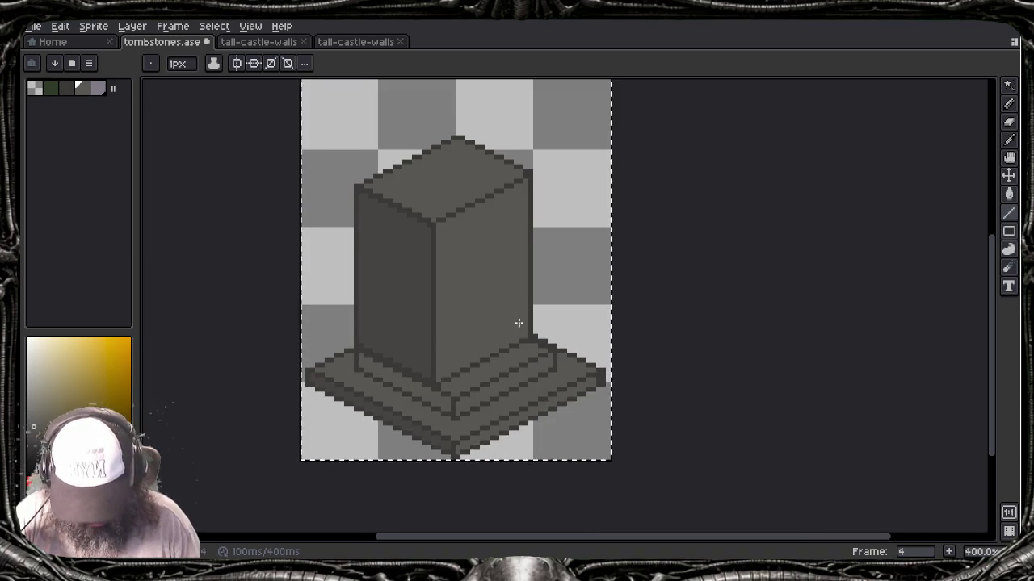
scroll(538, 360, up, 1)
drag(512, 302, 557, 377)
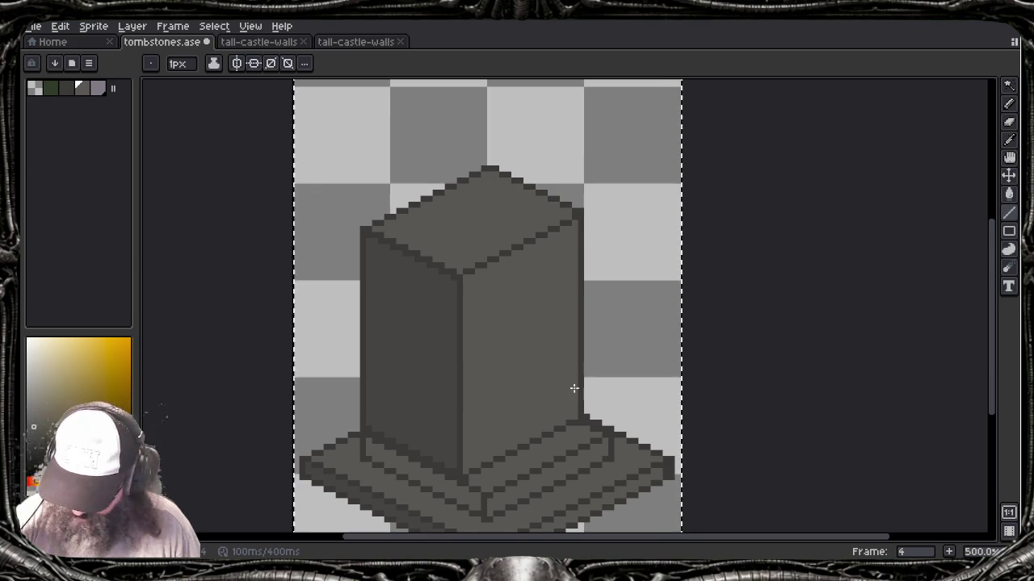
scroll(448, 287, up, 1)
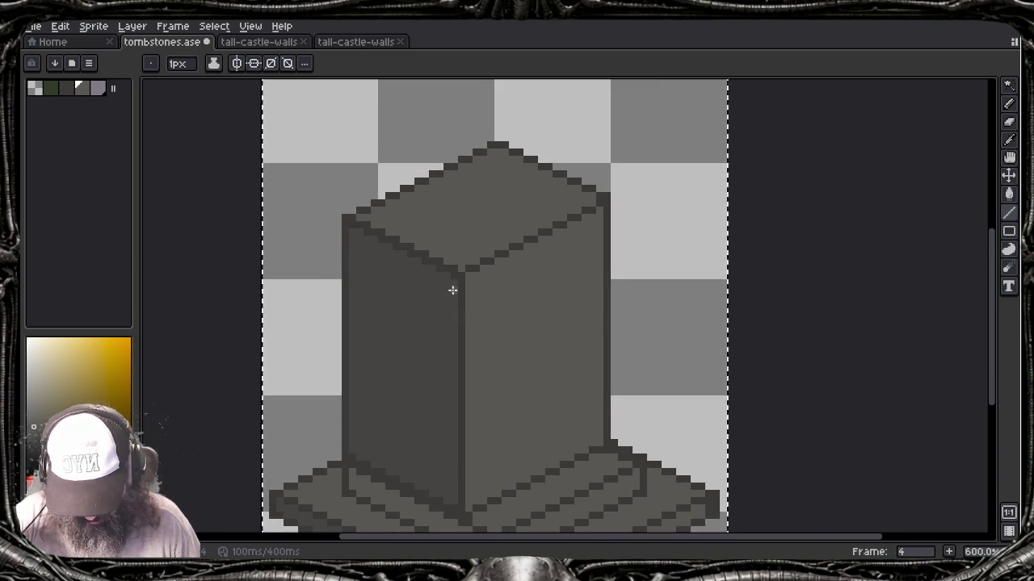
scroll(450, 288, up, 1)
drag(457, 293, 528, 317)
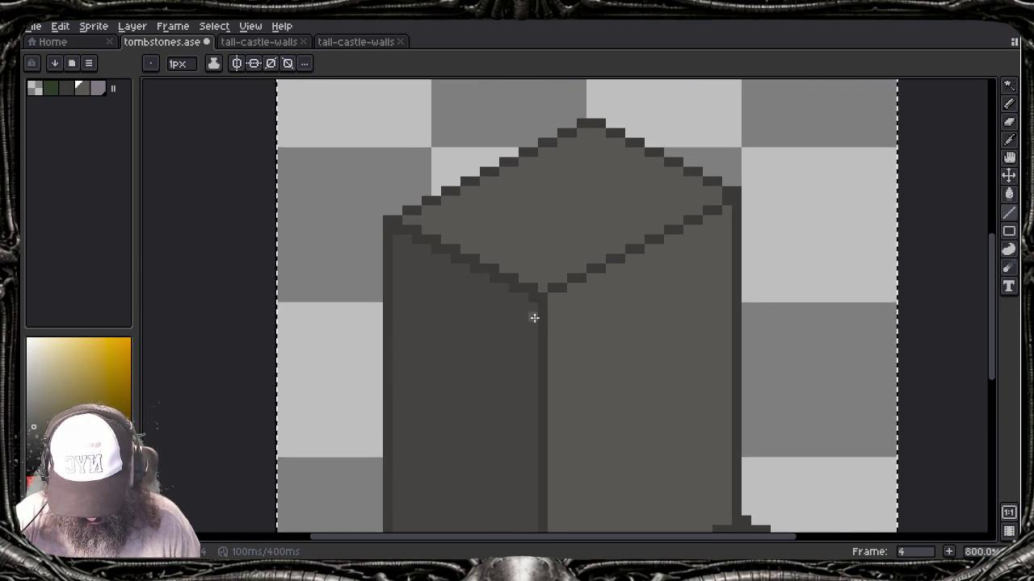
scroll(533, 316, up, 1)
key(alt)
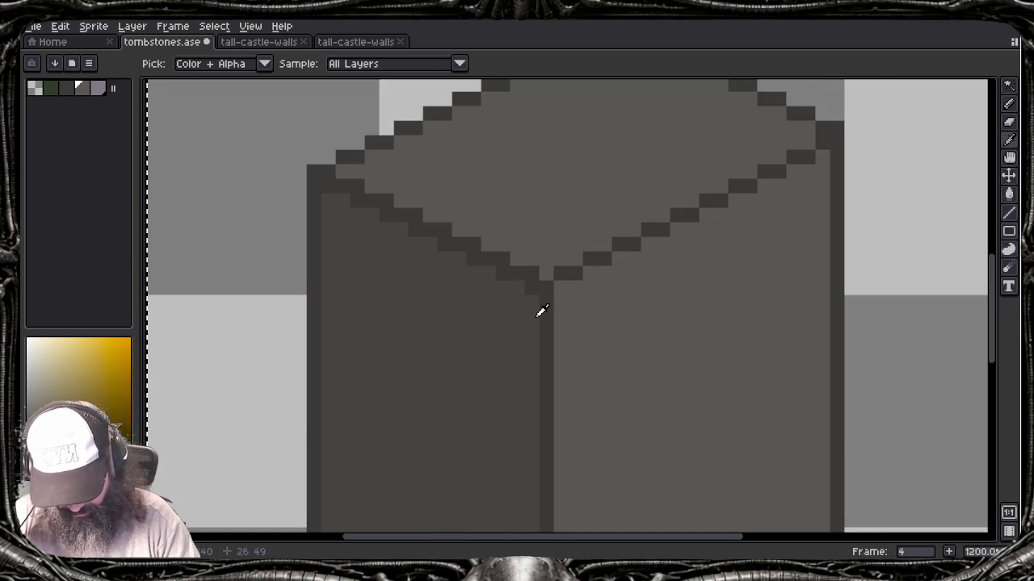
drag(538, 277, 360, 180)
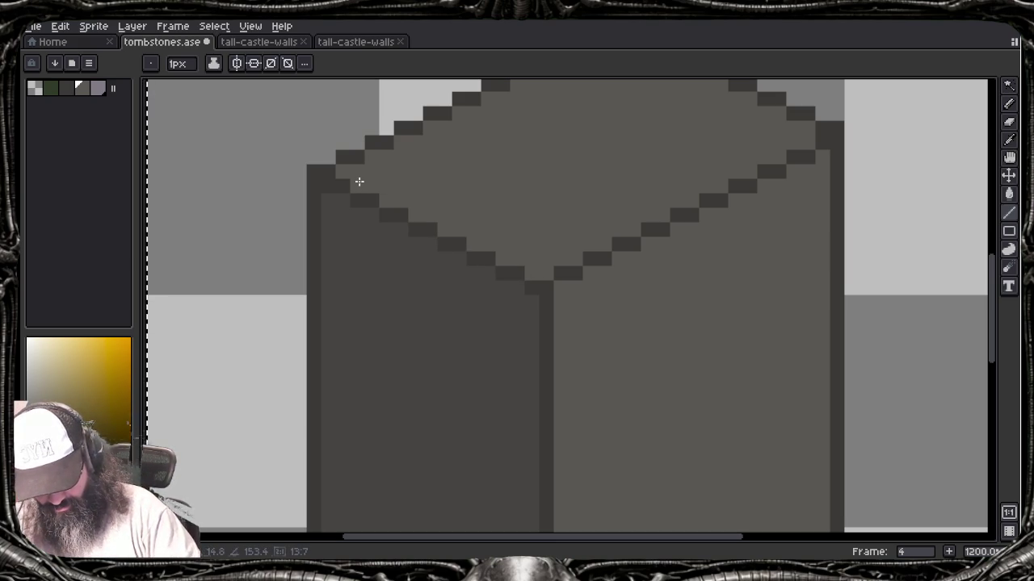
scroll(381, 204, down, 3)
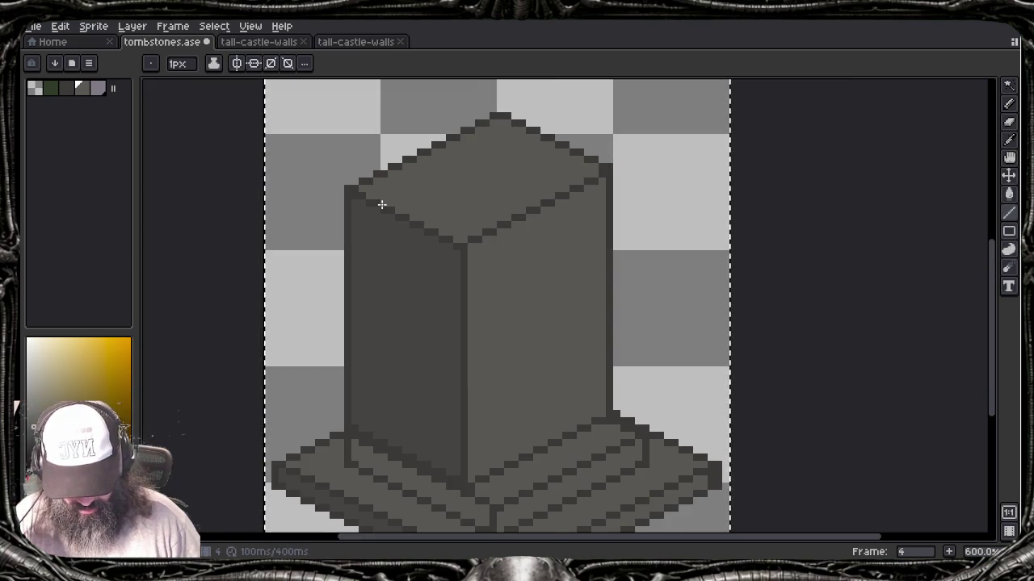
scroll(566, 255, up, 3)
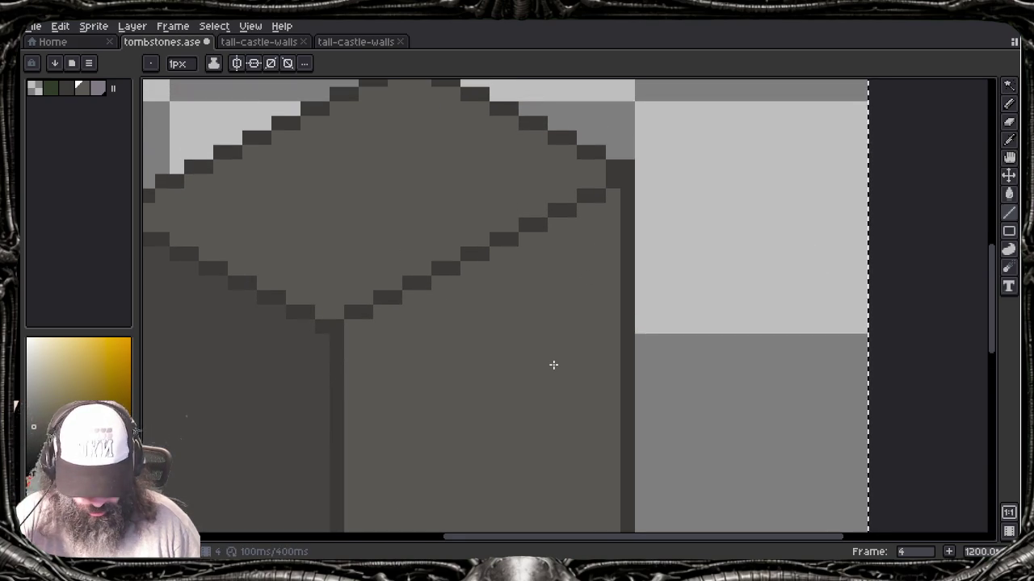
drag(553, 365, 563, 343)
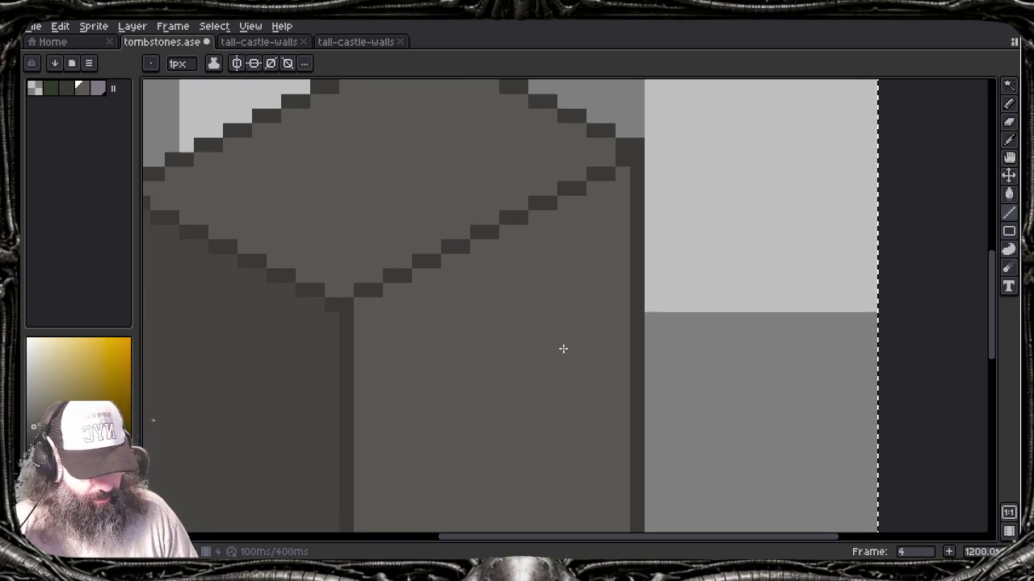
mouse_move(551, 376)
mouse_down()
mouse_move(567, 280)
mouse_move(541, 279)
mouse_up()
scroll(539, 323, down, 2)
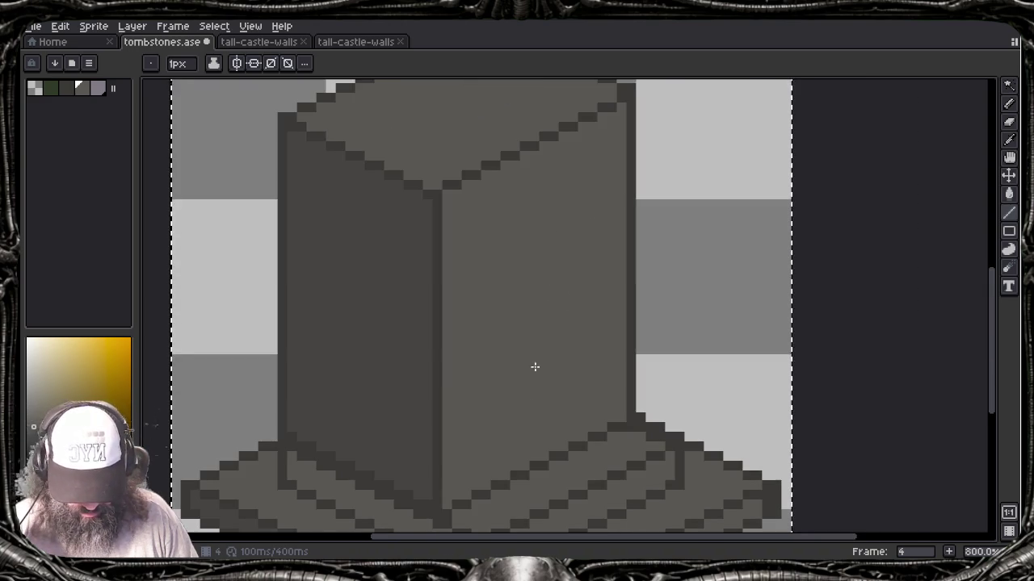
drag(524, 450, 496, 369)
scroll(502, 326, down, 1)
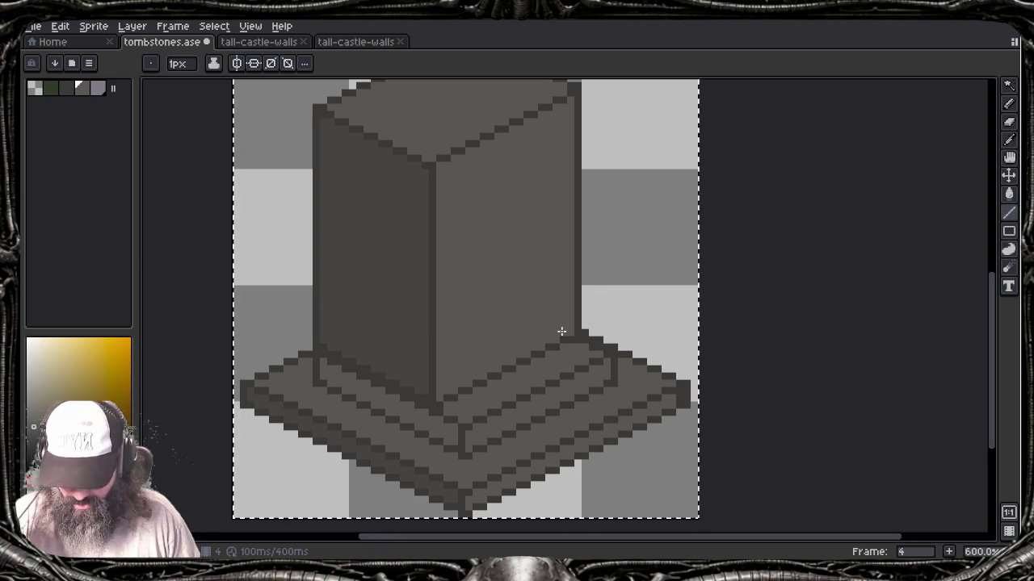
drag(549, 298, 543, 374)
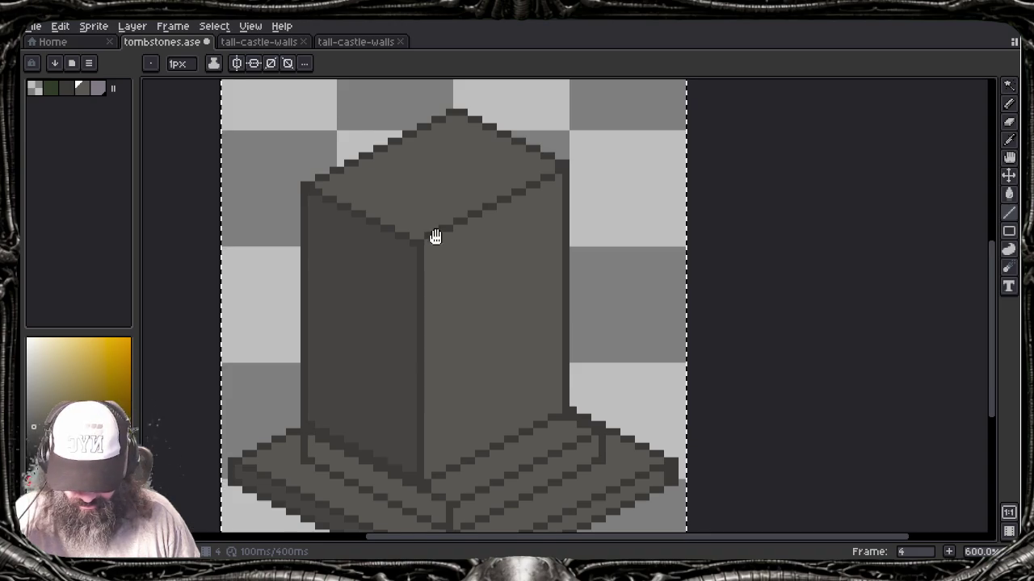
drag(436, 238, 442, 286)
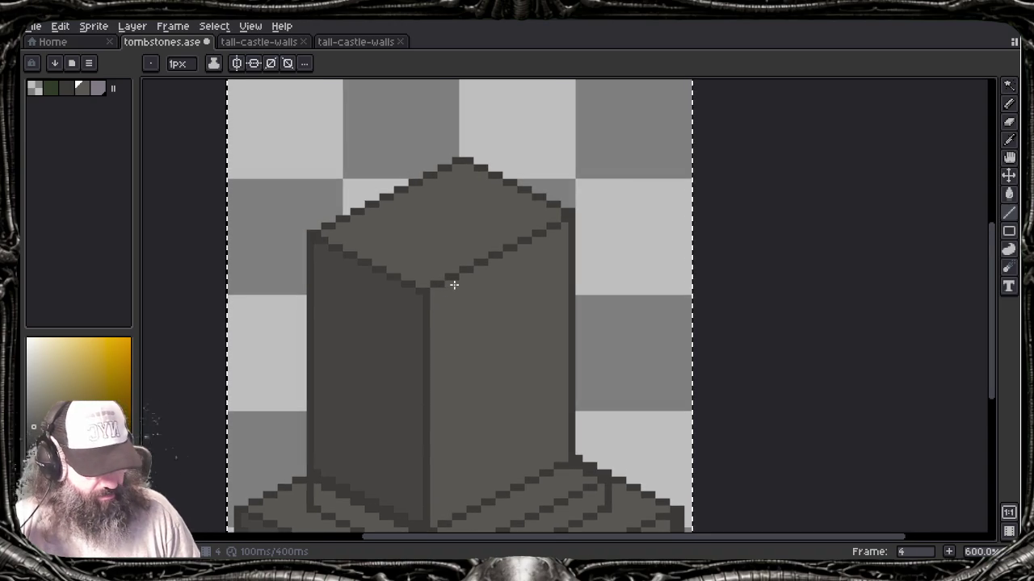
scroll(453, 282, down, 1)
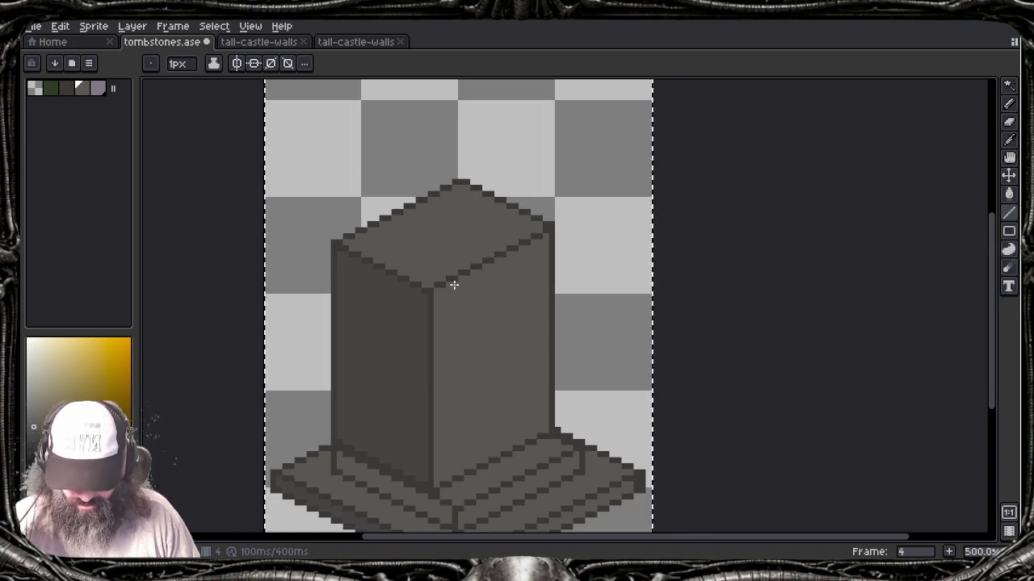
drag(485, 382, 461, 364)
mouse_move(406, 274)
mouse_down()
mouse_move(443, 293)
mouse_move(416, 305)
mouse_up()
scroll(443, 293, up, 2)
scroll(422, 296, up, 2)
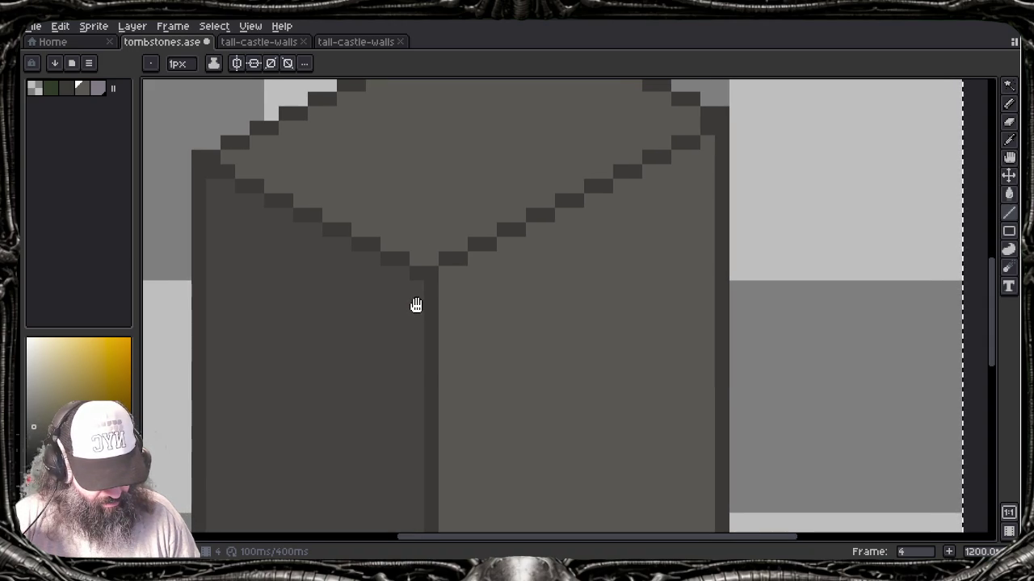
scroll(416, 303, down, 3)
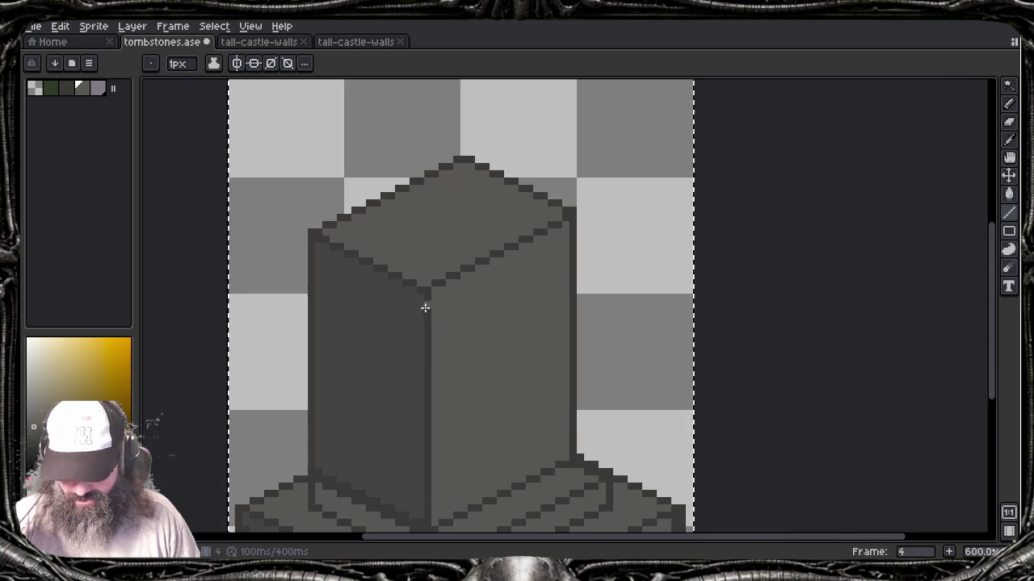
mouse_move(457, 387)
mouse_down()
mouse_move(461, 337)
mouse_move(484, 318)
mouse_up()
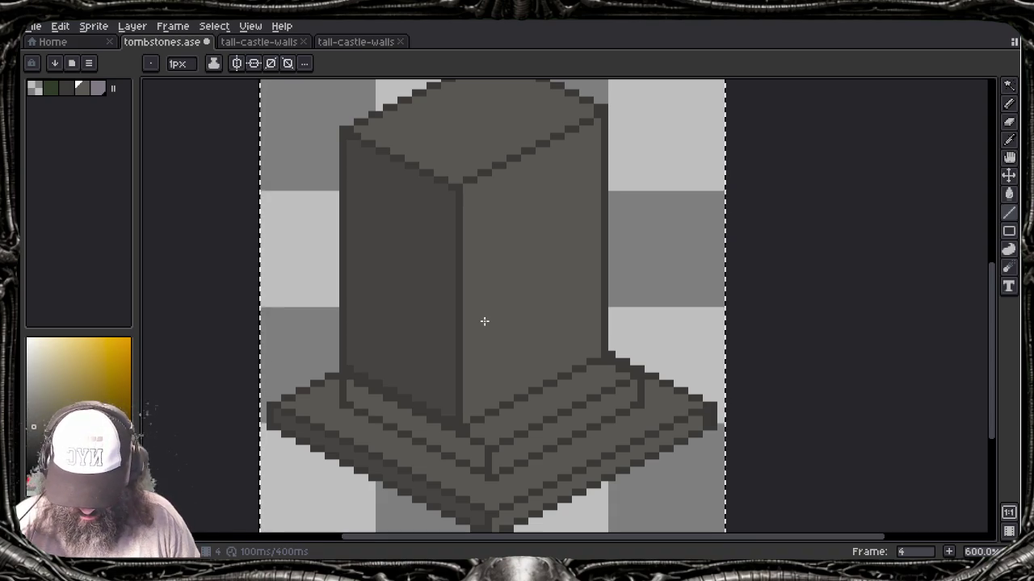
key(i)
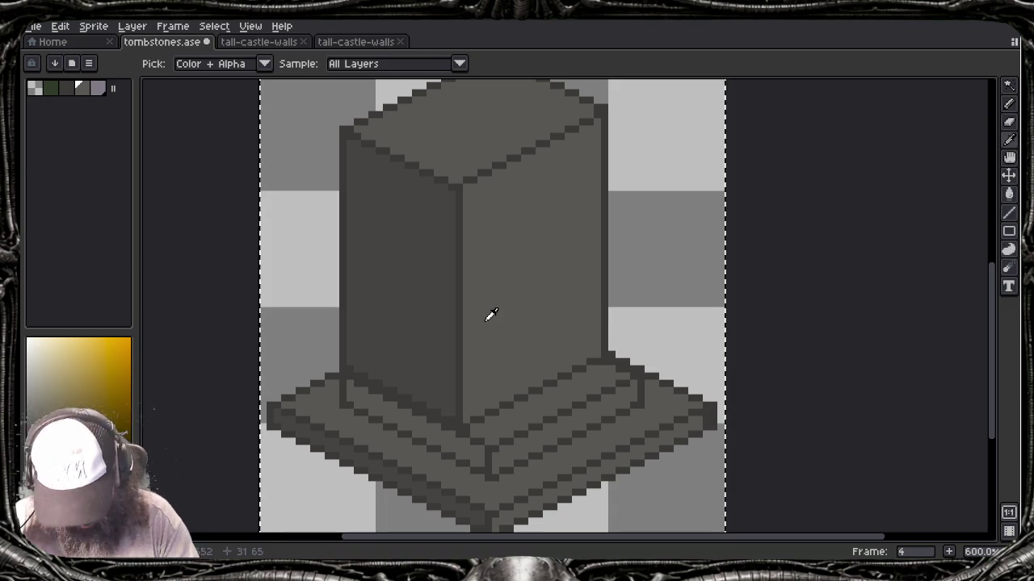
Step: Try vertical lines and a top-edge stroke on the right face, undoing the misplaced ones
key(b)
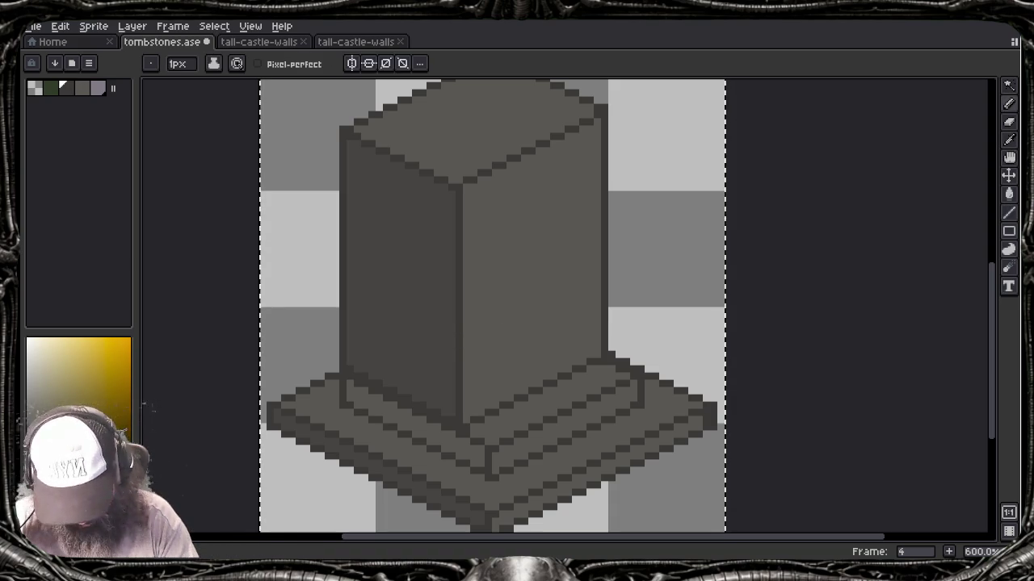
key(l)
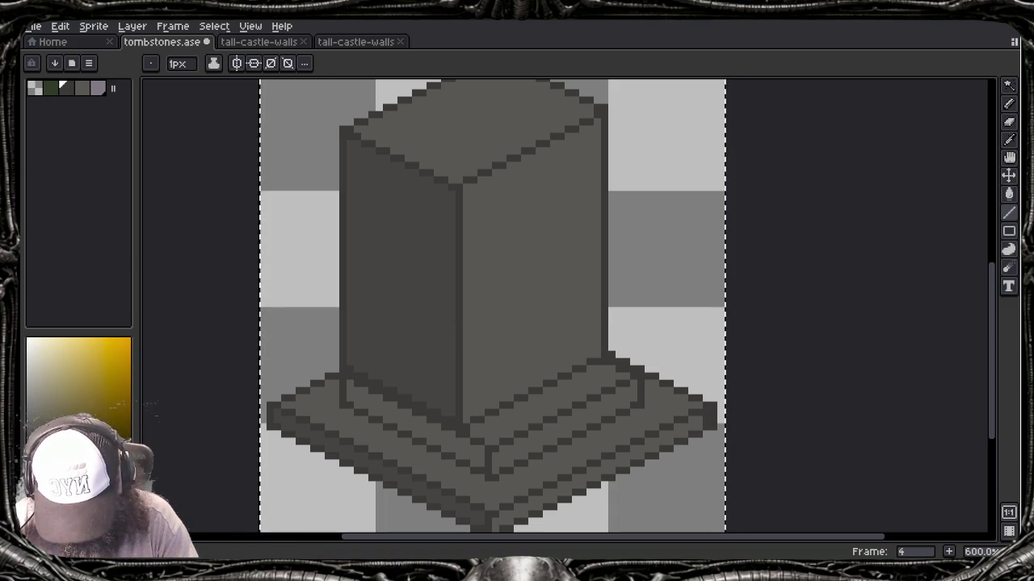
drag(481, 199, 480, 413)
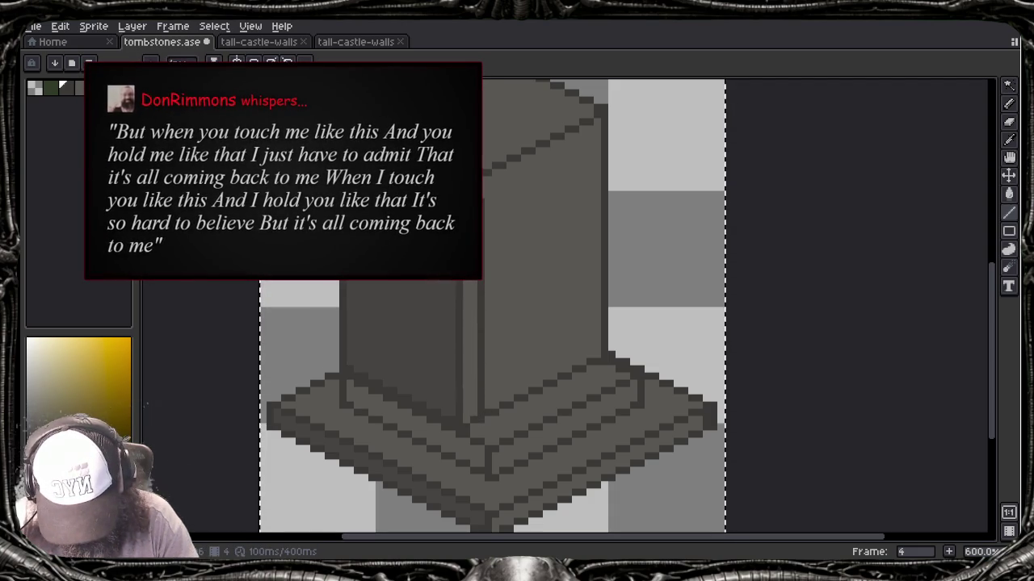
drag(611, 135, 610, 348)
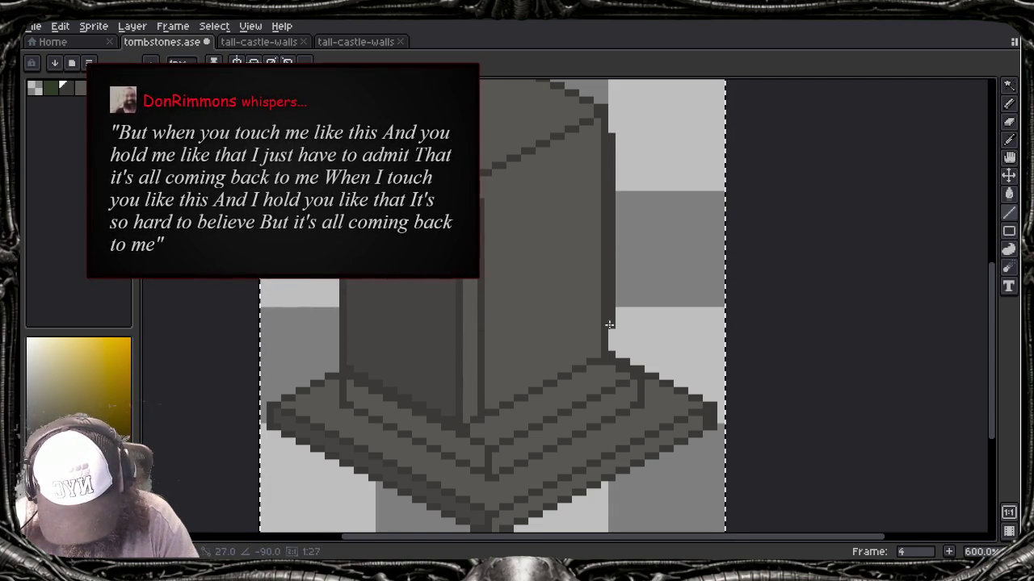
key(ctrl+z)
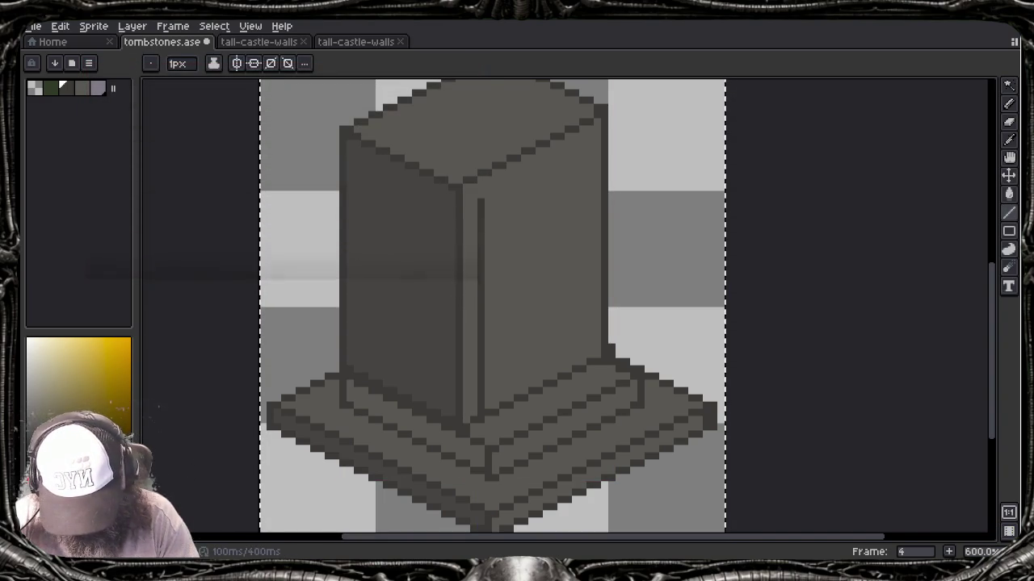
key(b)
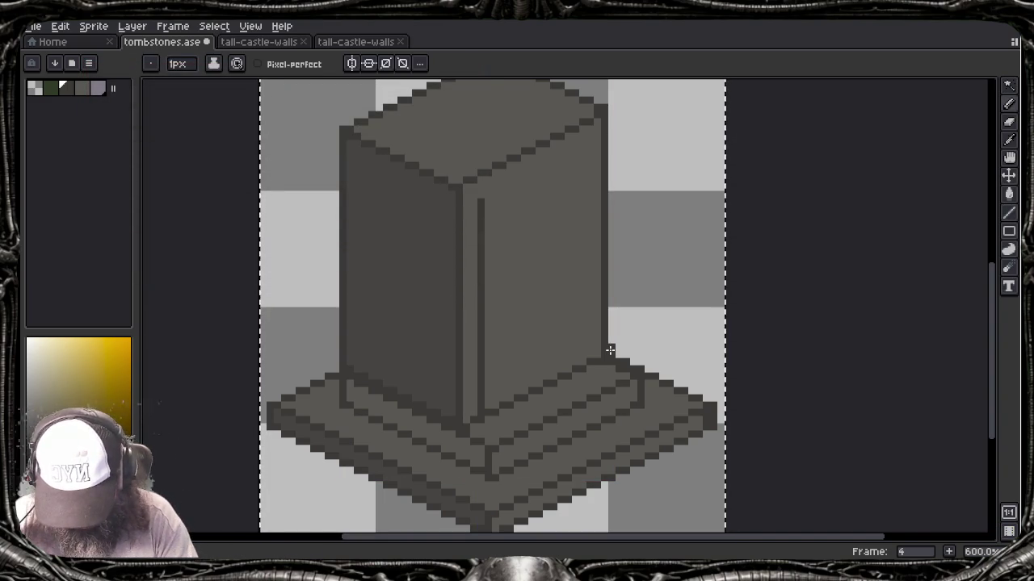
mouse_move(444, 182)
mouse_down()
mouse_move(468, 159)
mouse_move(489, 177)
mouse_move(486, 202)
mouse_up()
key(ctrl+z)
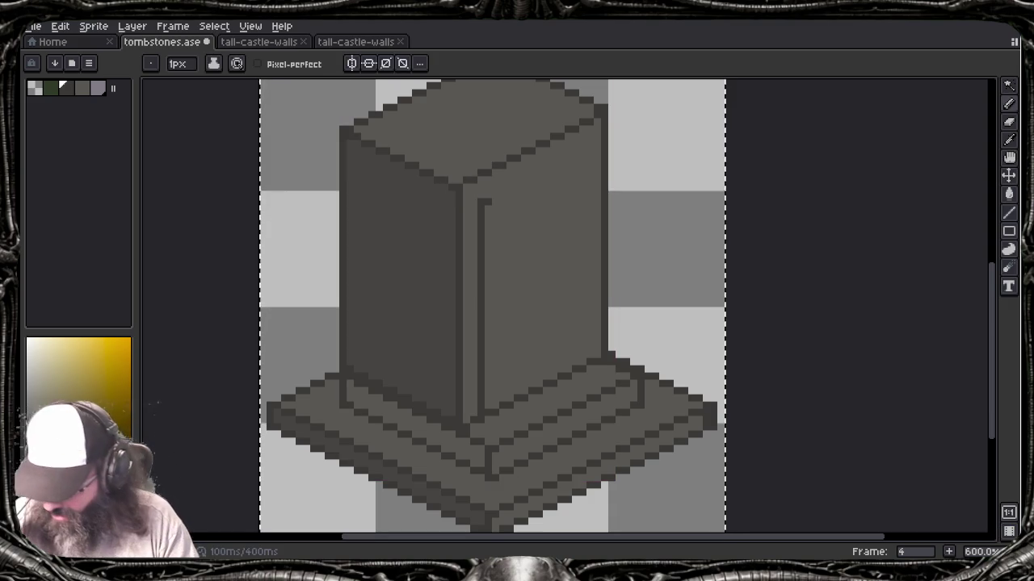
key(l)
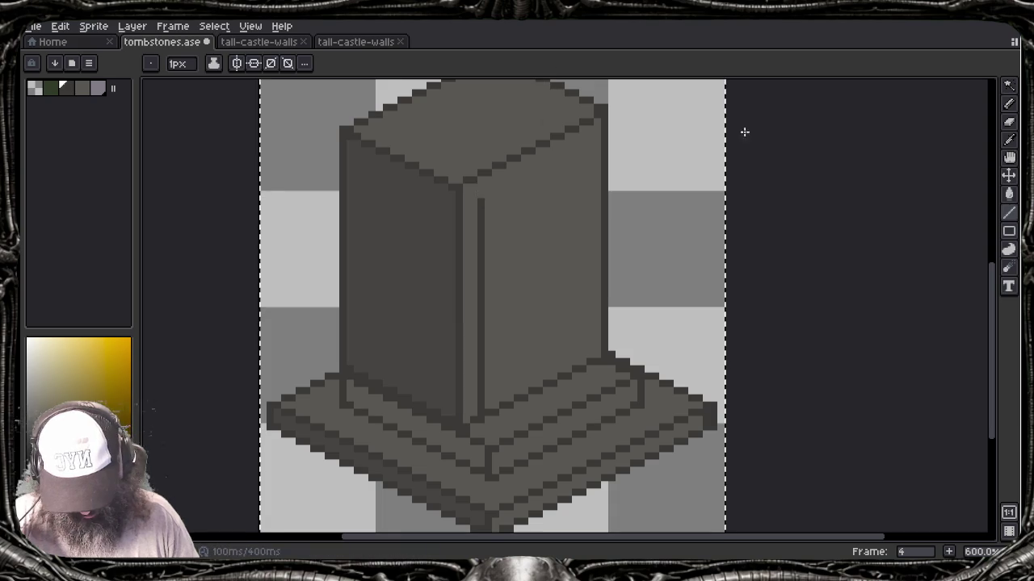
Step: Draw the inset panel's vertical edge and slanted top edge on the pillar's right face
drag(590, 154, 591, 360)
key(ctrl+z)
drag(581, 154, 582, 363)
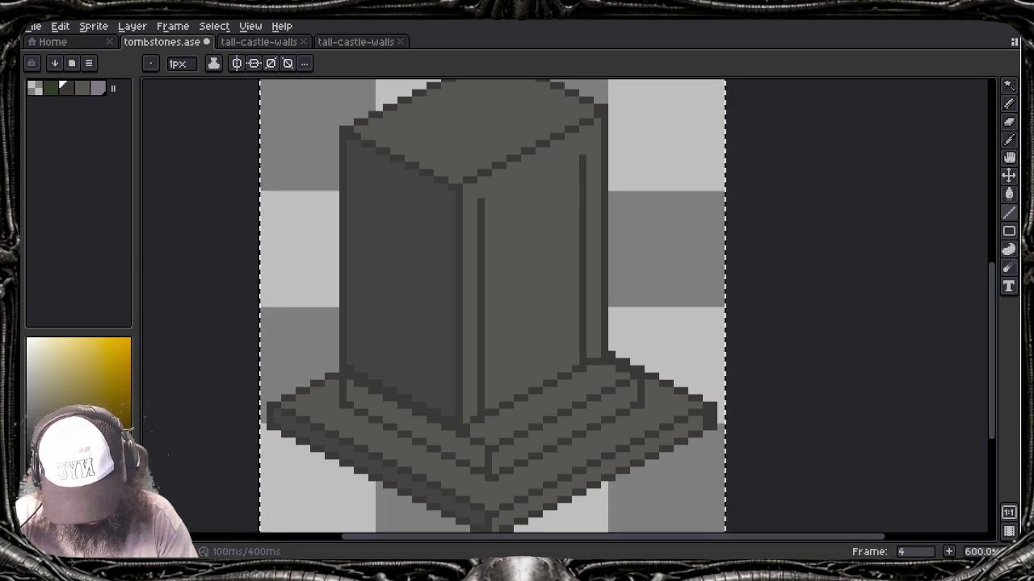
drag(481, 199, 582, 153)
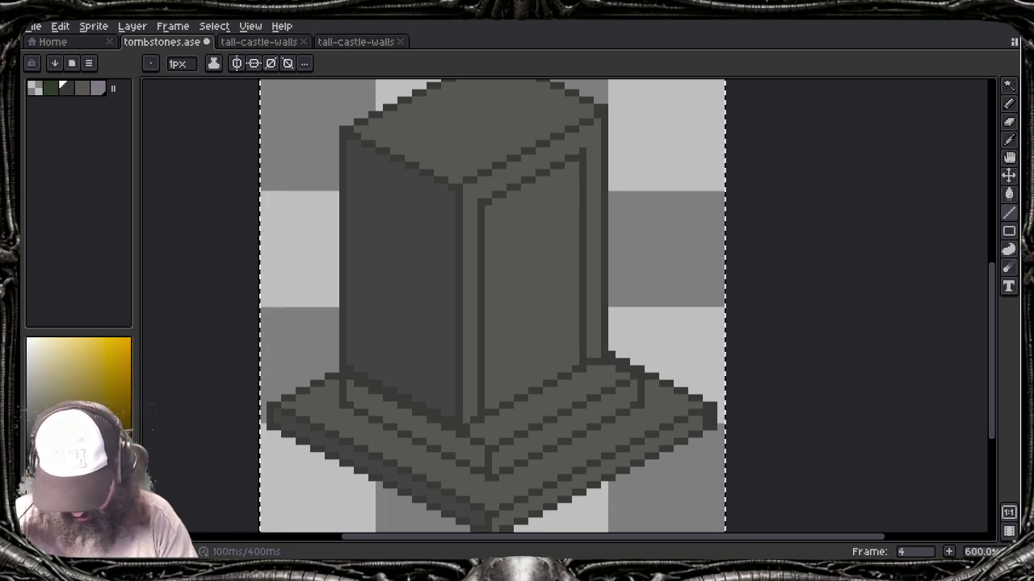
key(b)
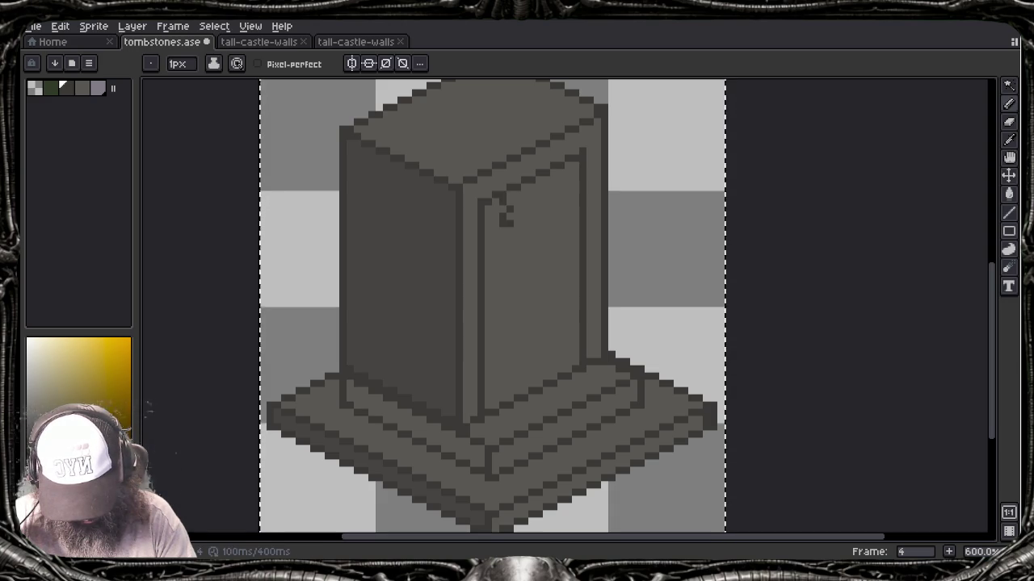
Step: Draw crack strokes near the top of the inset panel, undoing the stray ones
drag(506, 216, 502, 262)
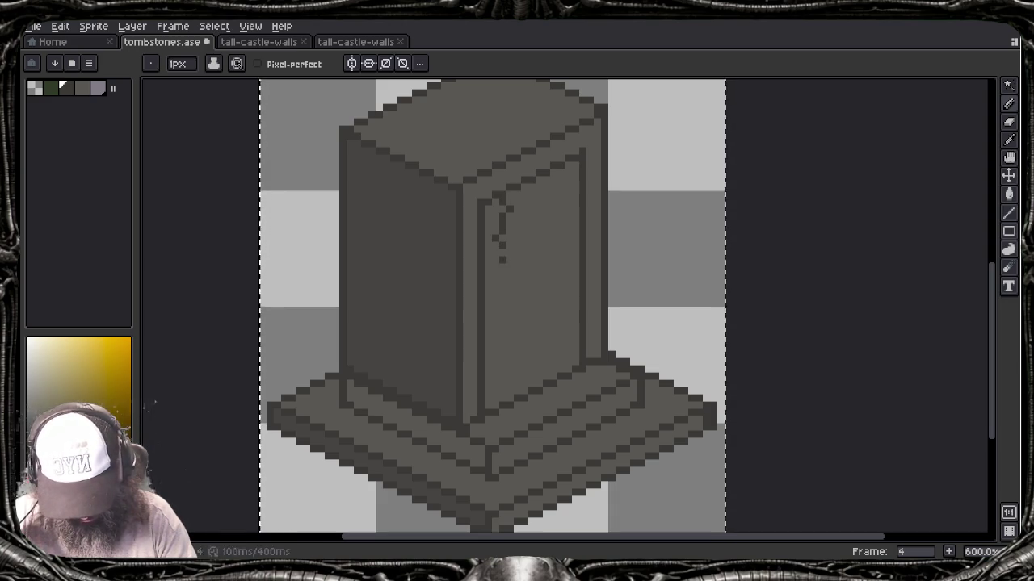
drag(568, 169, 567, 182)
key(ctrl+z)
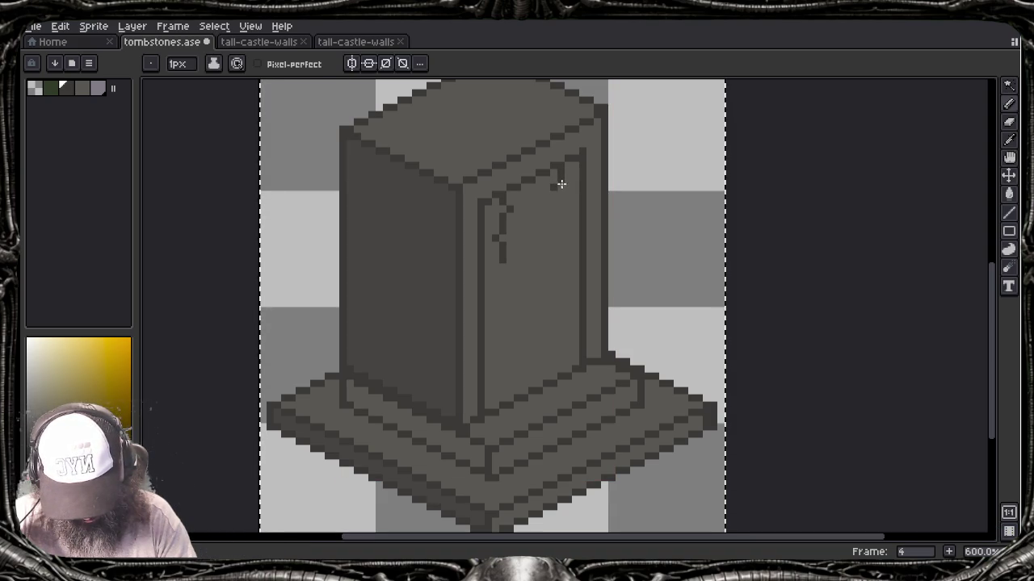
mouse_move(554, 184)
mouse_down()
mouse_move(568, 212)
mouse_move(561, 233)
mouse_move(523, 230)
mouse_up()
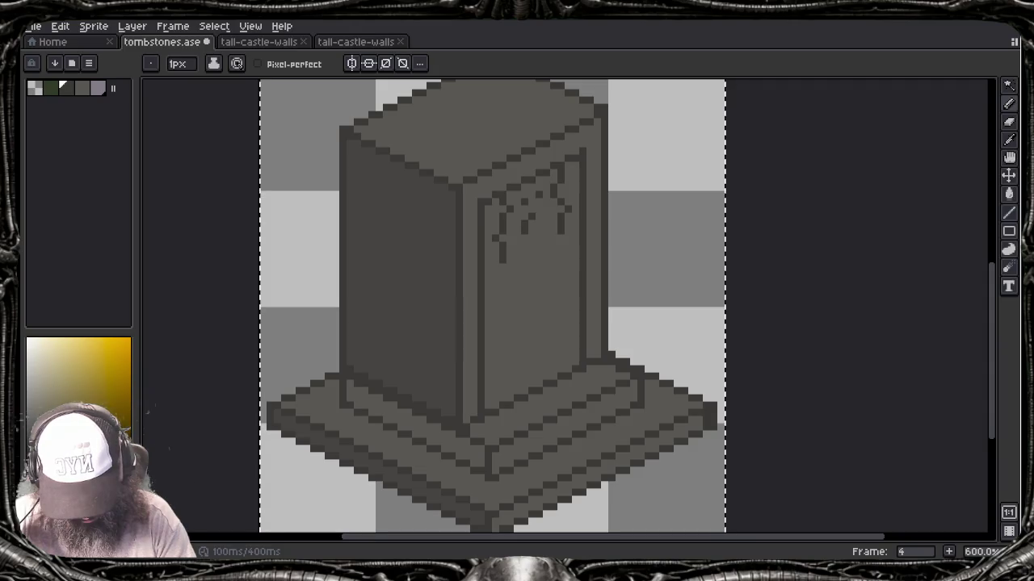
key(ctrl+z)
key(ctrl+z)
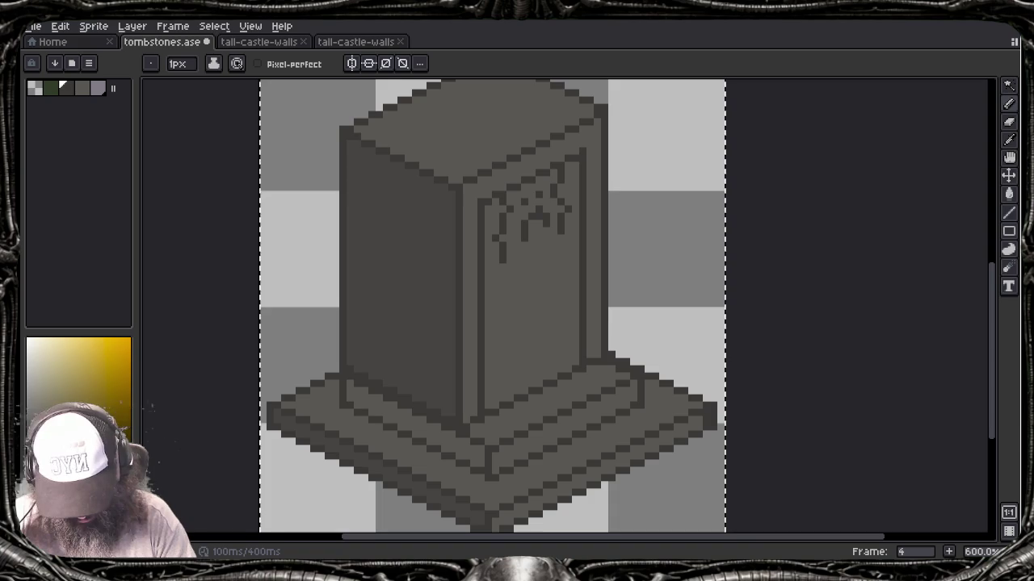
Step: Zoom out and pan to review the whole tombstone
scroll(525, 252, down, 3)
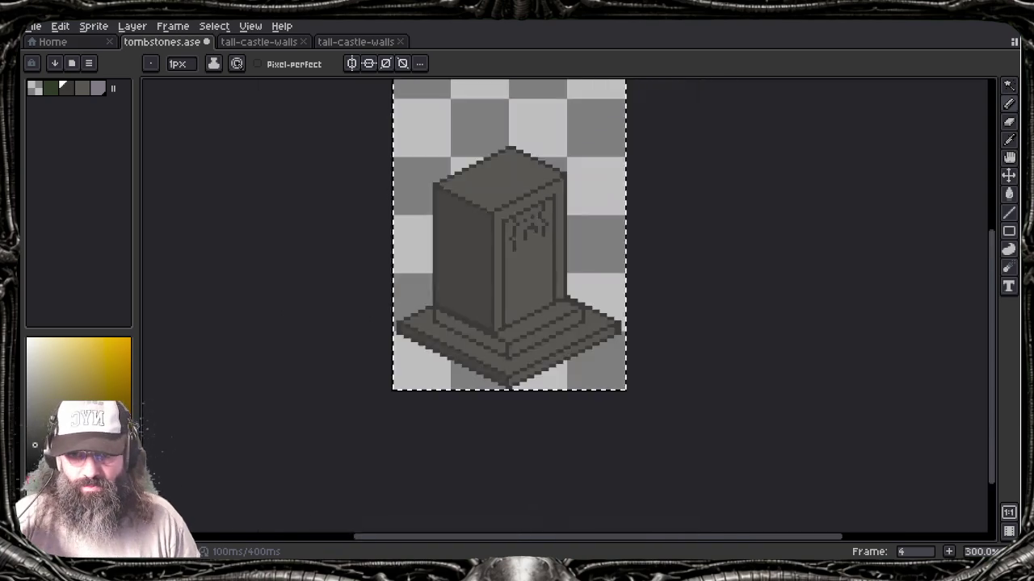
scroll(524, 277, down, 3)
scroll(523, 276, up, 2)
scroll(524, 277, up, 3)
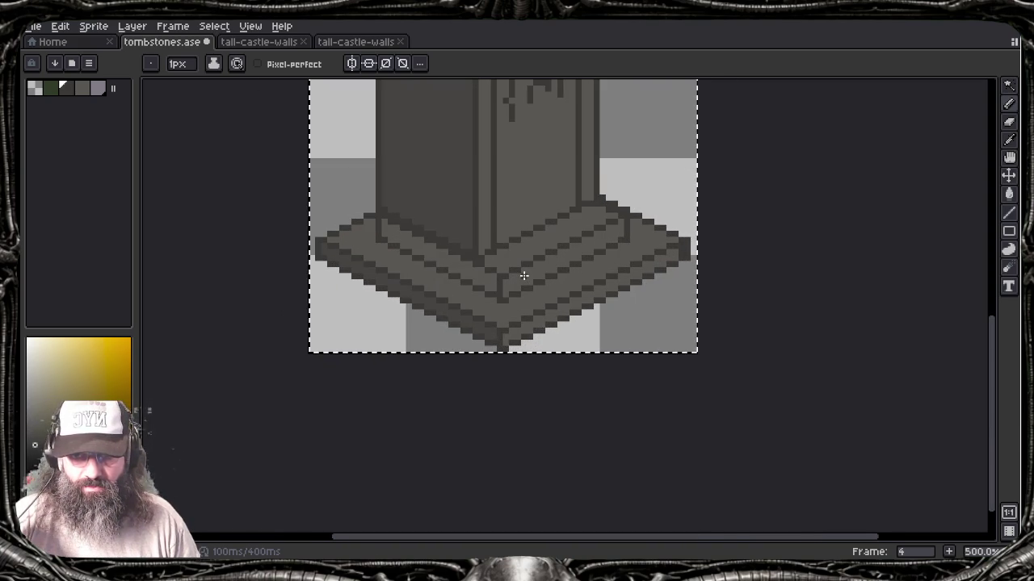
drag(523, 276, 490, 473)
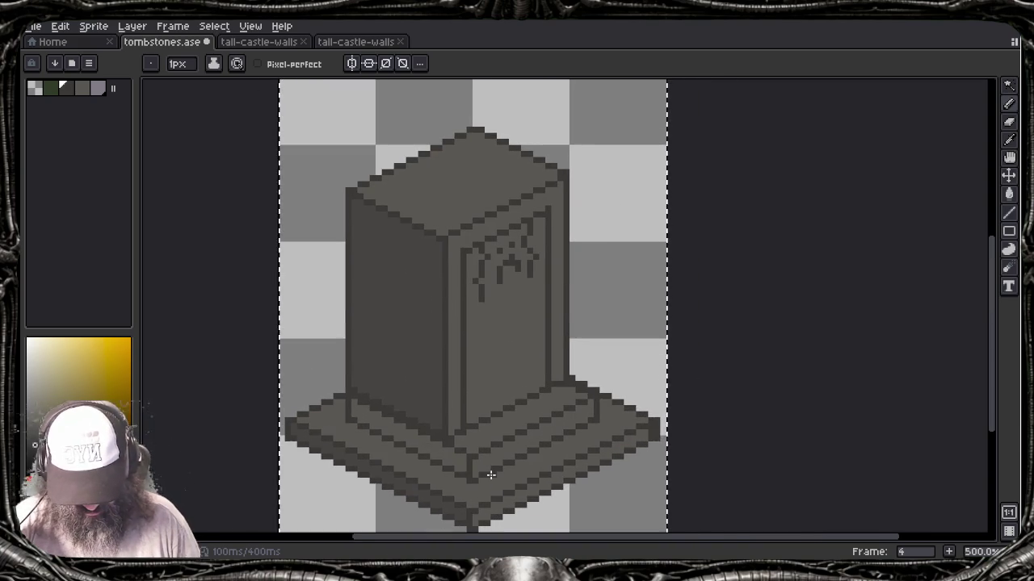
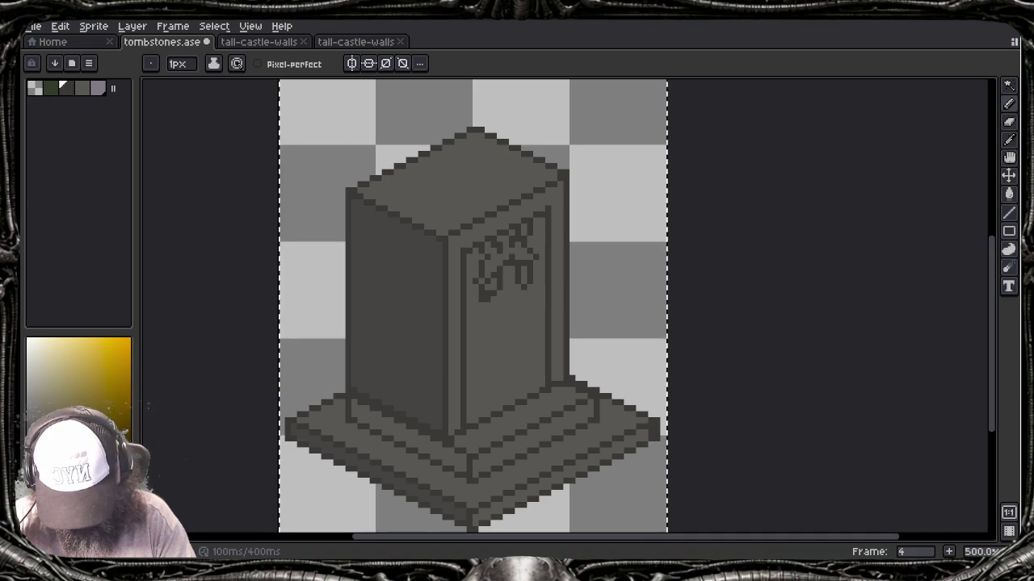
Step: Zoom in on frame 4 and pencil extra dark pixels onto the bottom of the tombstone's glyph
key(e)
key(b)
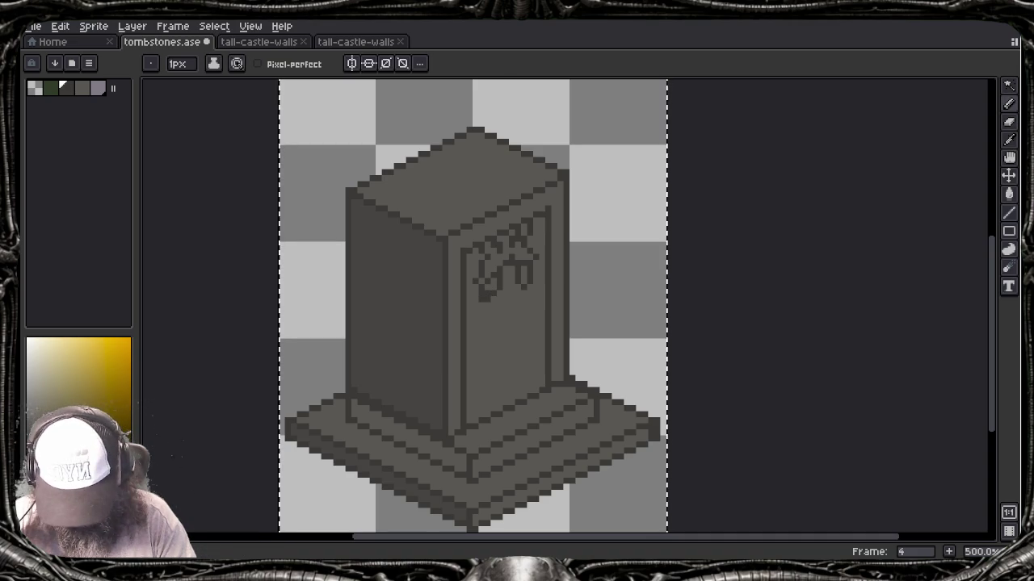
alt+click(485, 295)
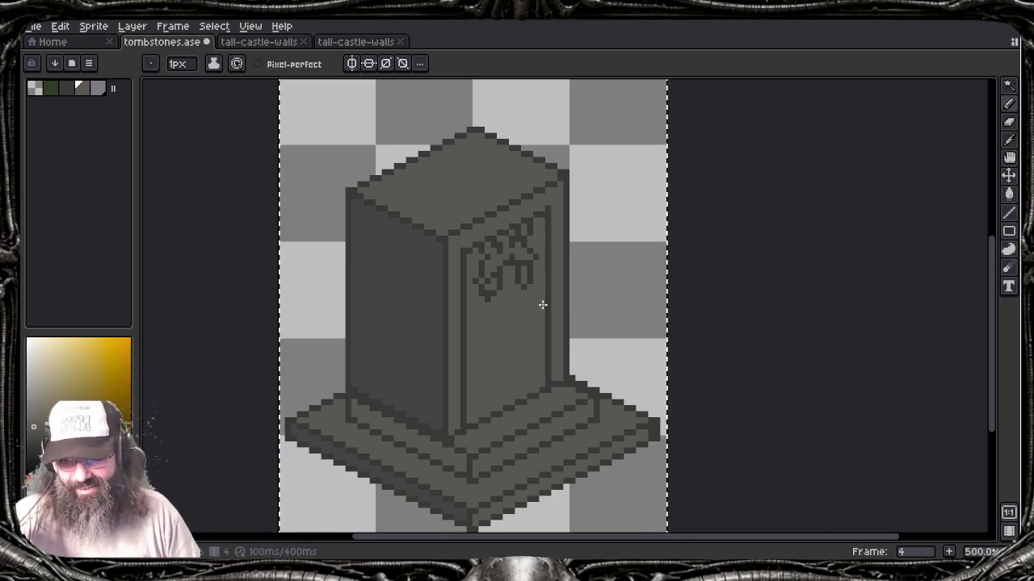
scroll(467, 332, up, 1)
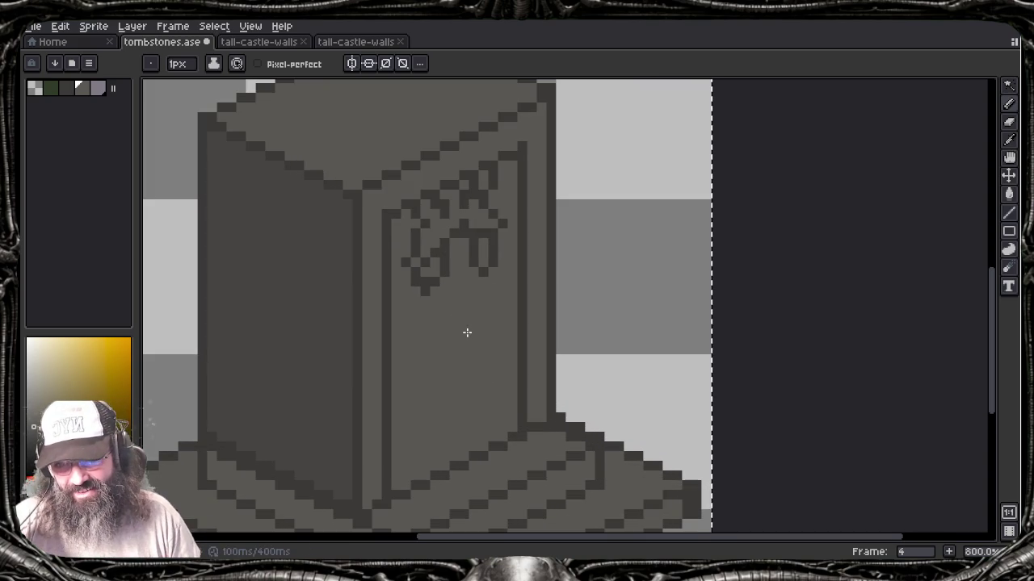
scroll(467, 332, up, 1)
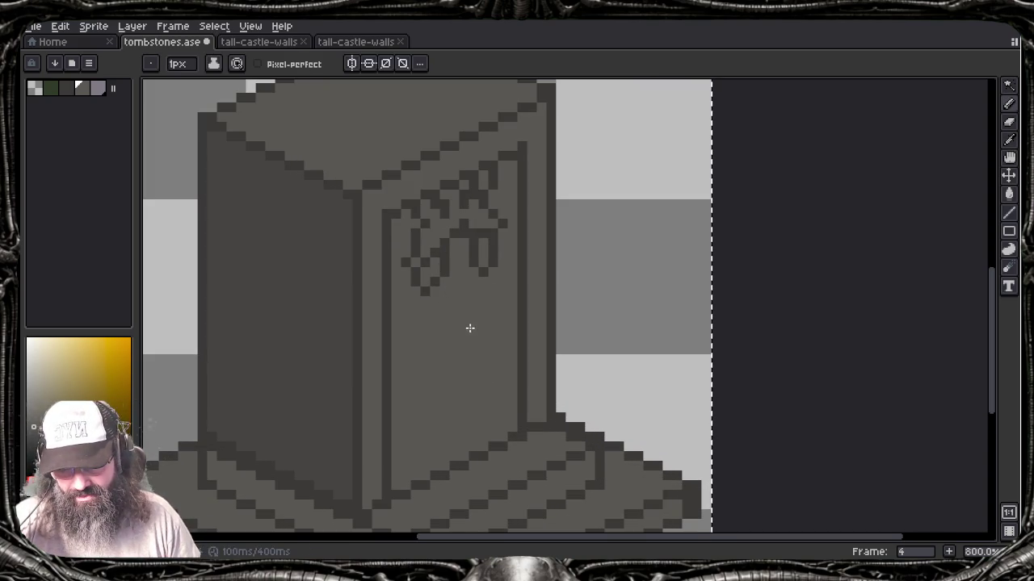
click(426, 287)
key(alt)
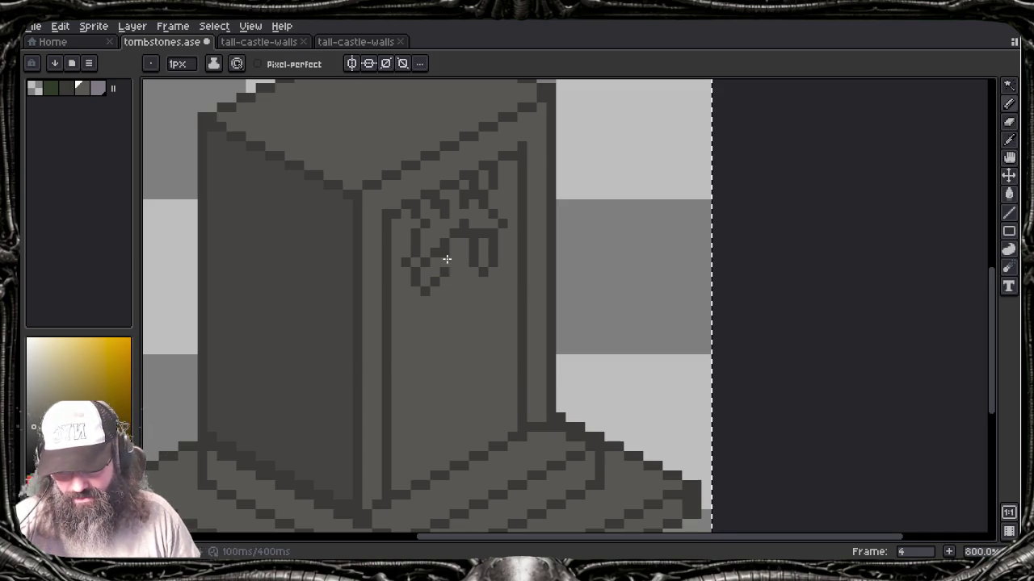
key(alt)
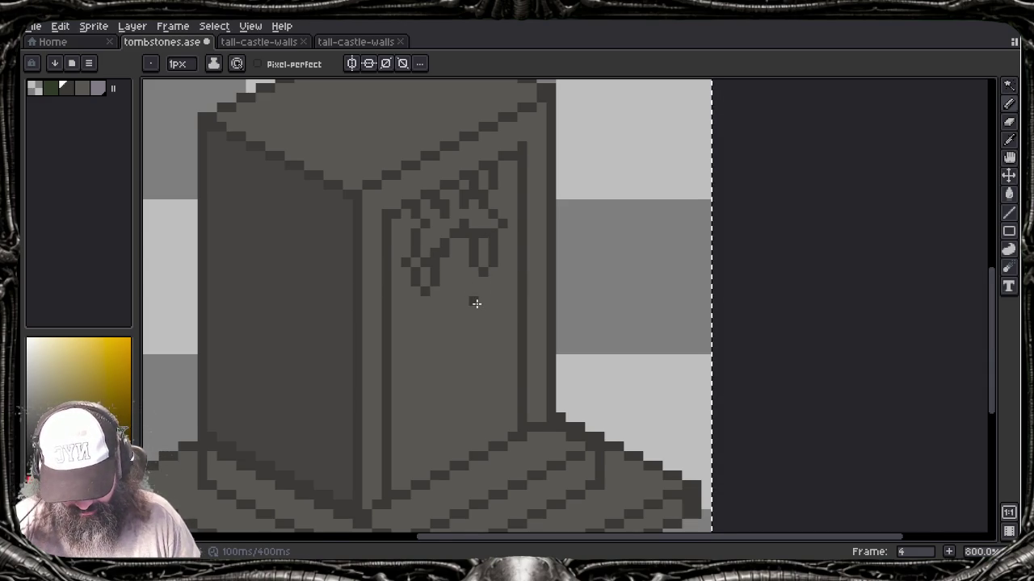
scroll(473, 300, down, 1)
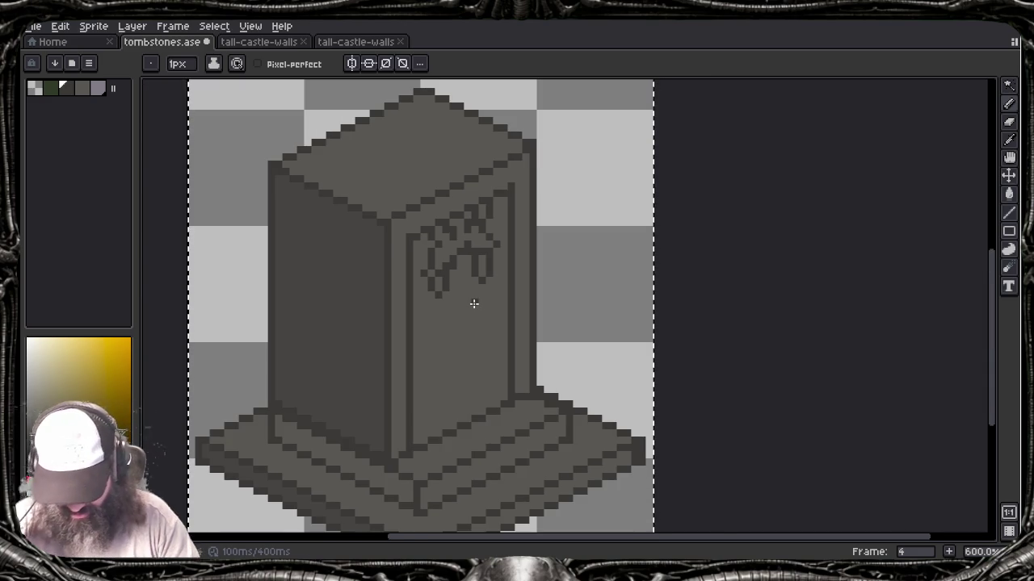
key(Tab)
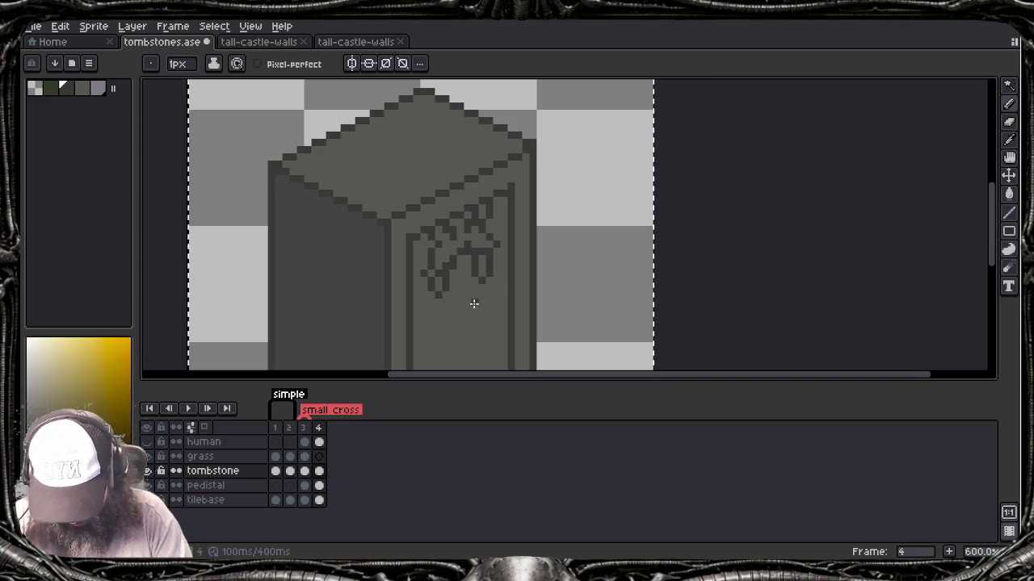
Step: Sample frame 1's light purple and scatter specks of it below frame 4's glyph
key(Left)
key(Left)
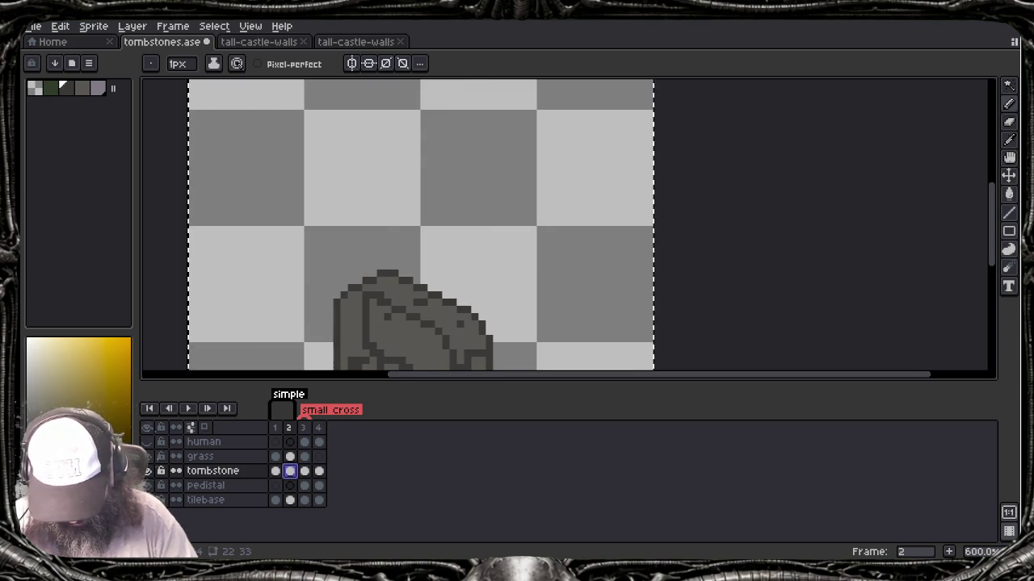
key(Left)
alt+click(490, 328)
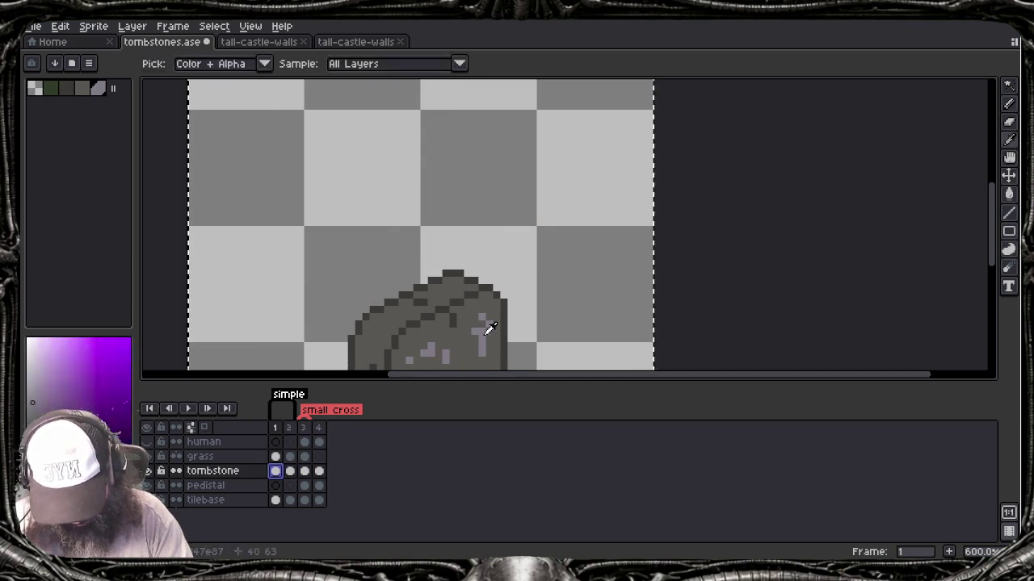
key(Left)
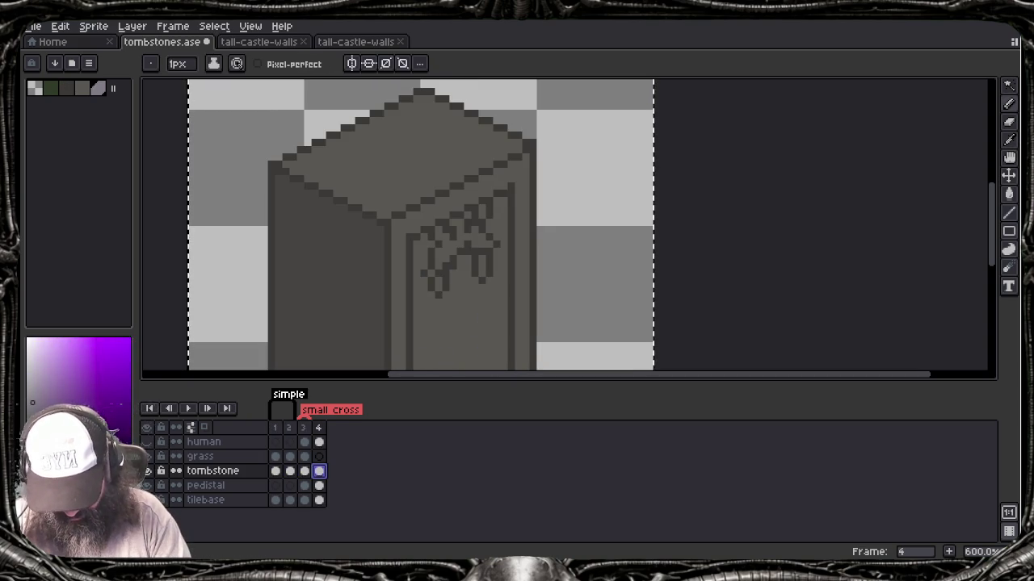
drag(432, 326, 470, 309)
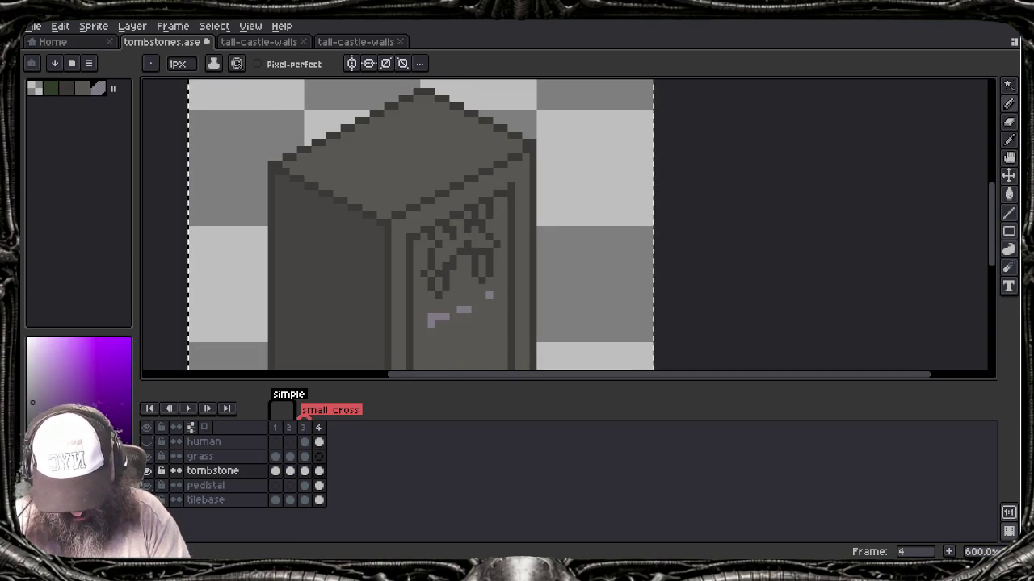
mouse_move(444, 346)
mouse_down()
mouse_move(489, 330)
mouse_move(494, 280)
mouse_up()
scroll(474, 359, down, 2)
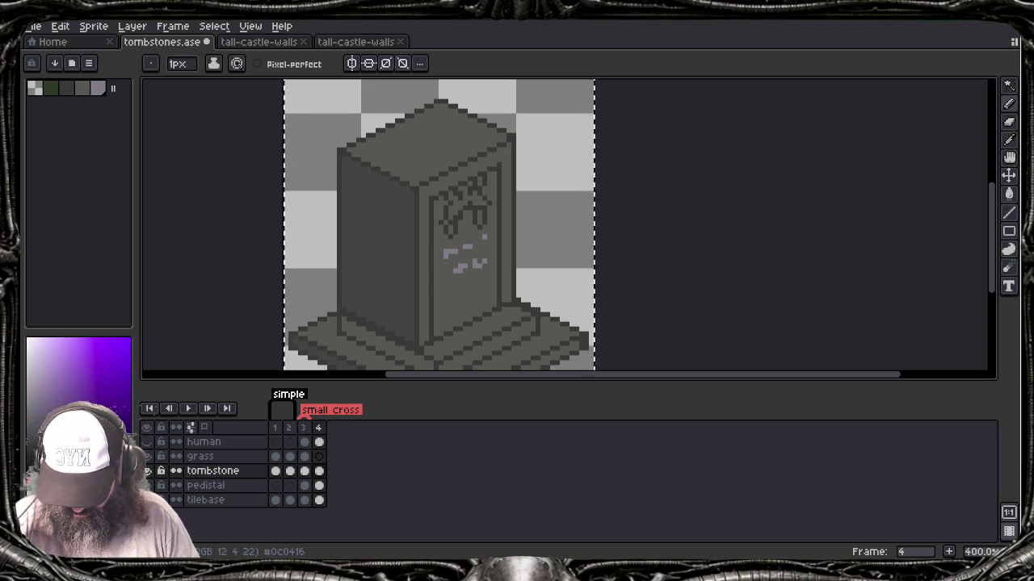
Step: Bucket-fill the tall tombstone's front panel and inner border with near-black 0c0b0d
click(79, 386)
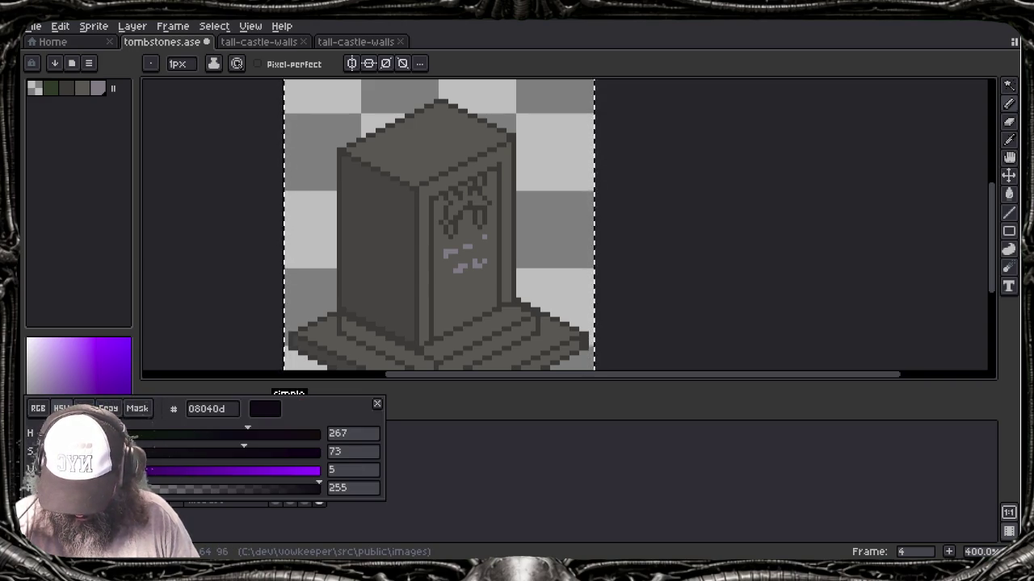
click(78, 451)
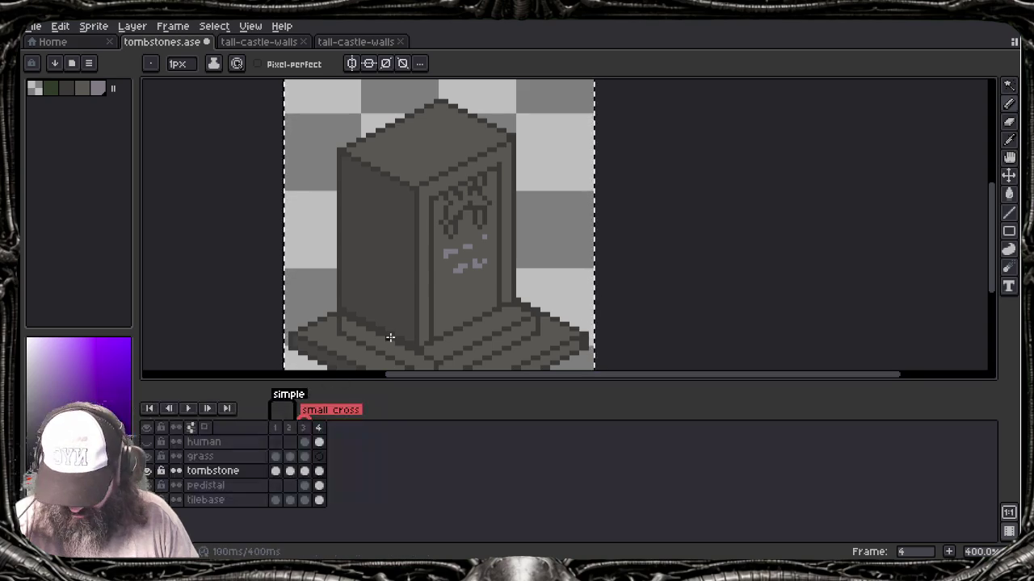
key(g)
click(467, 267)
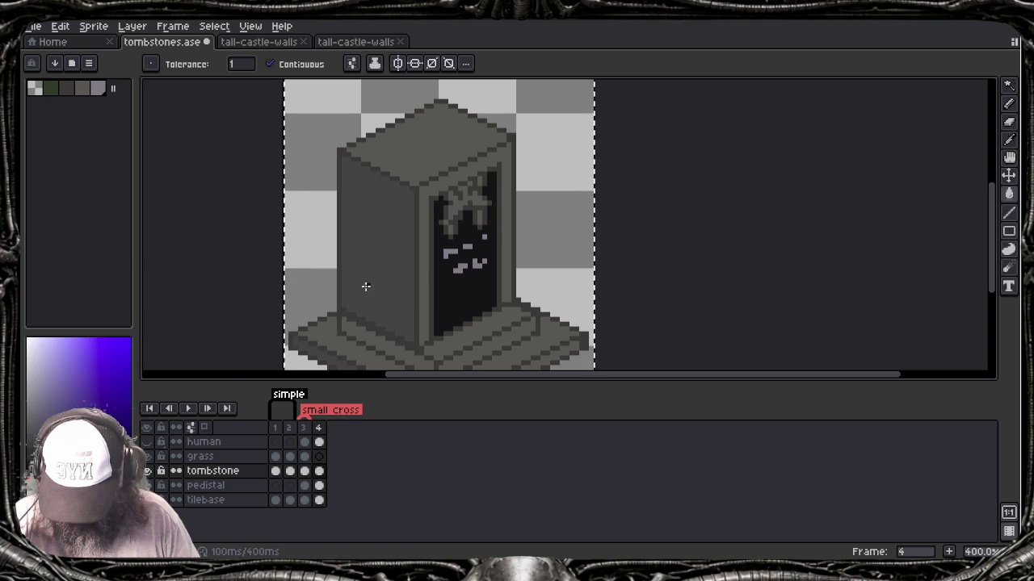
click(426, 249)
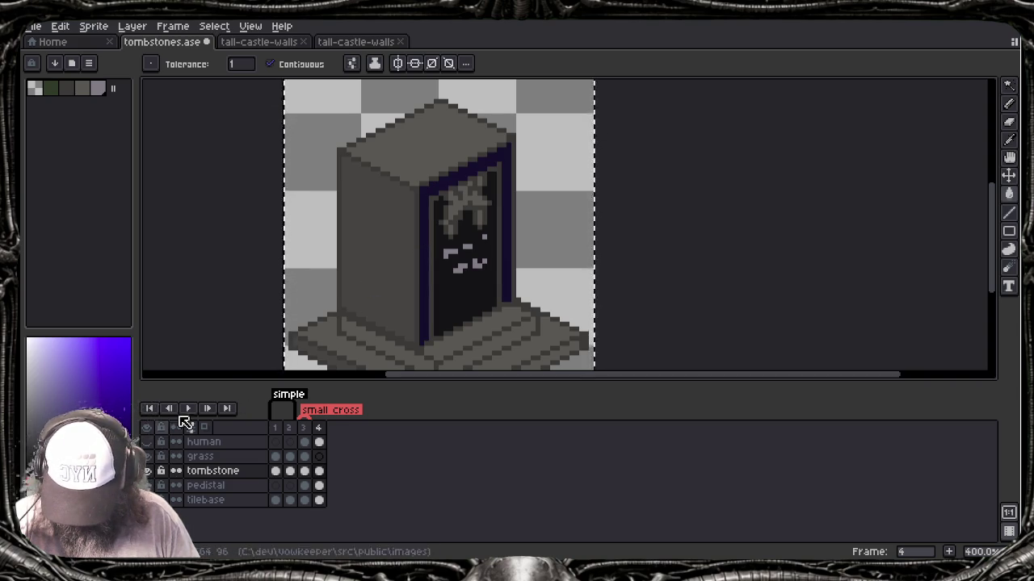
click(425, 222)
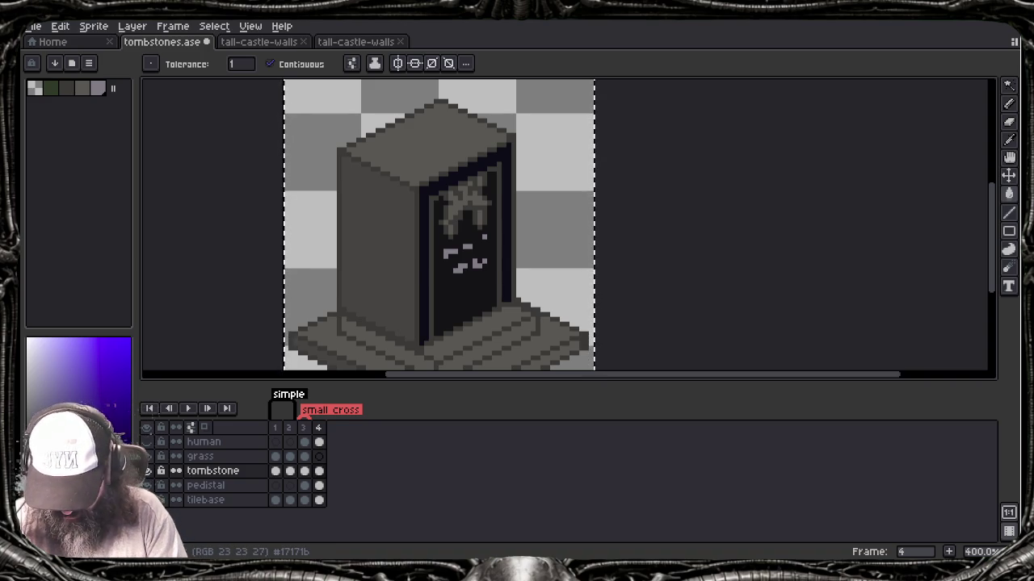
key(ctrl+z)
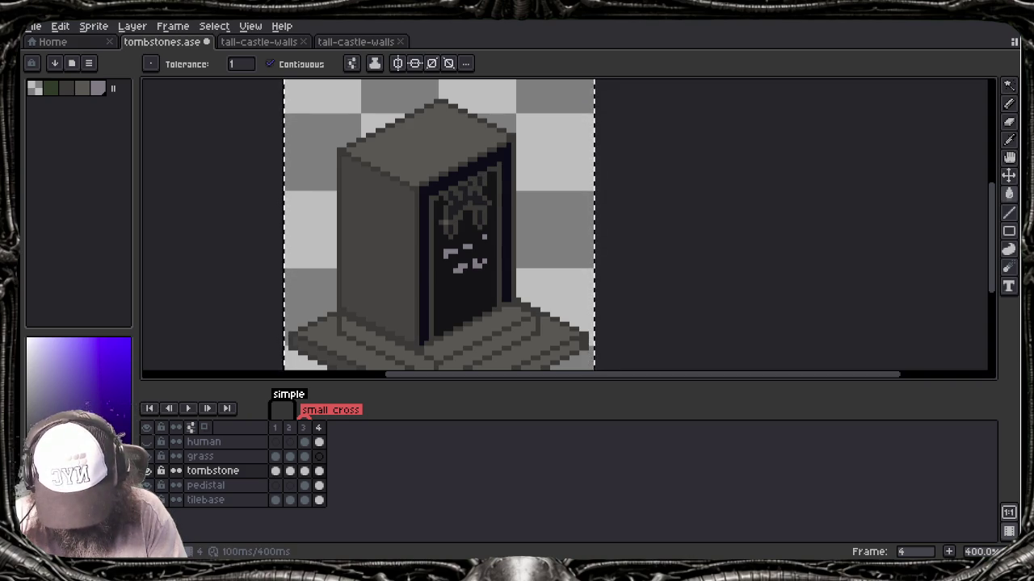
scroll(457, 233, down, 3)
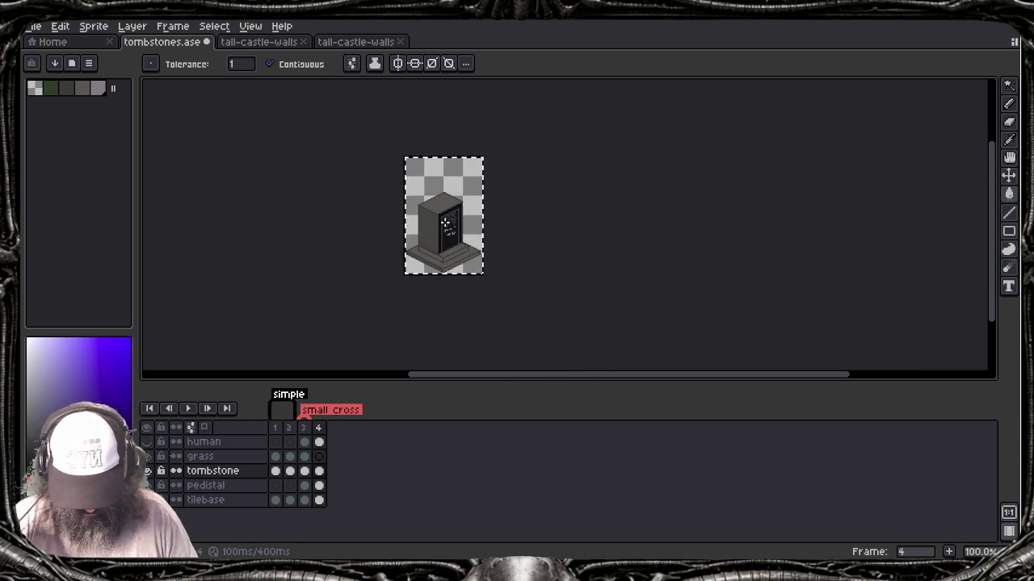
Step: Lighten the sampled panel near-black from lightness 5 to 16 (hex 262329) and dot it on the panel bottom
scroll(457, 234, up, 1)
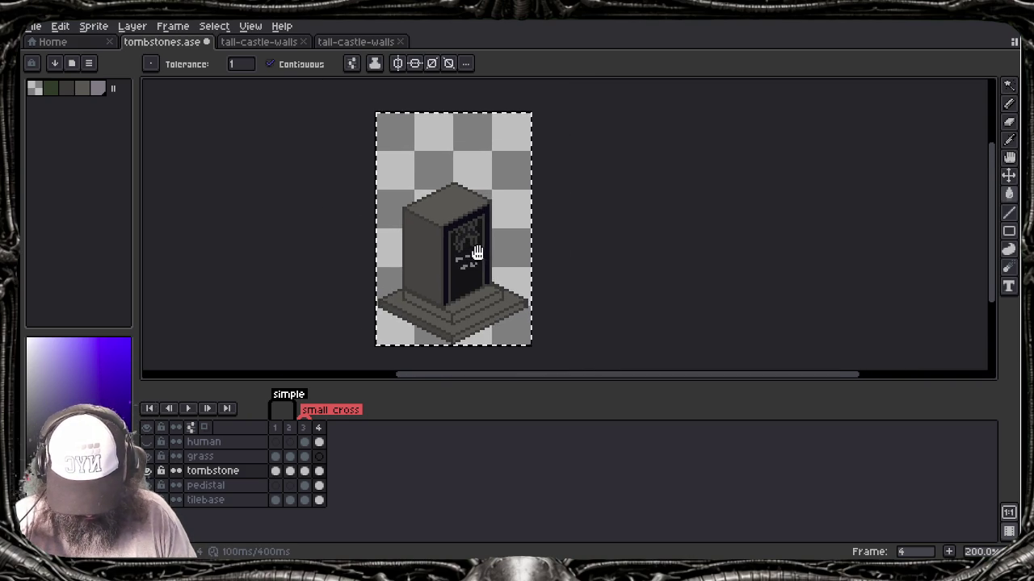
scroll(493, 320, up, 1)
scroll(493, 320, up, 1)
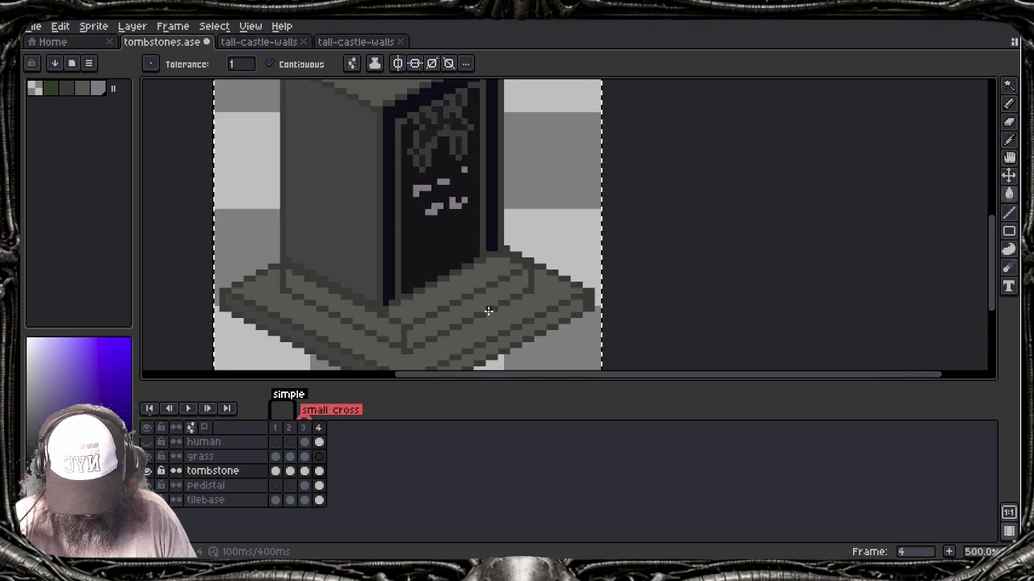
scroll(489, 314, up, 1)
alt+click(417, 224)
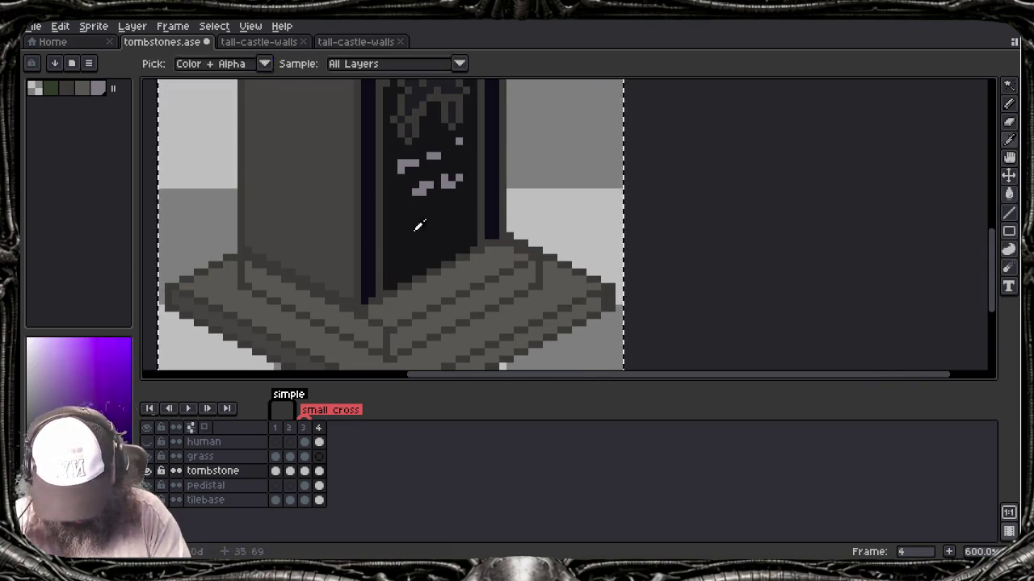
click(78, 393)
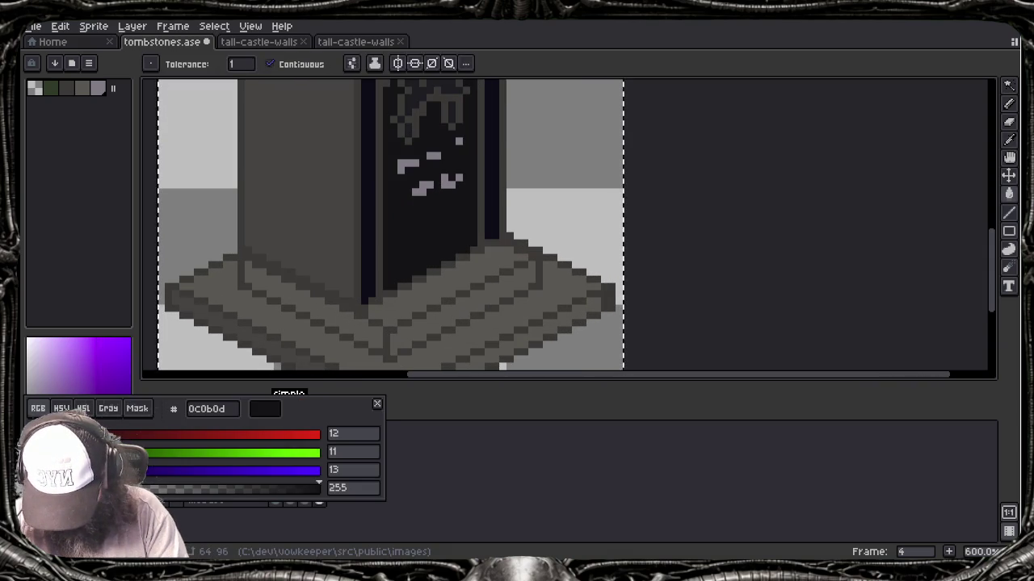
click(83, 409)
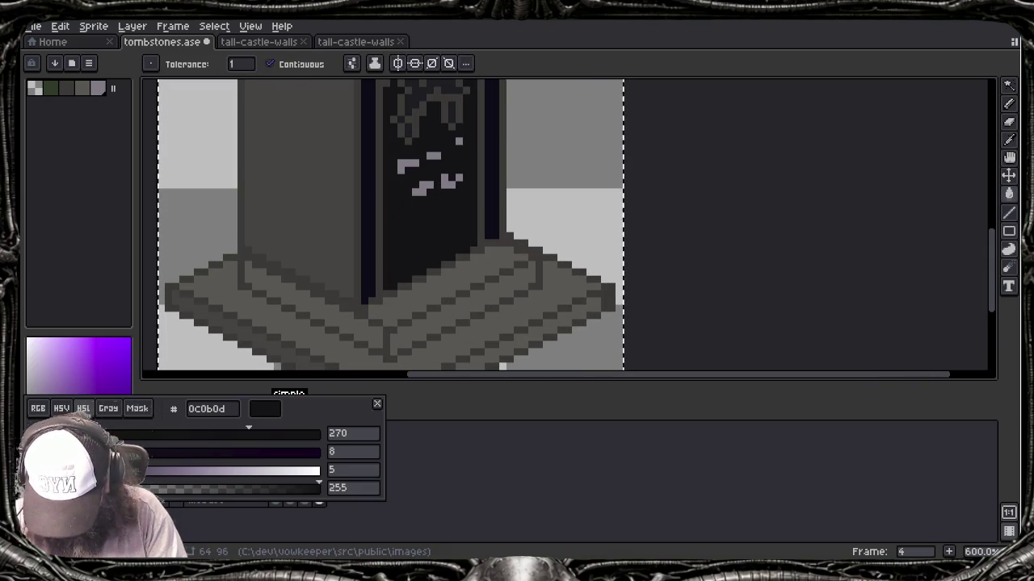
drag(50, 470, 81, 469)
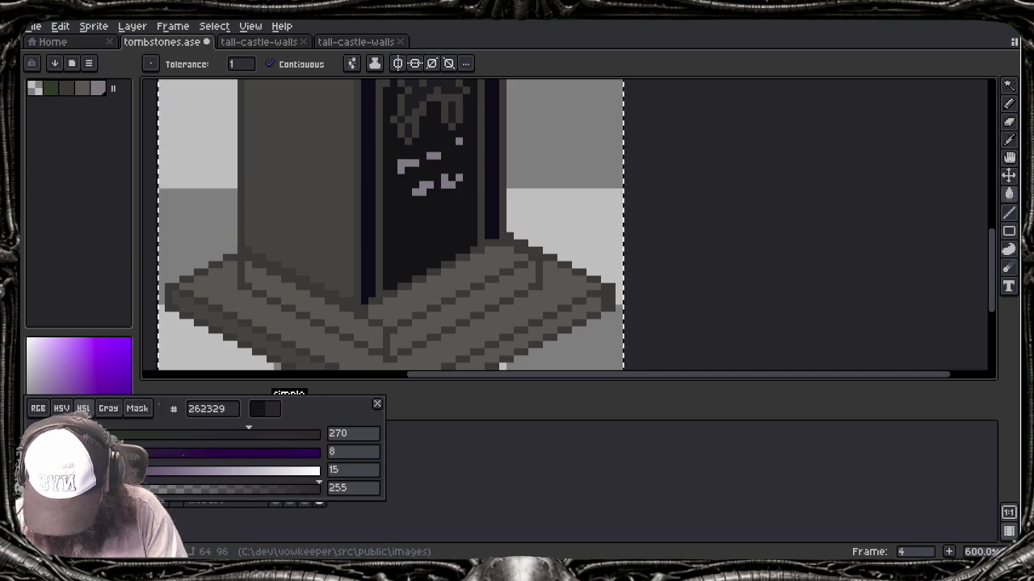
key(b)
key(ctrl+d)
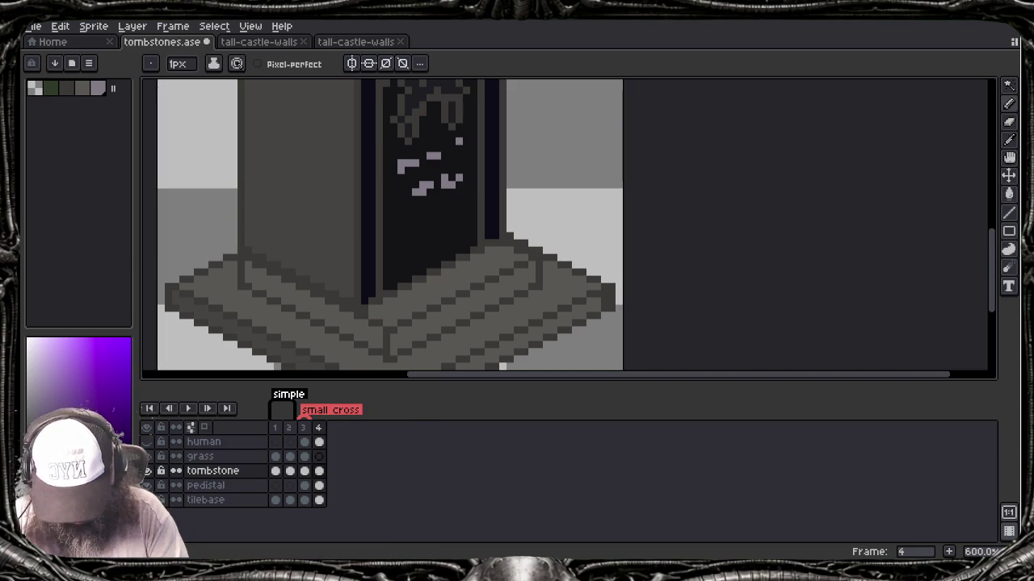
click(393, 280)
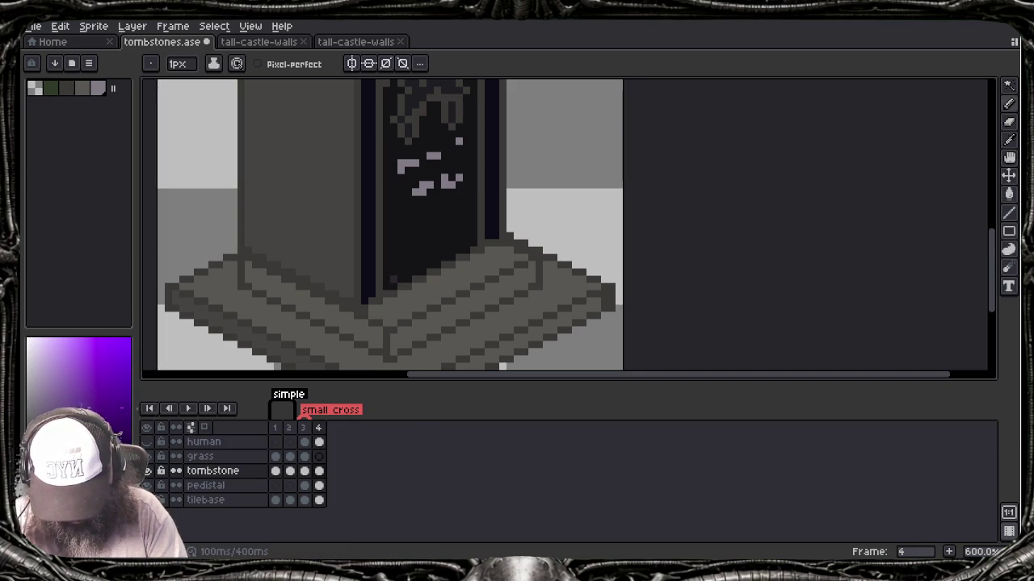
Step: Dot a few lighter pixels near the door panel's bottom, then undo the recent pencil strokes
click(422, 264)
click(436, 257)
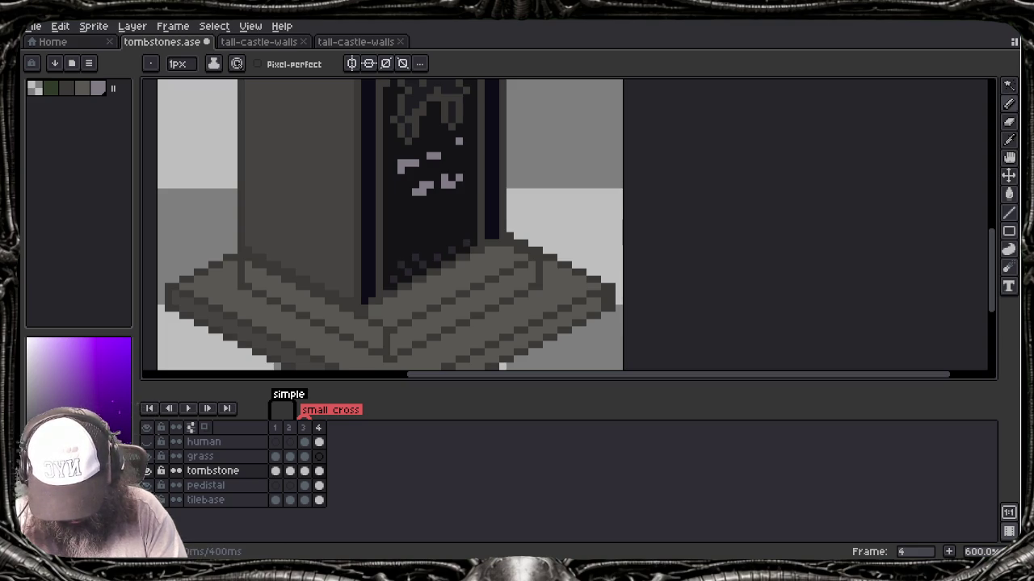
key(ctrl+z)
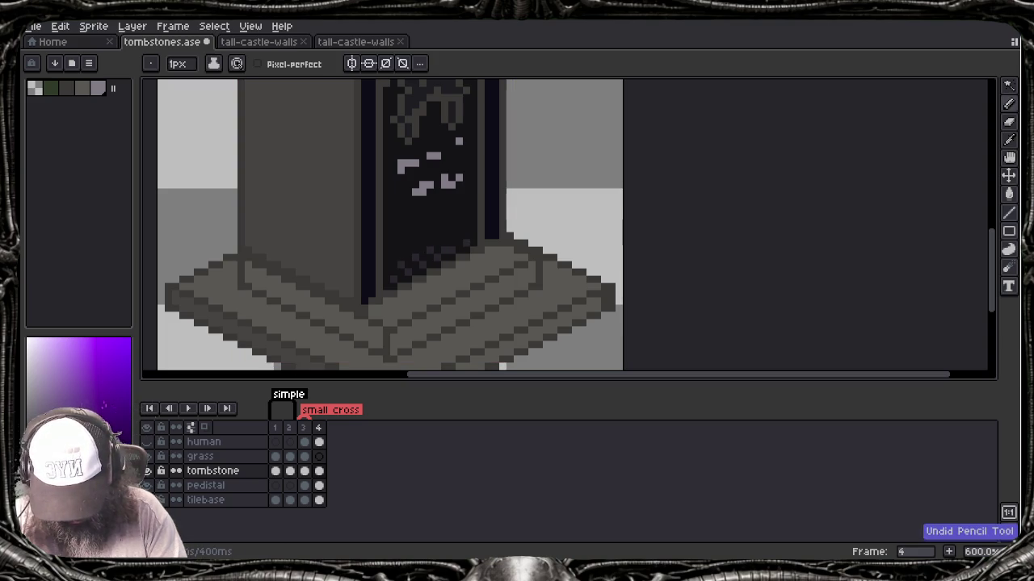
key(b)
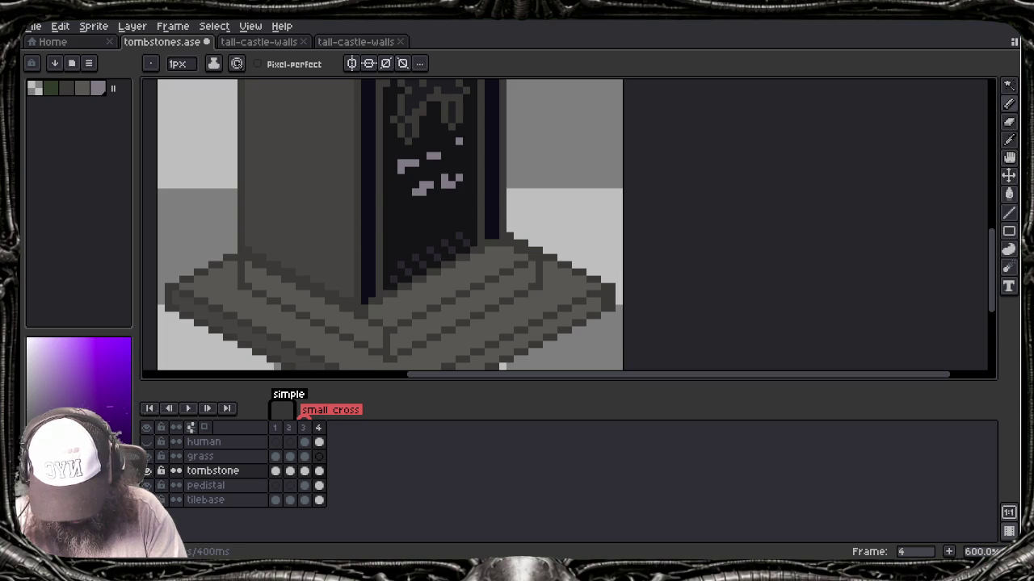
key(ctrl)
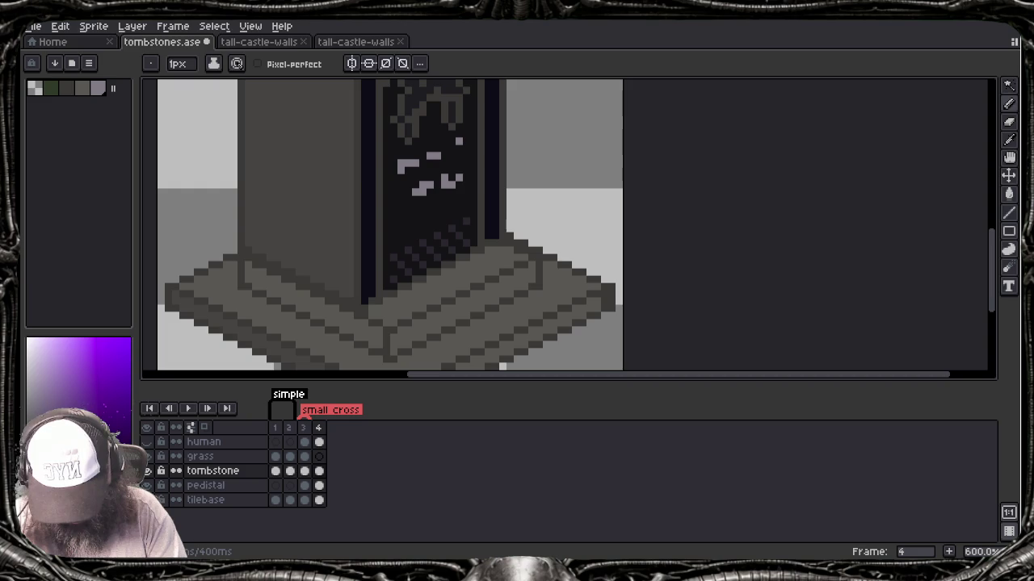
key(ctrl+z)
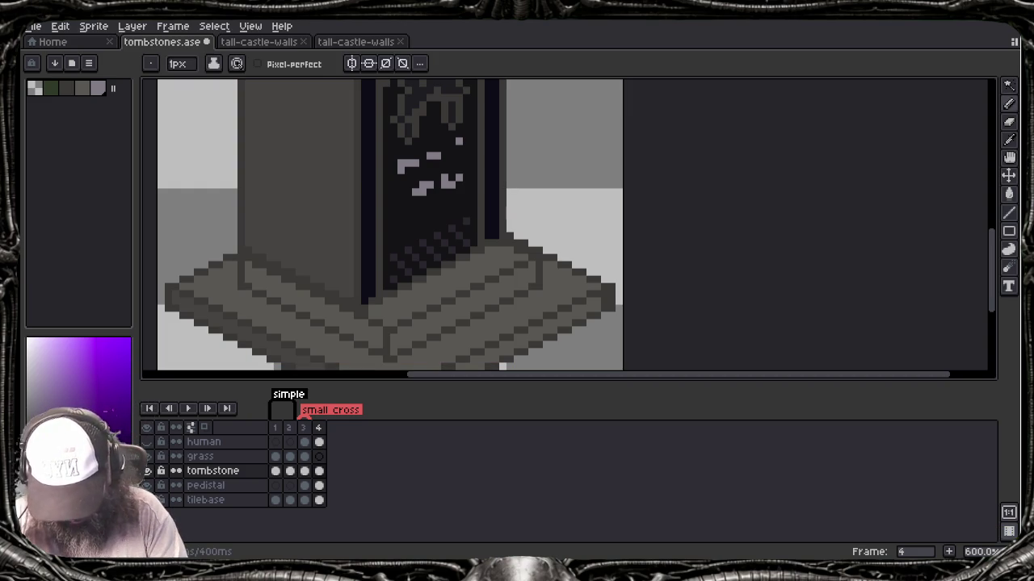
key(ctrl+z)
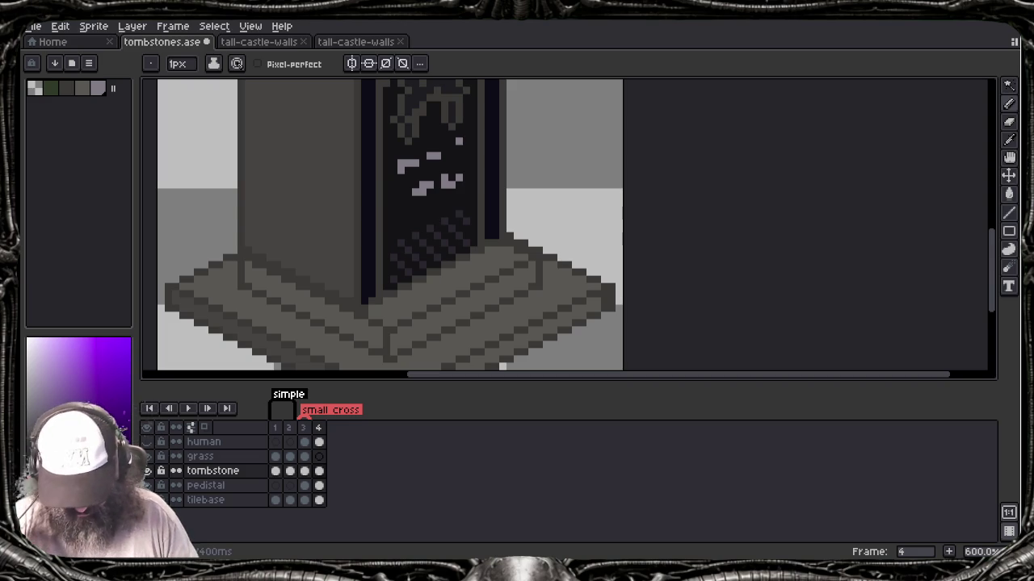
Step: Zoom in and draw a short diagonal dither line on the door with the Line tool
scroll(454, 223, down, 5)
scroll(455, 223, down, 1)
scroll(471, 229, up, 2)
scroll(470, 229, down, 1)
scroll(471, 226, up, 1)
scroll(470, 224, down, 2)
scroll(471, 222, up, 2)
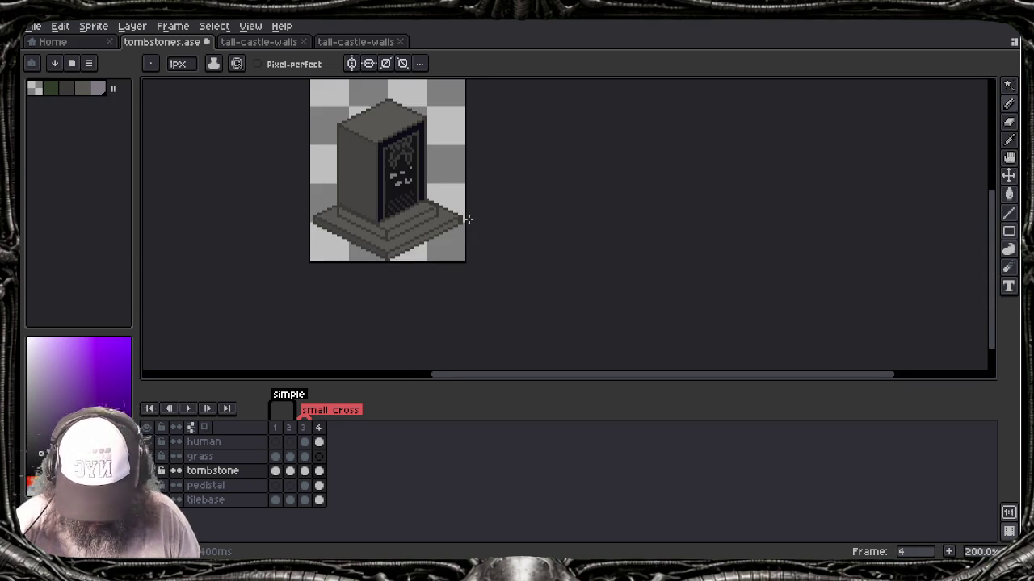
scroll(470, 220, down, 1)
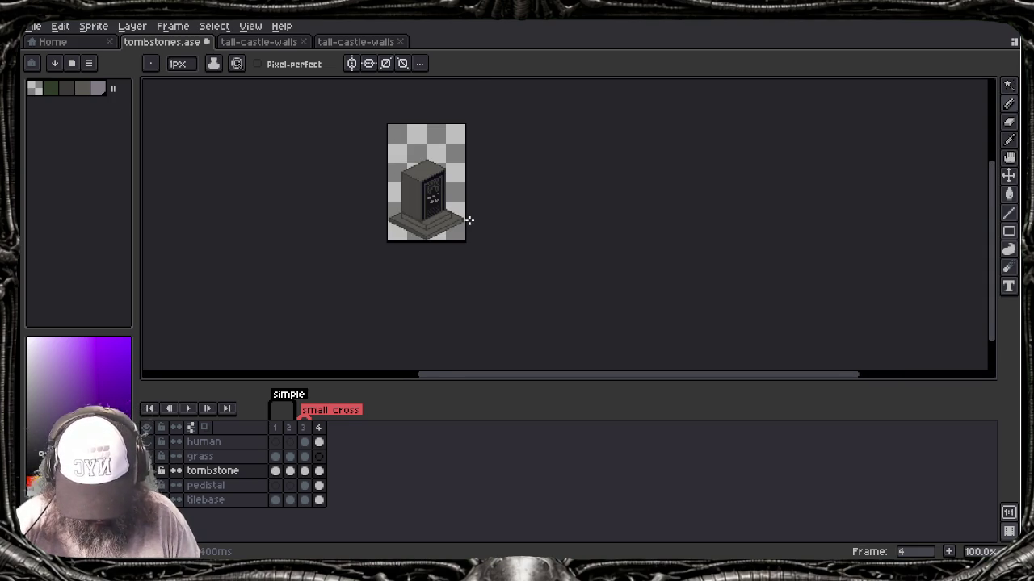
scroll(441, 202, up, 3)
scroll(441, 203, up, 2)
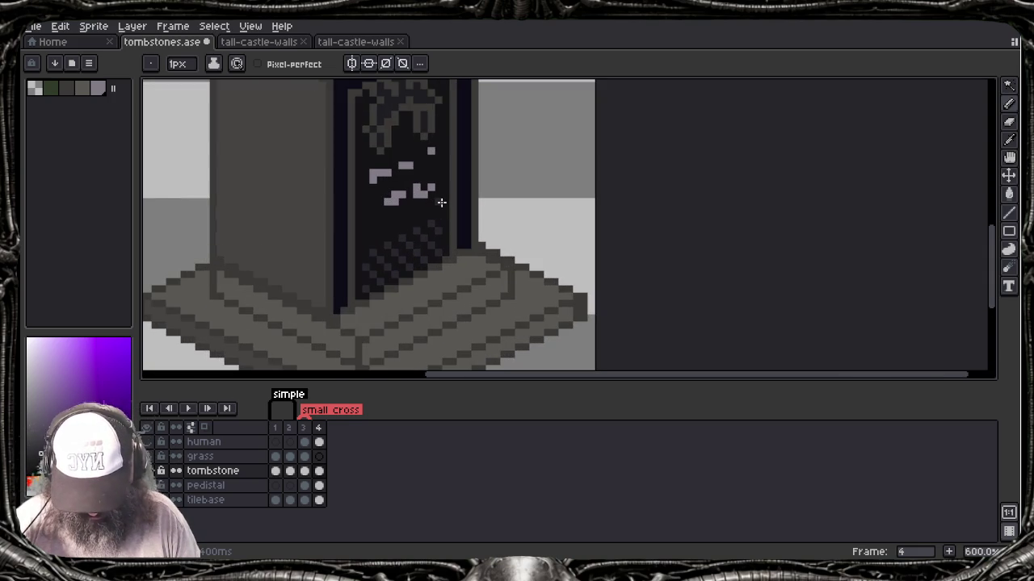
key(l)
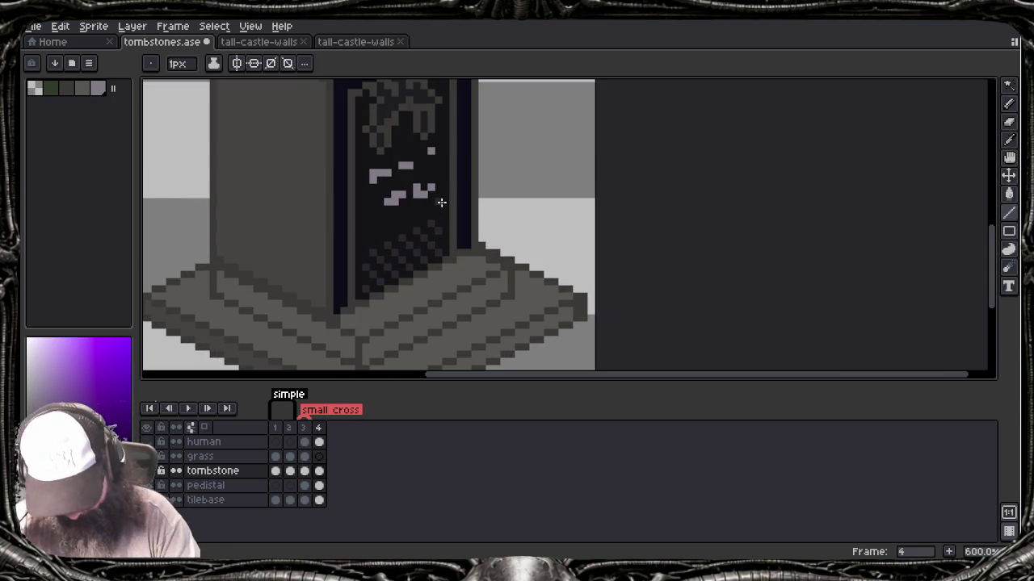
drag(399, 193, 408, 201)
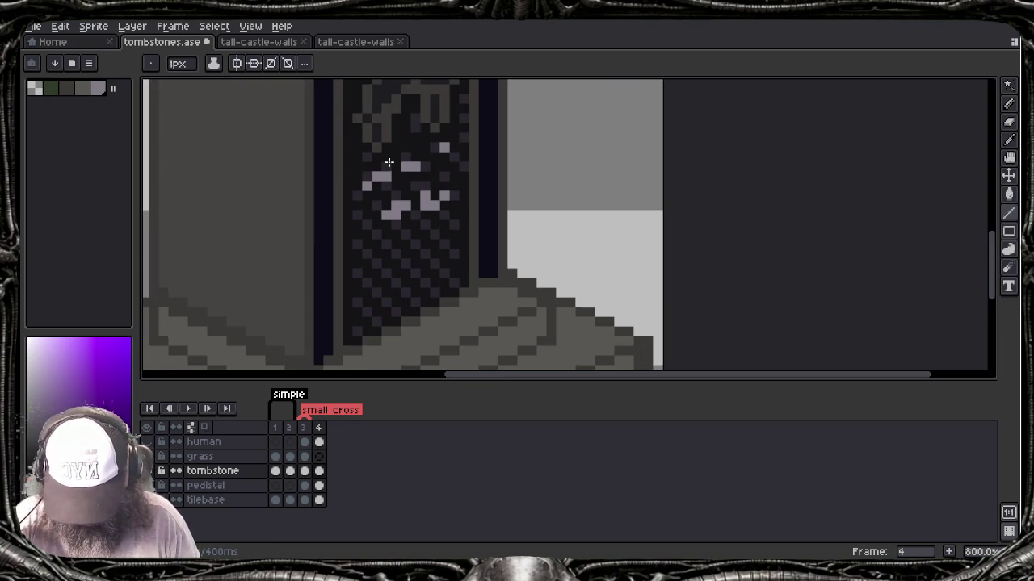
Step: Draw and undo a light vertical line on the left edge, then open the colour editor showing 050510
scroll(444, 161, left, 3)
scroll(451, 218, up, 3)
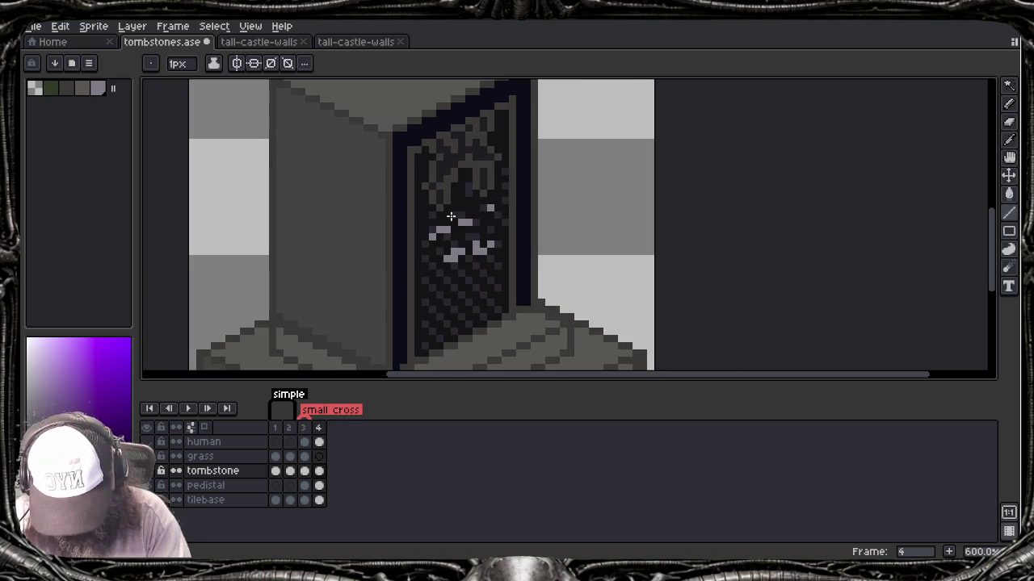
drag(405, 153, 406, 329)
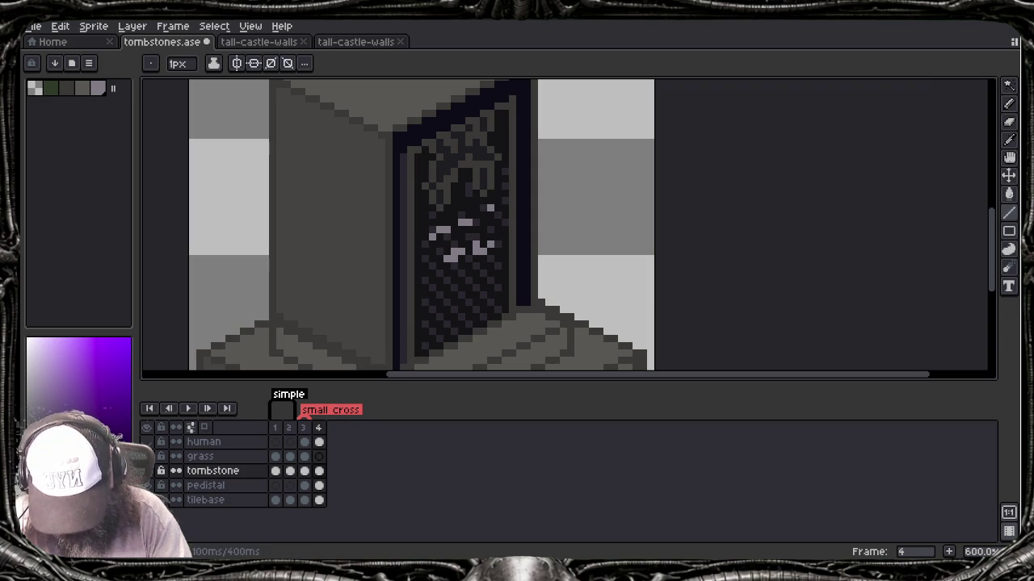
key(ctrl+z)
key(alt)
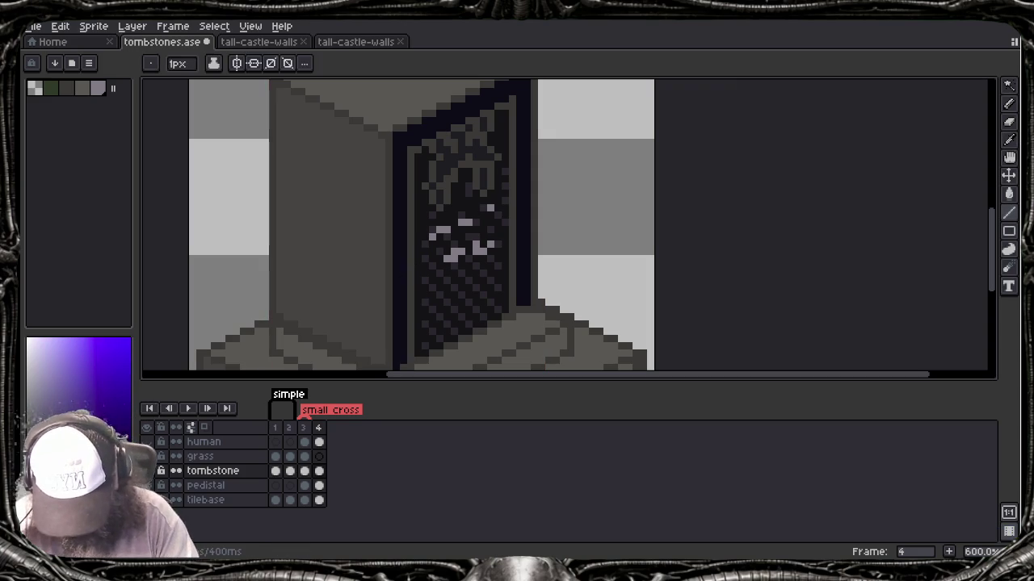
click(78, 400)
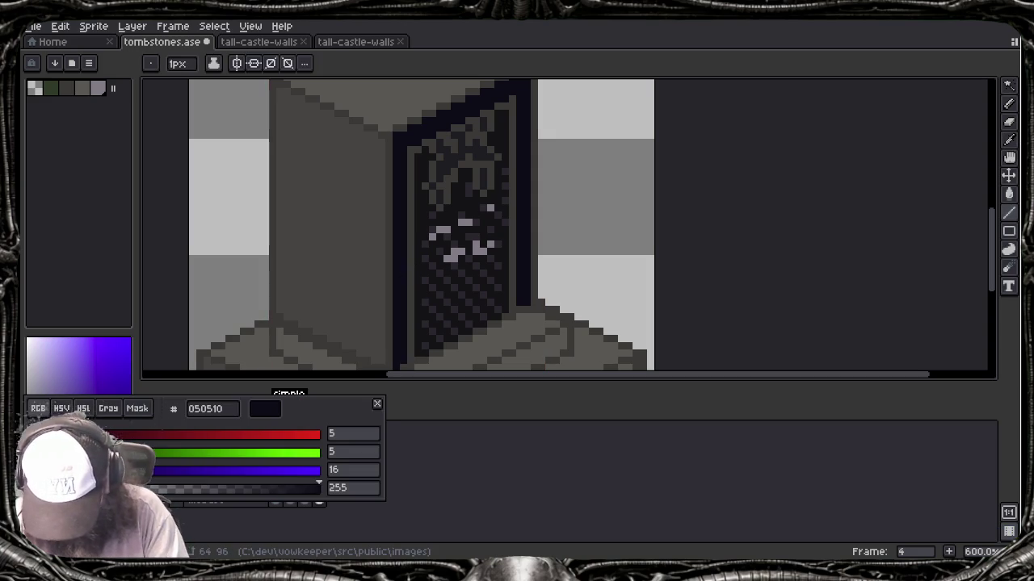
Step: Raise the drawing colour's HSL lightness to 9, giving dark navy 0b0b23
click(83, 408)
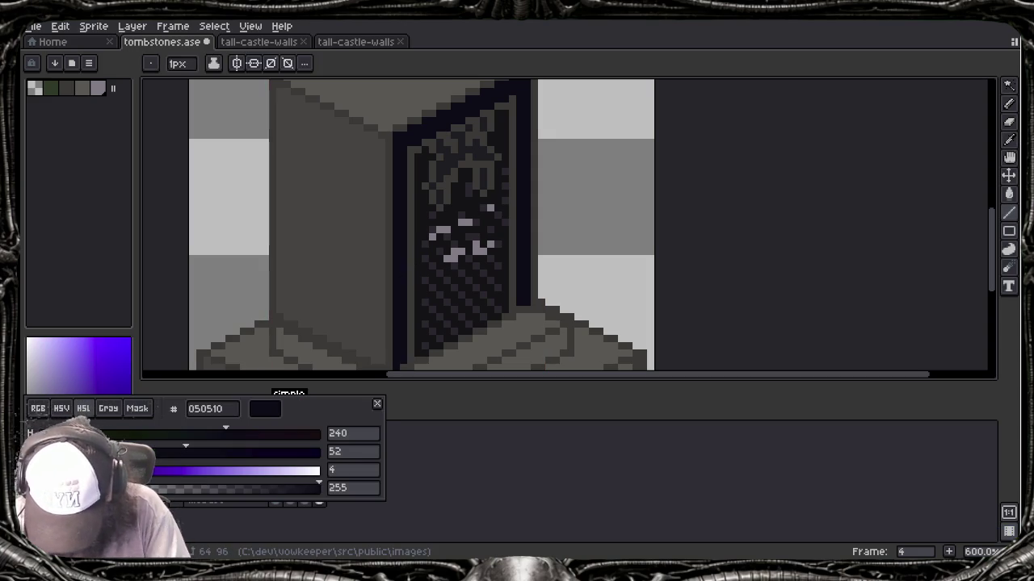
drag(185, 451, 233, 451)
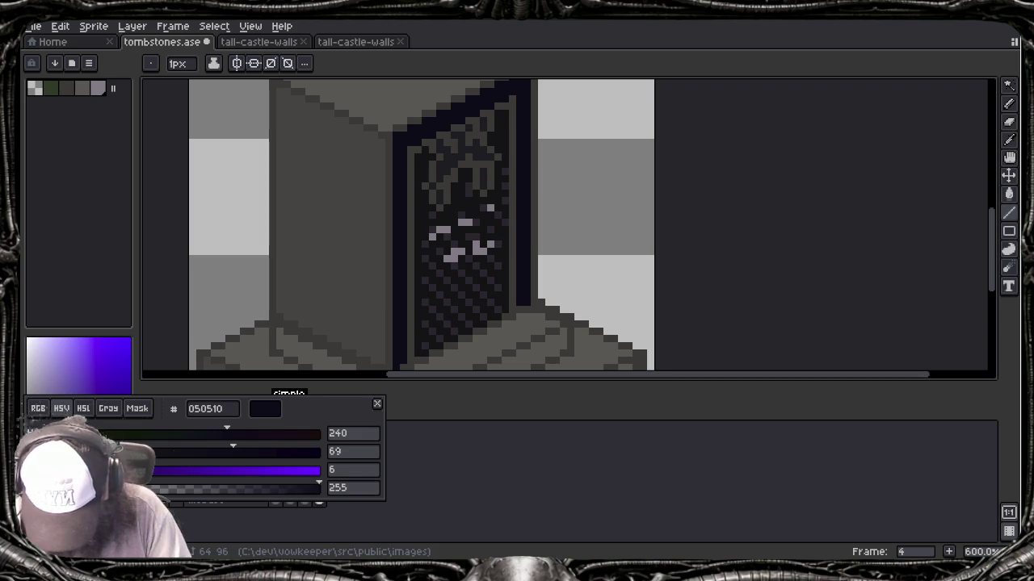
click(83, 407)
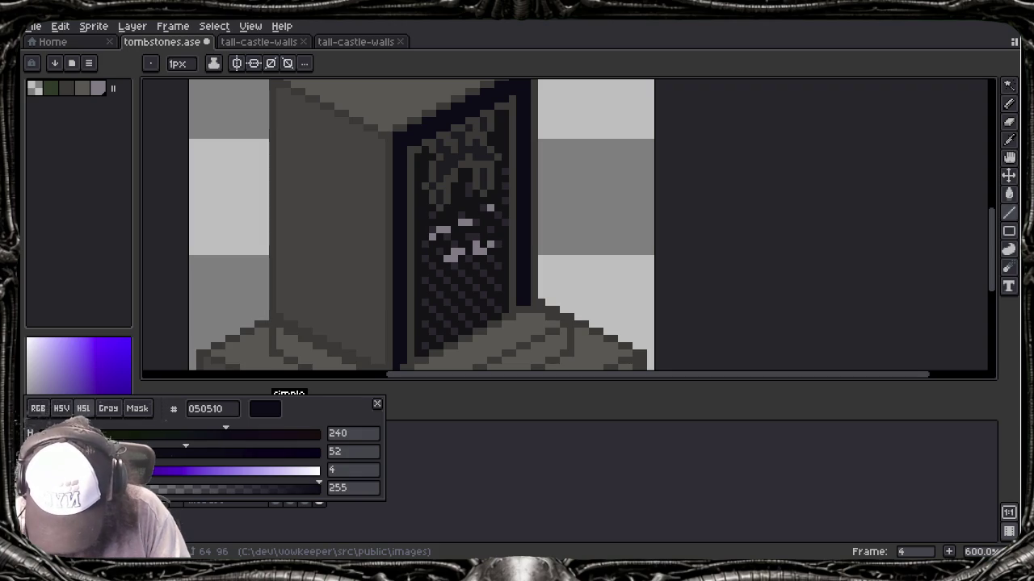
drag(44, 469, 55, 469)
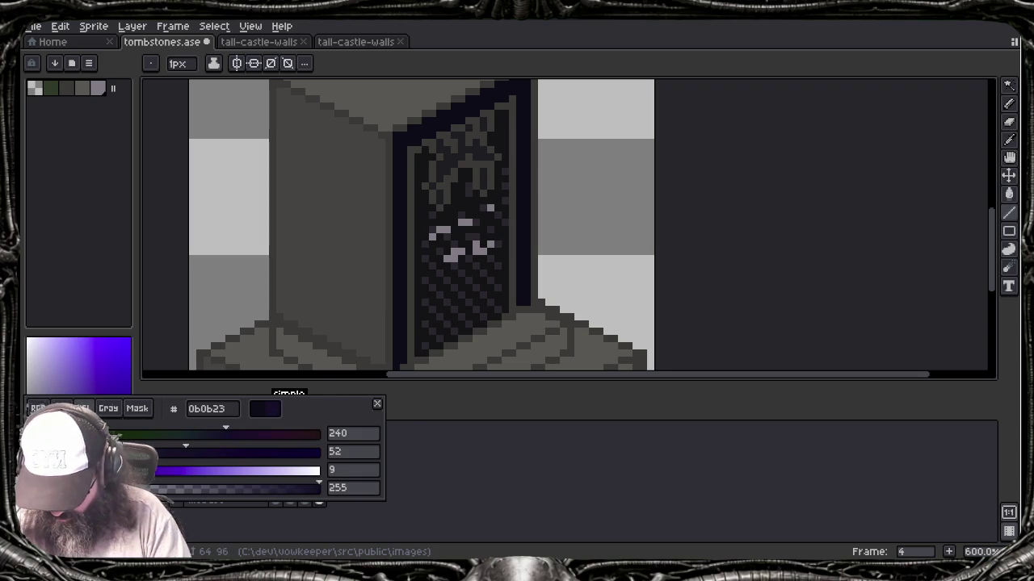
key(Escape)
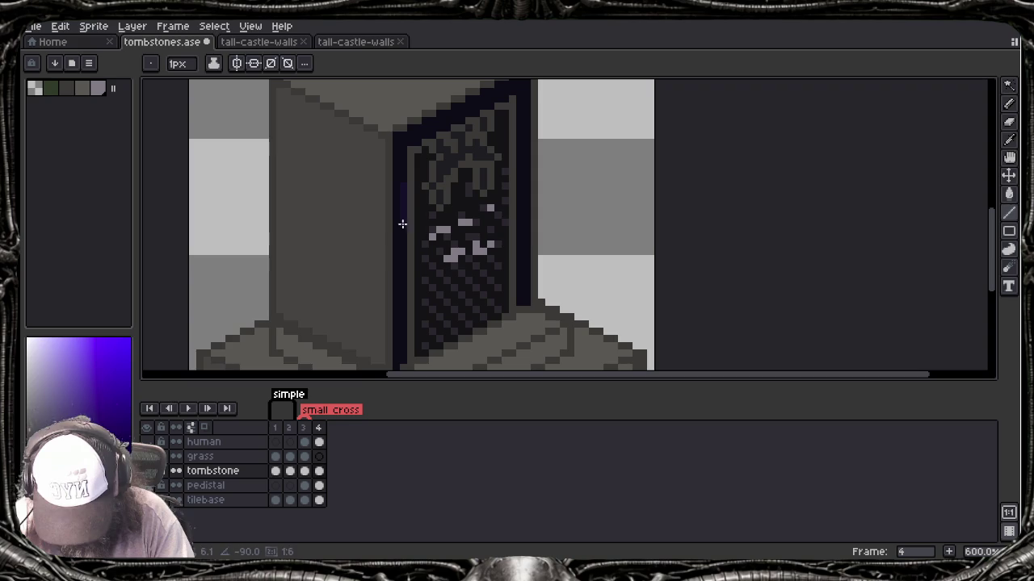
Step: Draw dark navy lines along the door panel's top diagonal and right vertical edges
shift+click(406, 360)
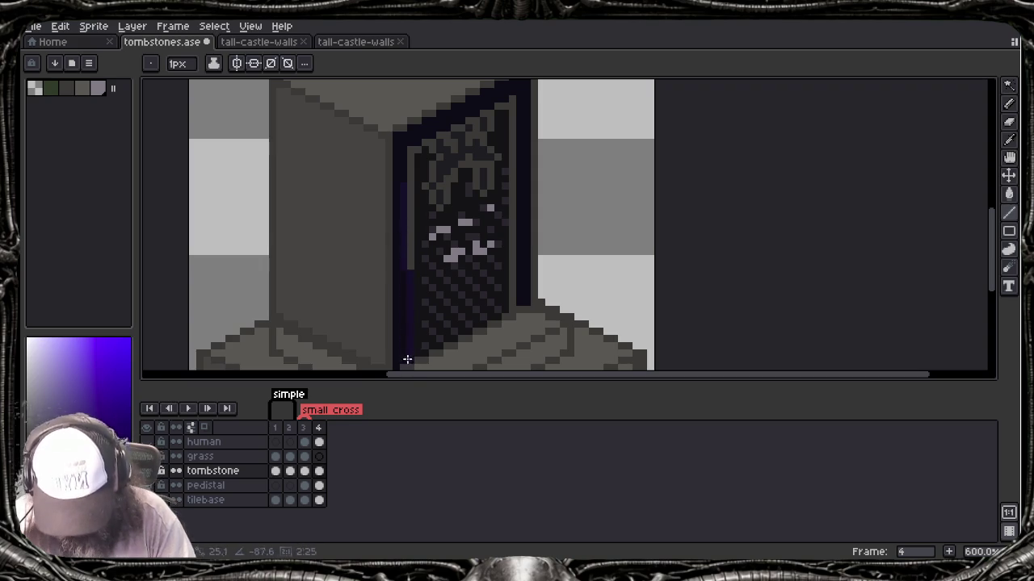
key(ctrl+z)
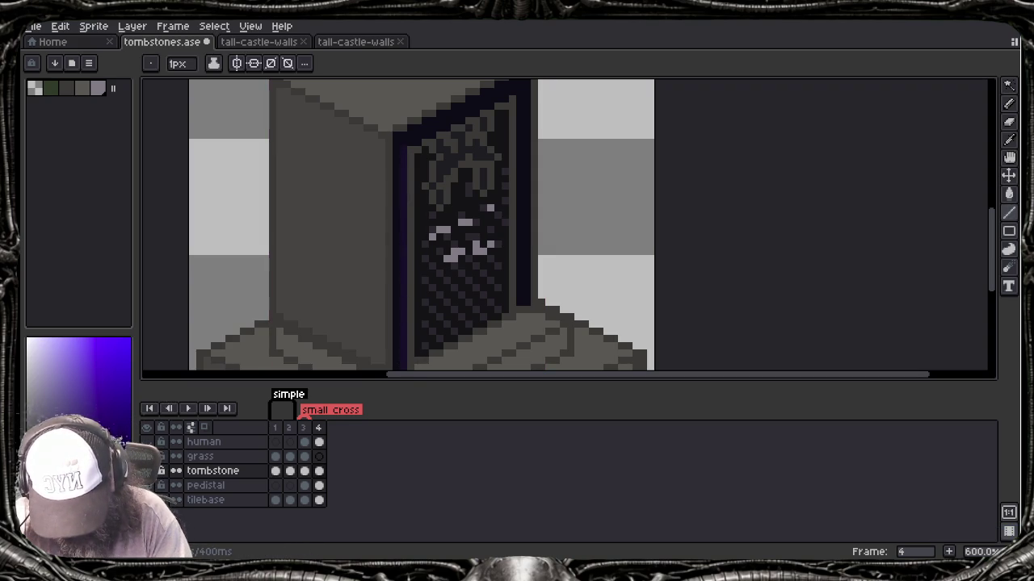
drag(417, 147, 506, 101)
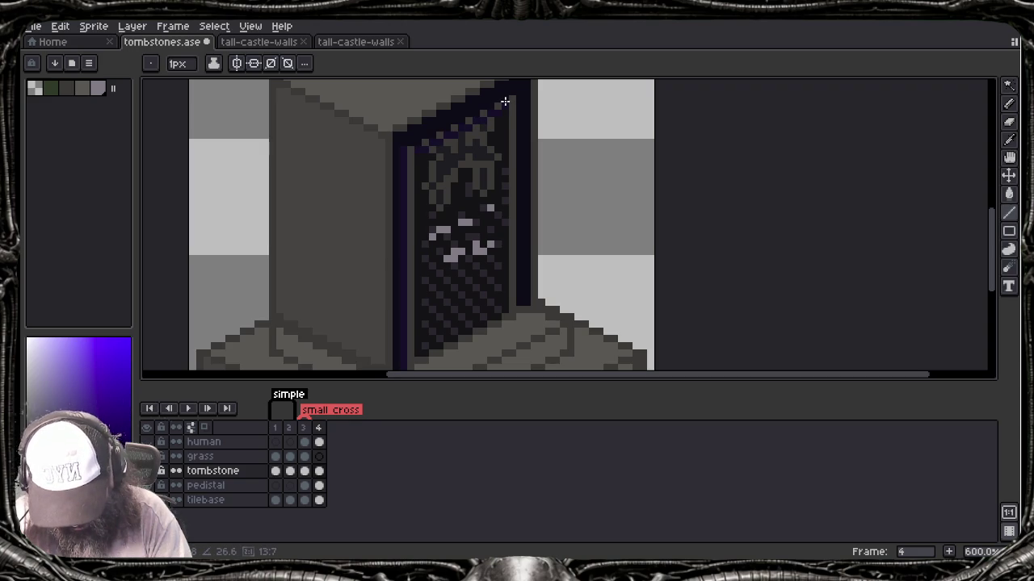
key(ctrl+z)
drag(410, 150, 510, 98)
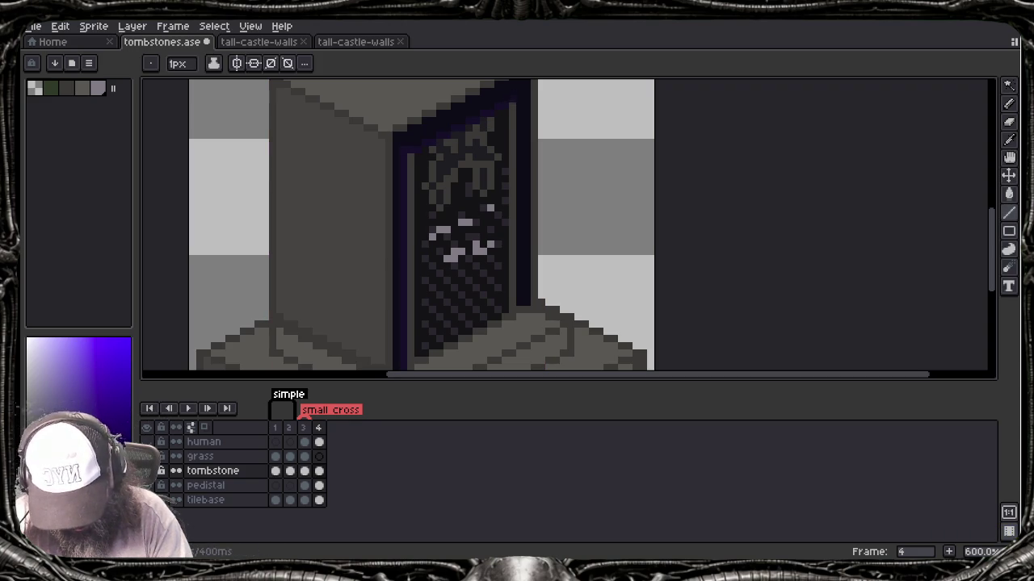
drag(513, 100, 512, 303)
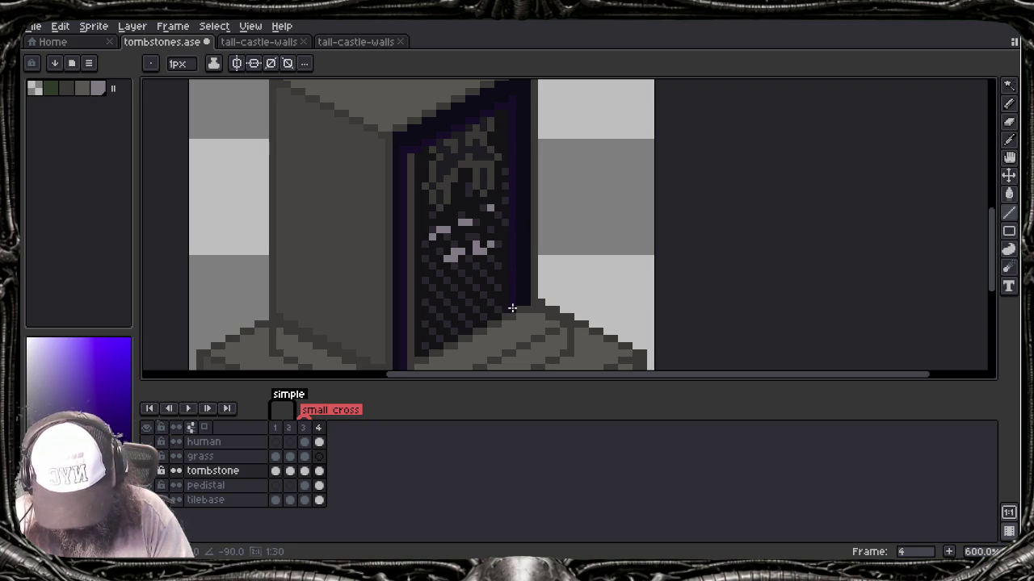
key(ctrl+z)
drag(522, 157, 524, 300)
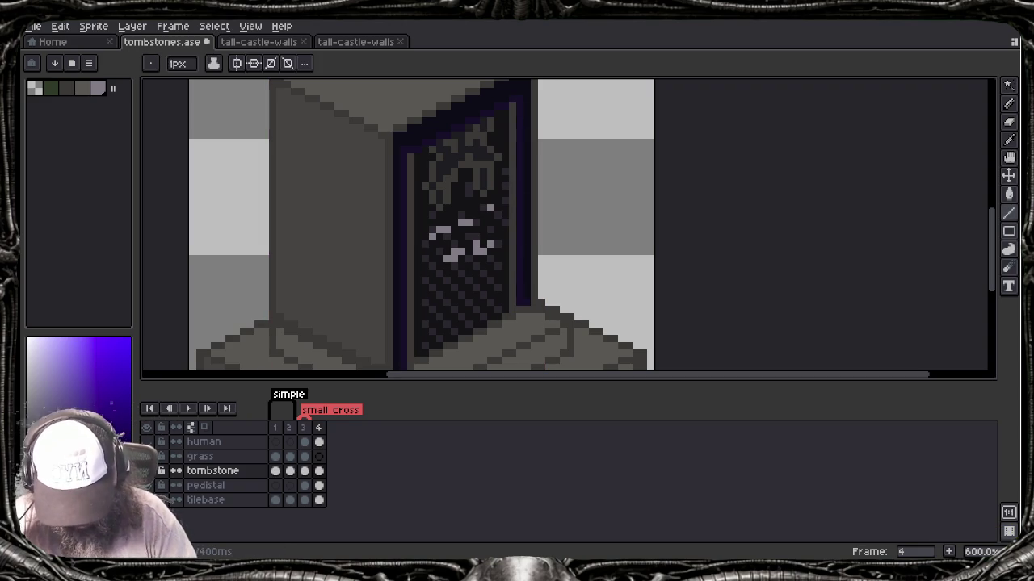
scroll(435, 319, down, 3)
scroll(435, 319, down, 1)
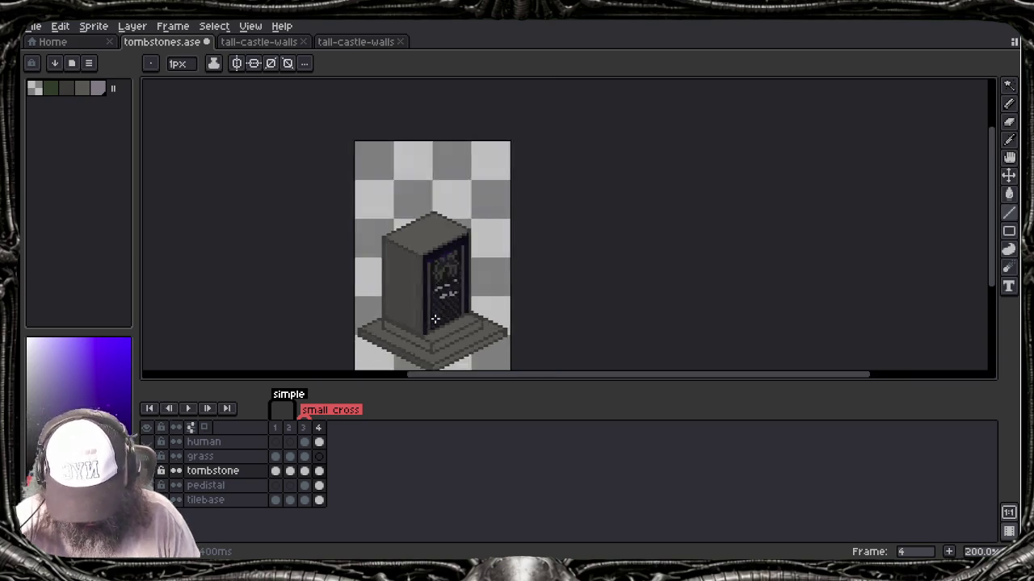
scroll(445, 326, down, 1)
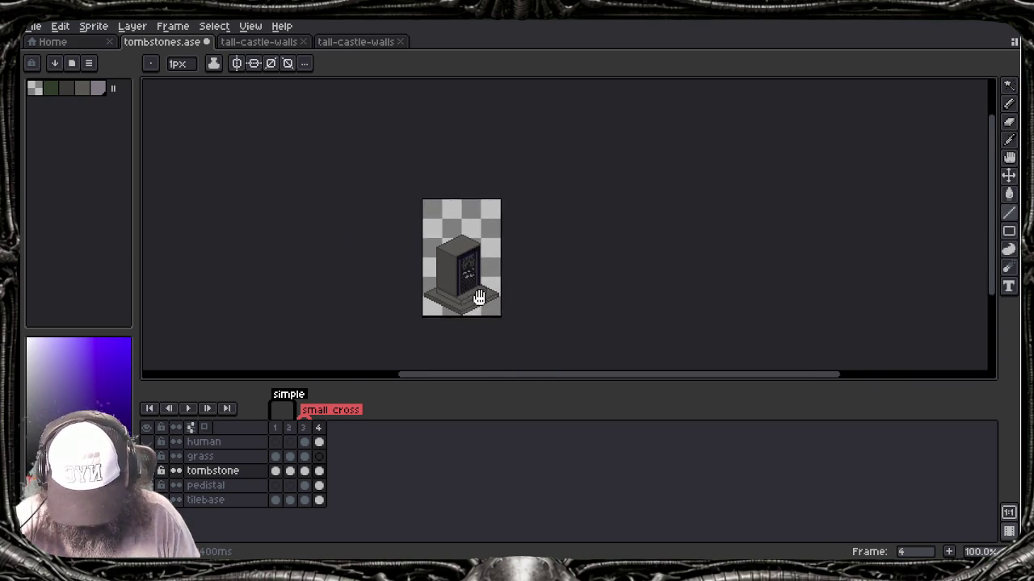
scroll(481, 299, up, 1)
scroll(481, 299, up, 1)
scroll(473, 291, up, 1)
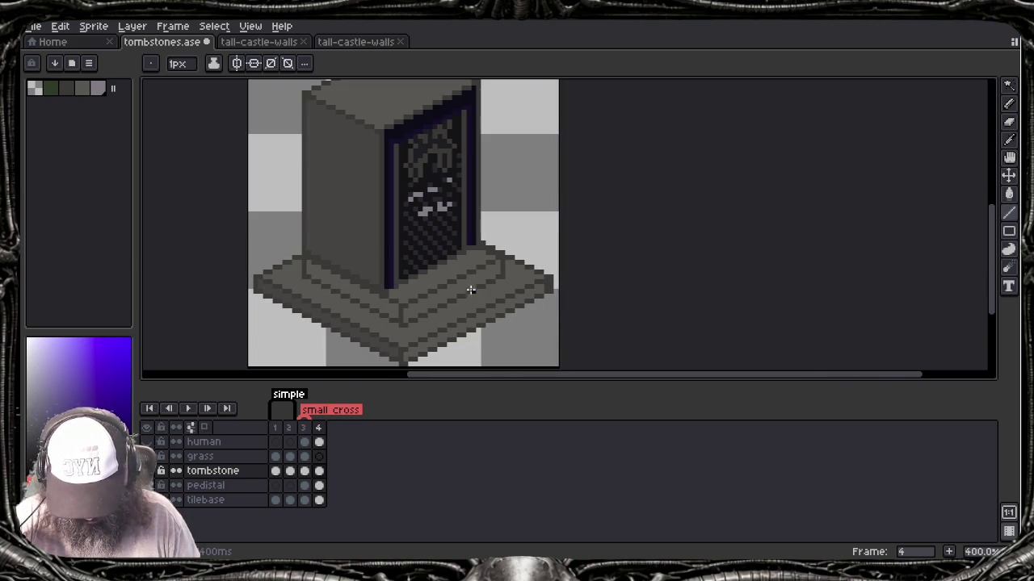
scroll(465, 282, down, 1)
scroll(464, 282, up, 2)
scroll(466, 282, up, 1)
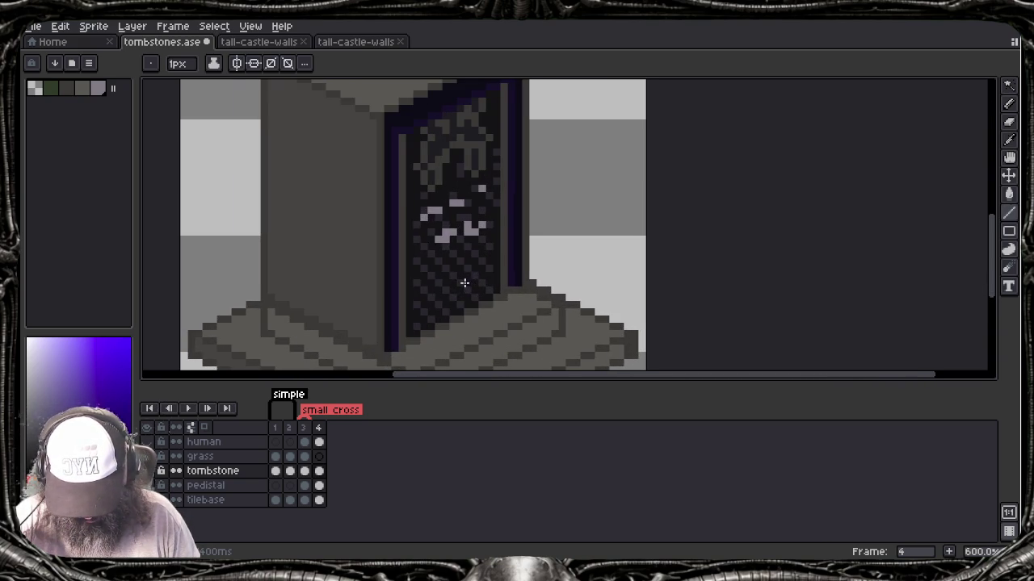
mouse_move(457, 305)
mouse_down()
mouse_move(487, 275)
mouse_move(512, 299)
mouse_up()
scroll(511, 302, down, 1)
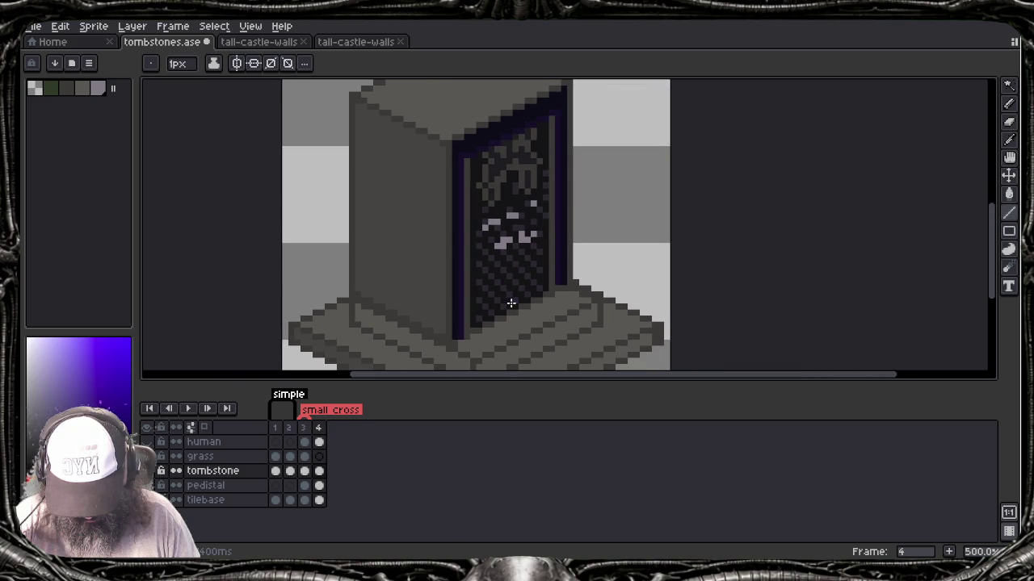
key(i)
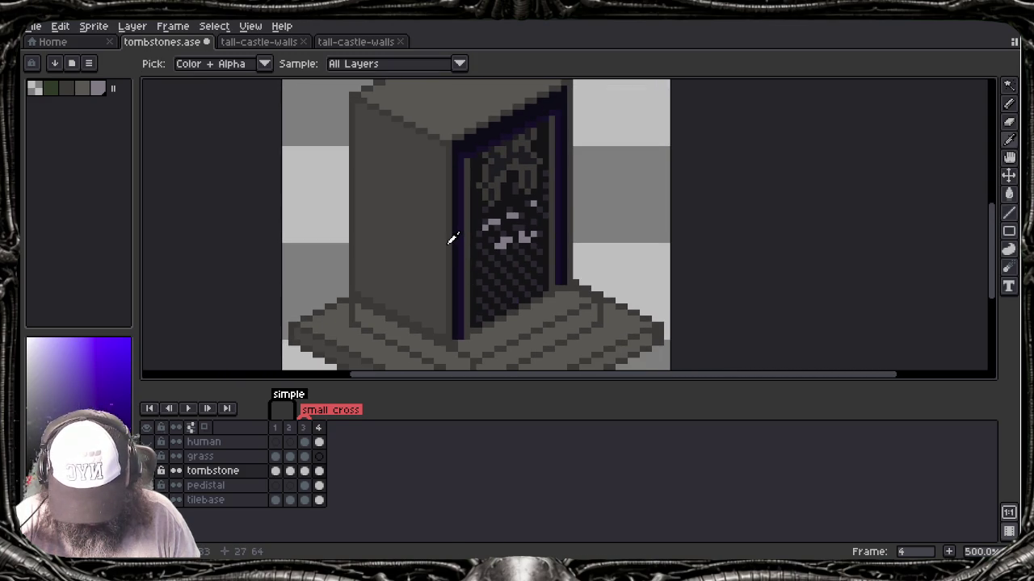
click(459, 252)
key(b)
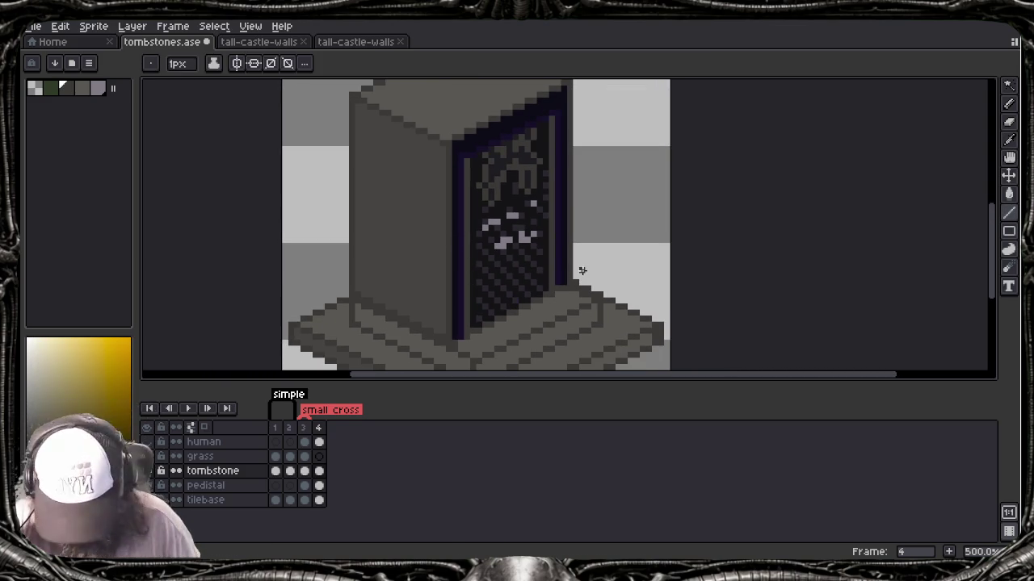
scroll(511, 213, down, 1)
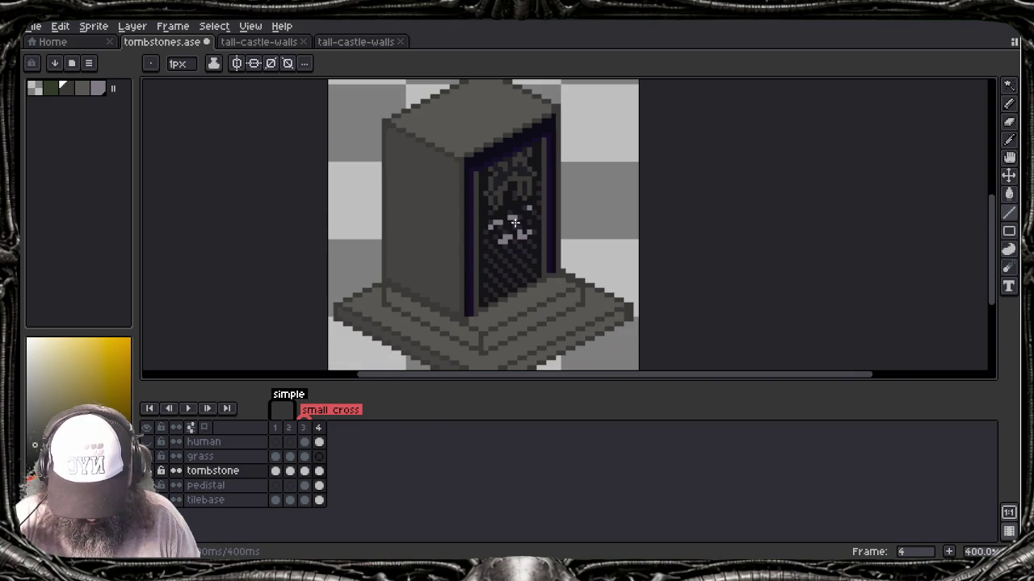
key(i)
click(563, 284)
key(b)
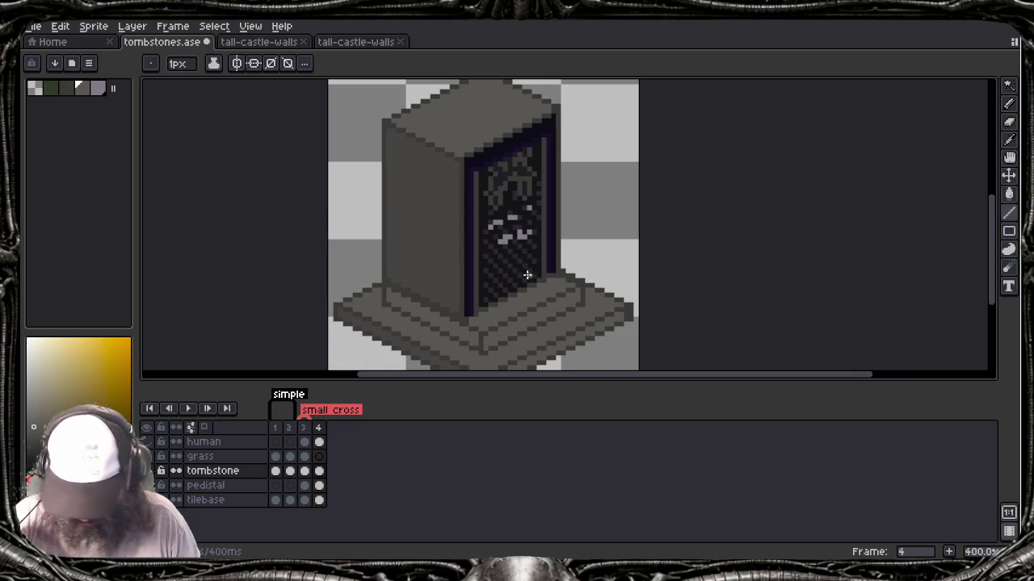
scroll(492, 184, up, 3)
scroll(492, 184, up, 2)
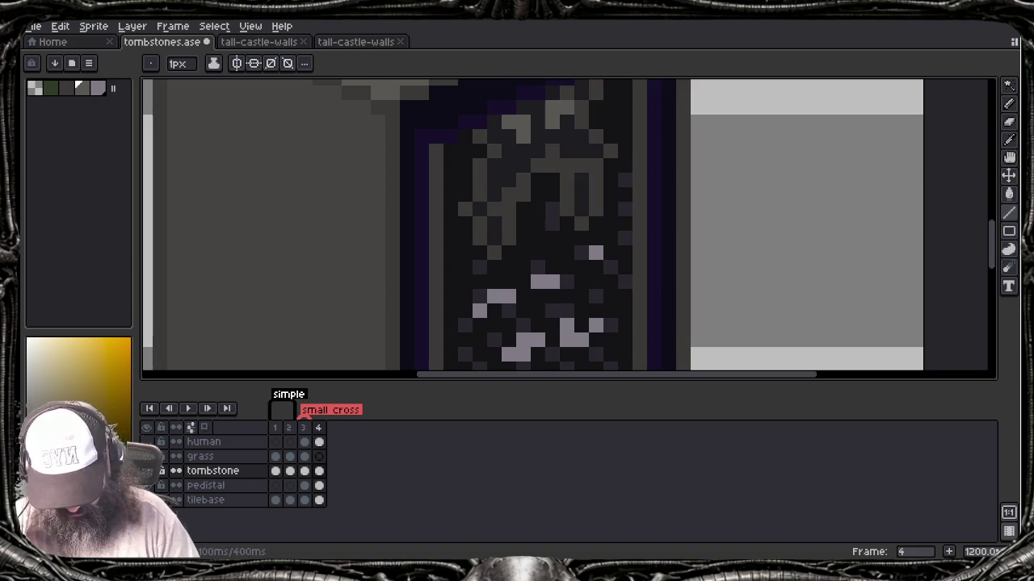
scroll(554, 107, down, 3)
scroll(541, 153, down, 2)
scroll(537, 165, down, 2)
scroll(537, 165, down, 1)
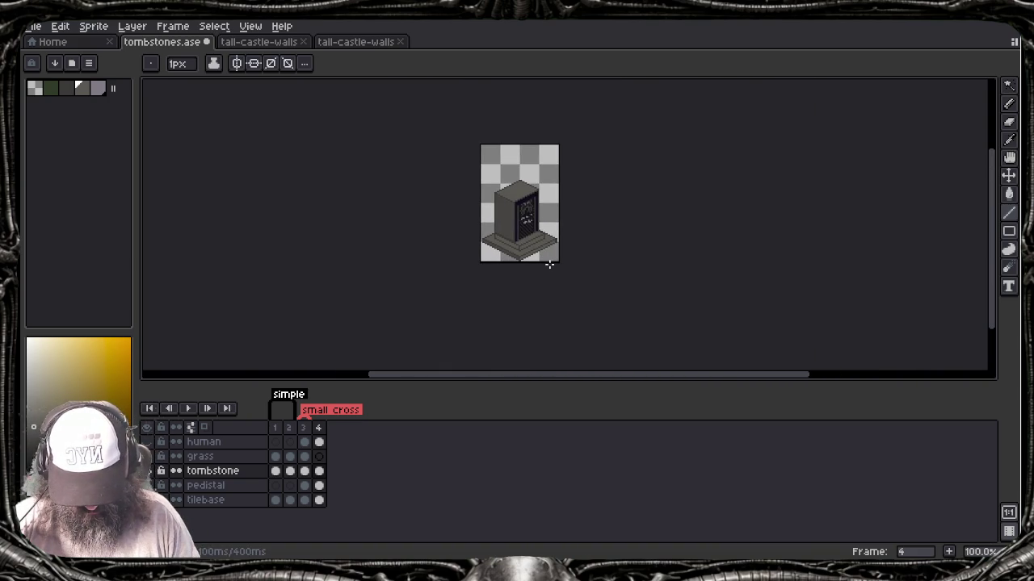
scroll(548, 256, up, 2)
scroll(535, 214, up, 1)
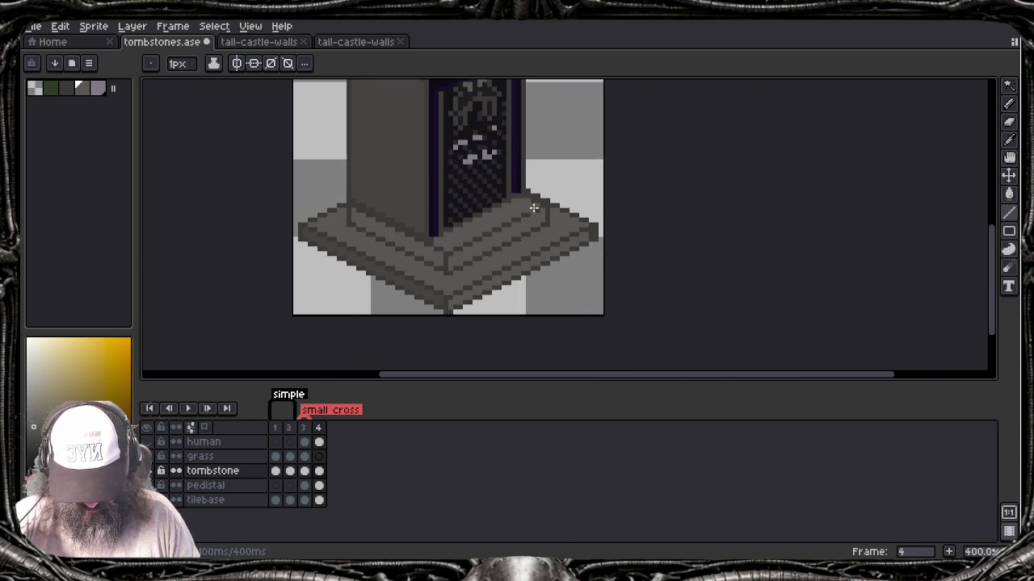
scroll(482, 208, up, 1)
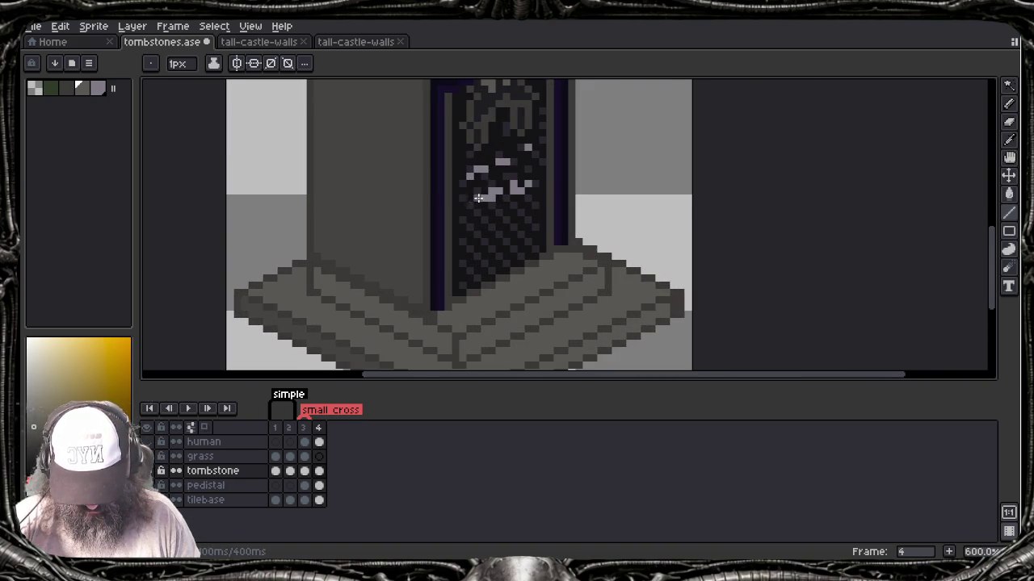
scroll(478, 198, up, 1)
Step: Darken the sampled light-grey speck colour to HSL lightness 25 (hex 4b474d)
alt+click(490, 194)
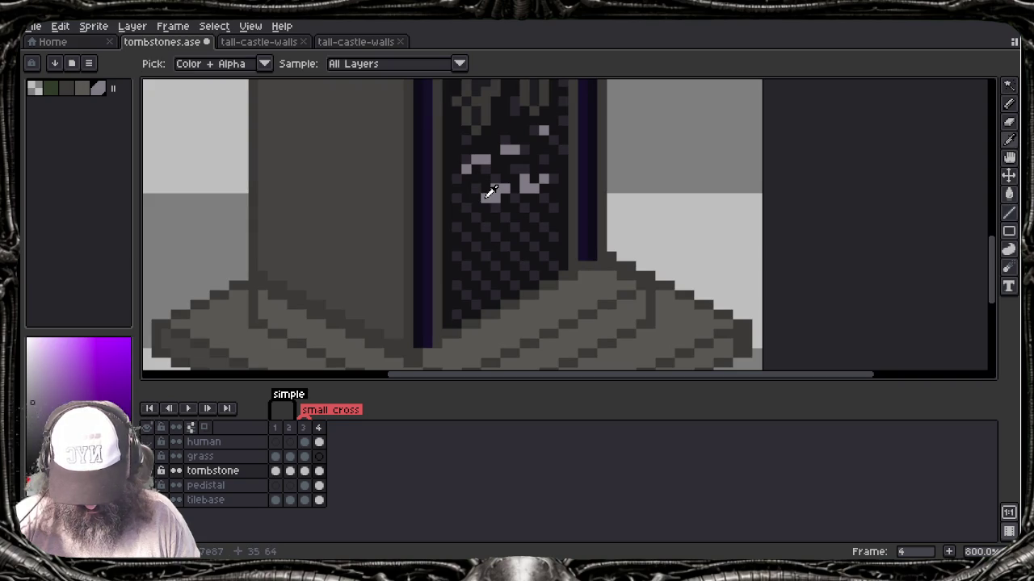
click(78, 386)
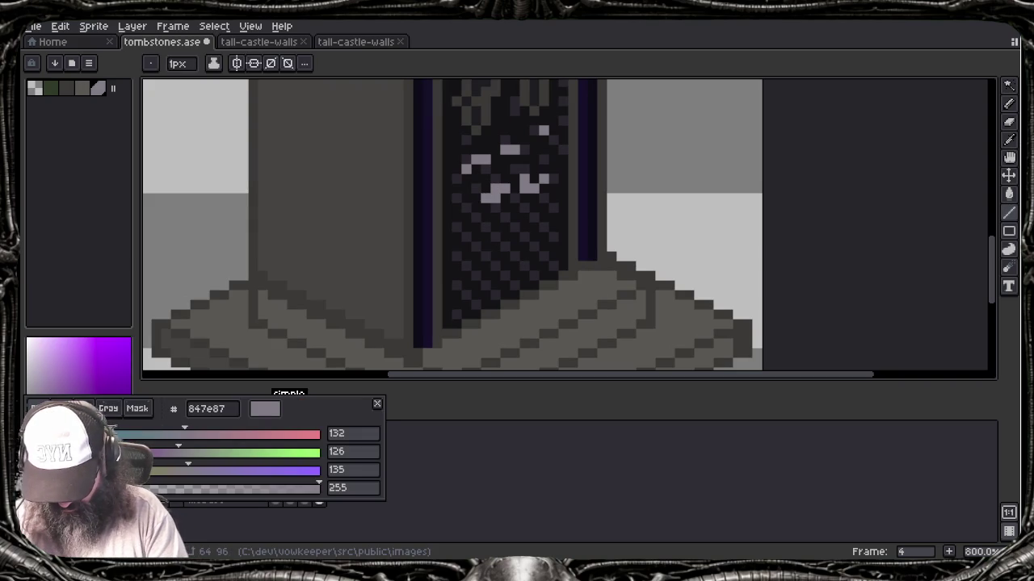
click(81, 408)
drag(181, 469, 104, 469)
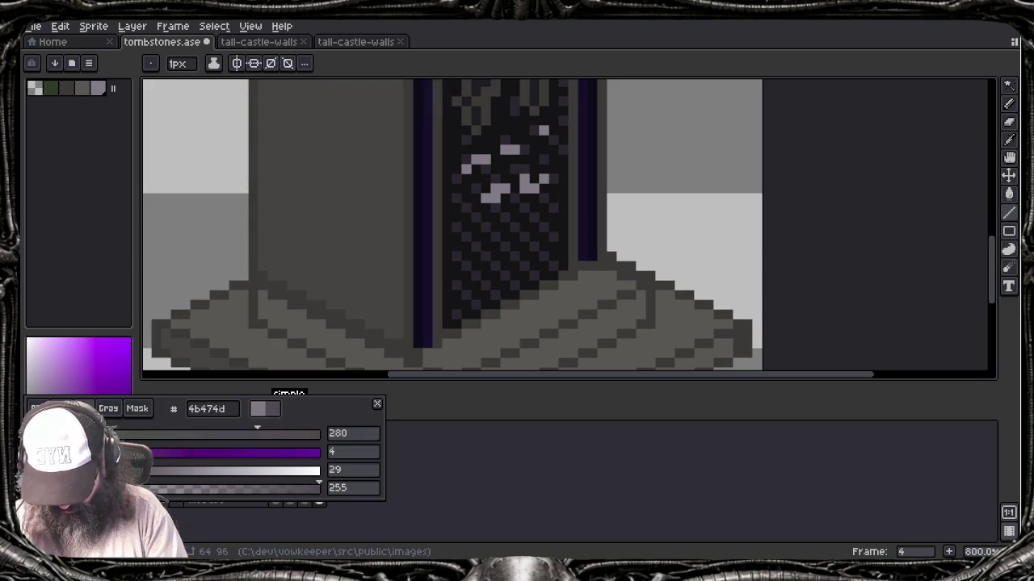
key(g)
key(Escape)
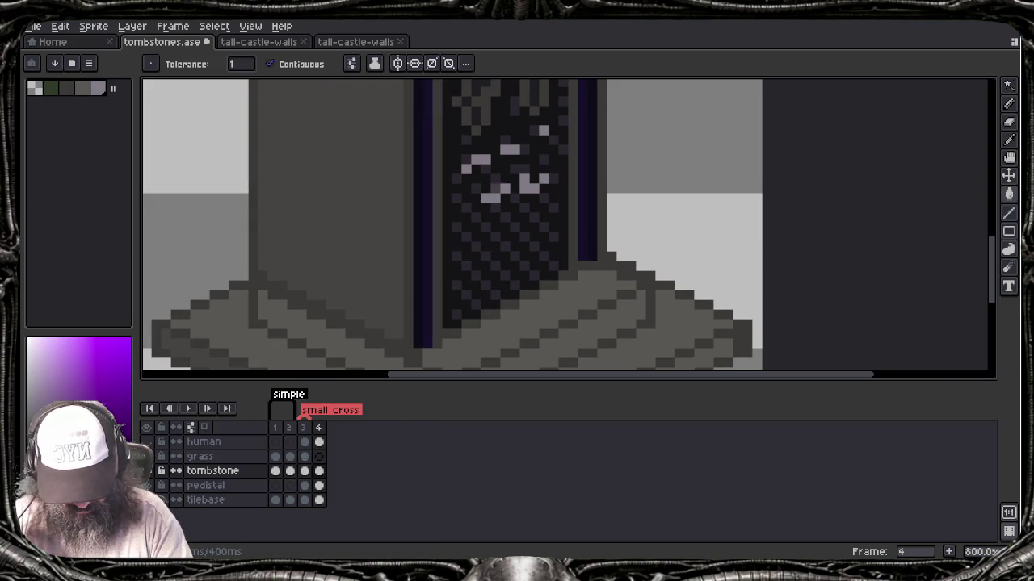
Step: Bucket-fill the light specks on the door panel with the dimmer grey-purple
click(490, 197)
click(524, 188)
key(ctrl+z)
click(542, 130)
click(508, 149)
click(479, 159)
click(483, 162)
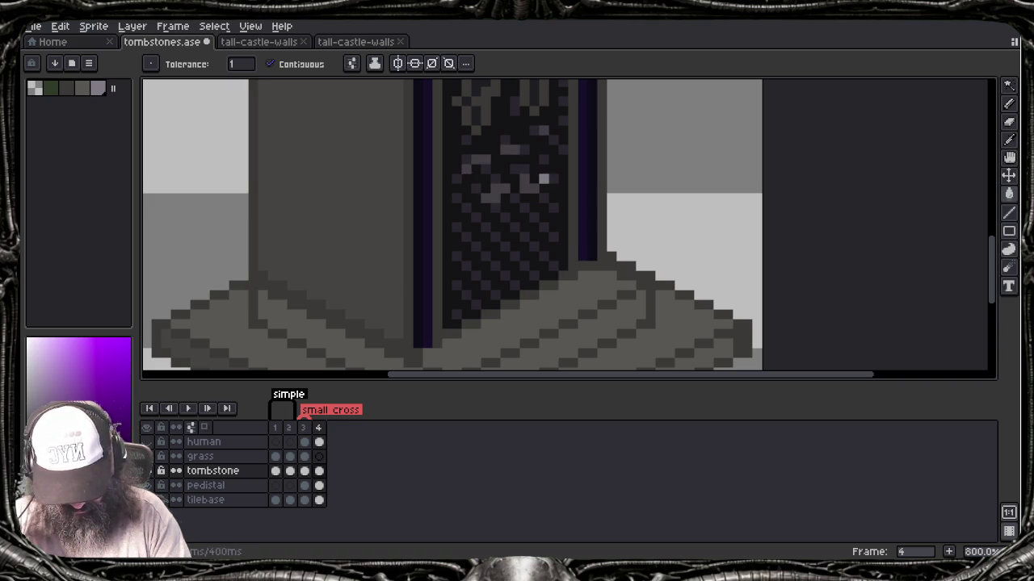
click(544, 179)
scroll(495, 174, down, 6)
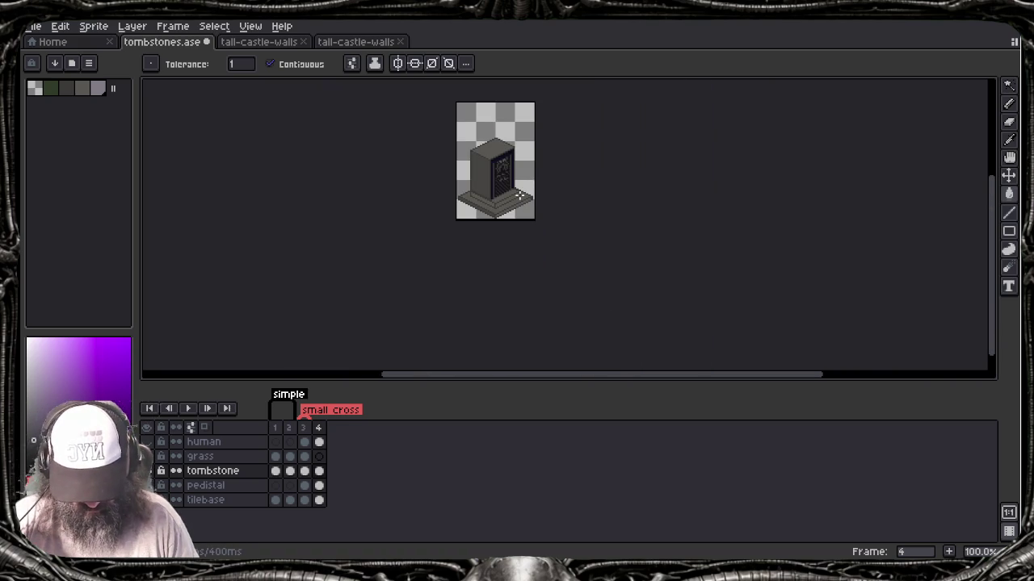
Step: Pan to the tombstone's base, try a bucket fill there, and undo it
drag(530, 201, 517, 250)
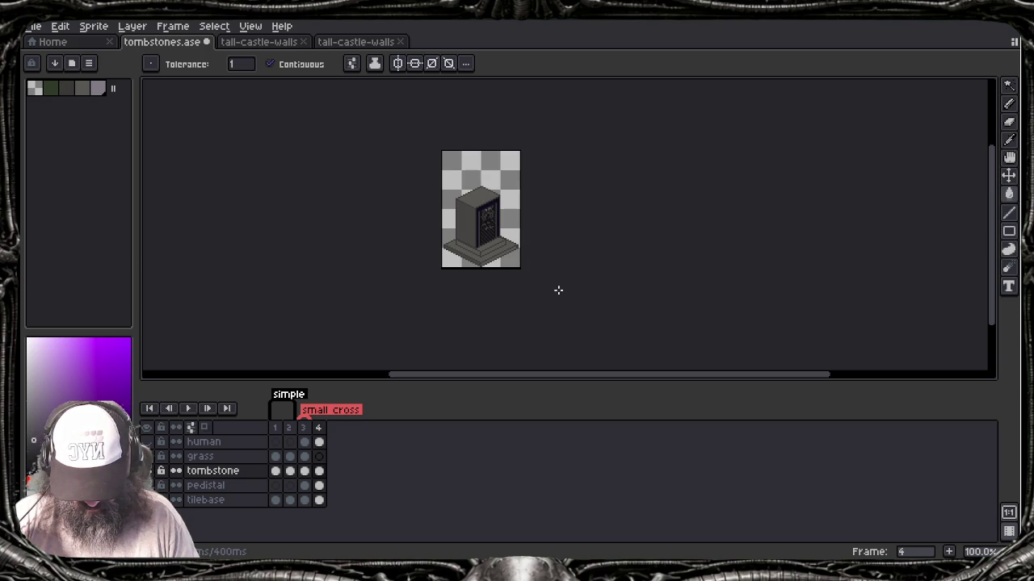
scroll(559, 290, up, 2)
scroll(552, 286, up, 1)
drag(441, 208, 479, 256)
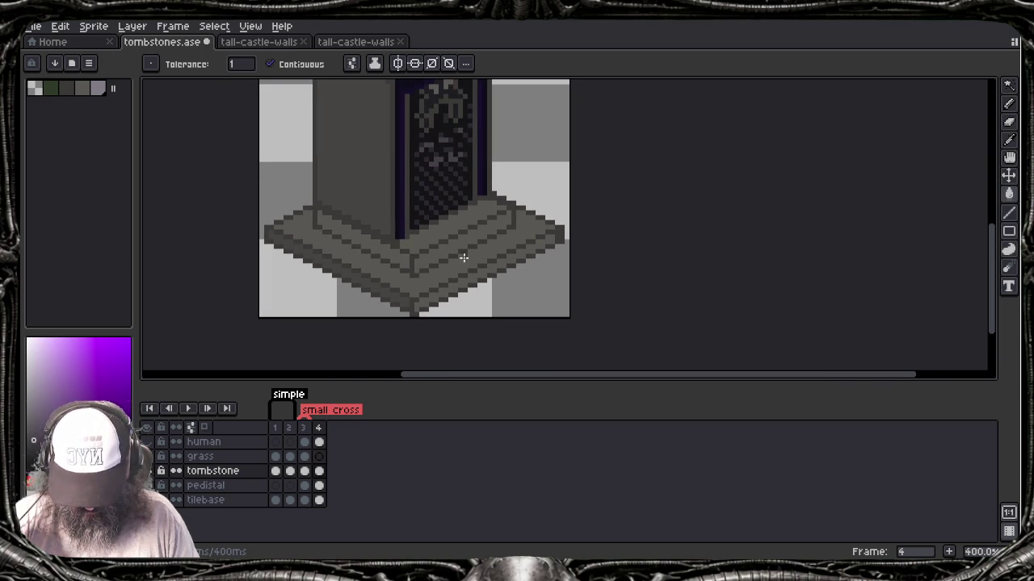
alt+click(358, 202)
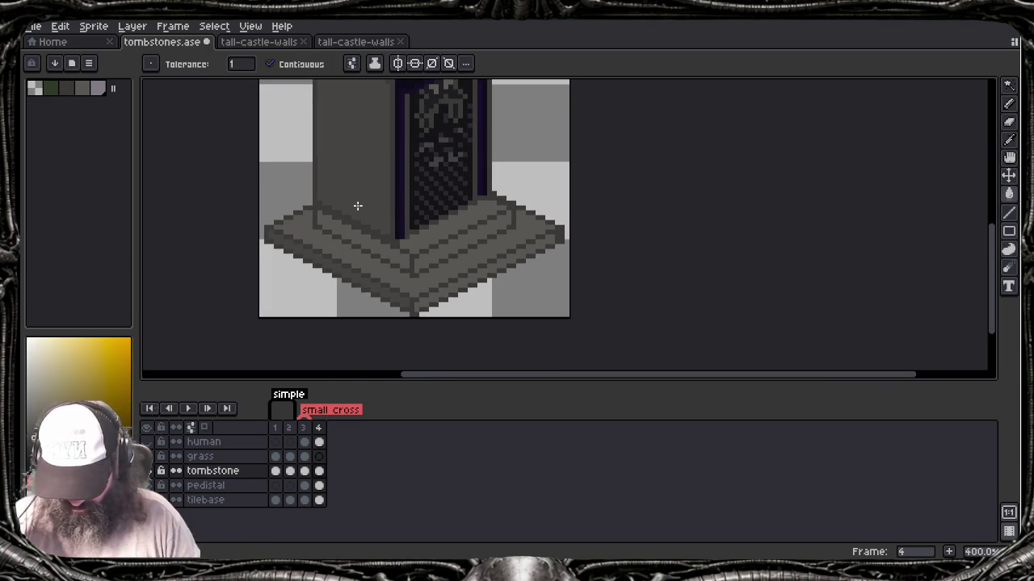
click(358, 206)
key(ctrl+z)
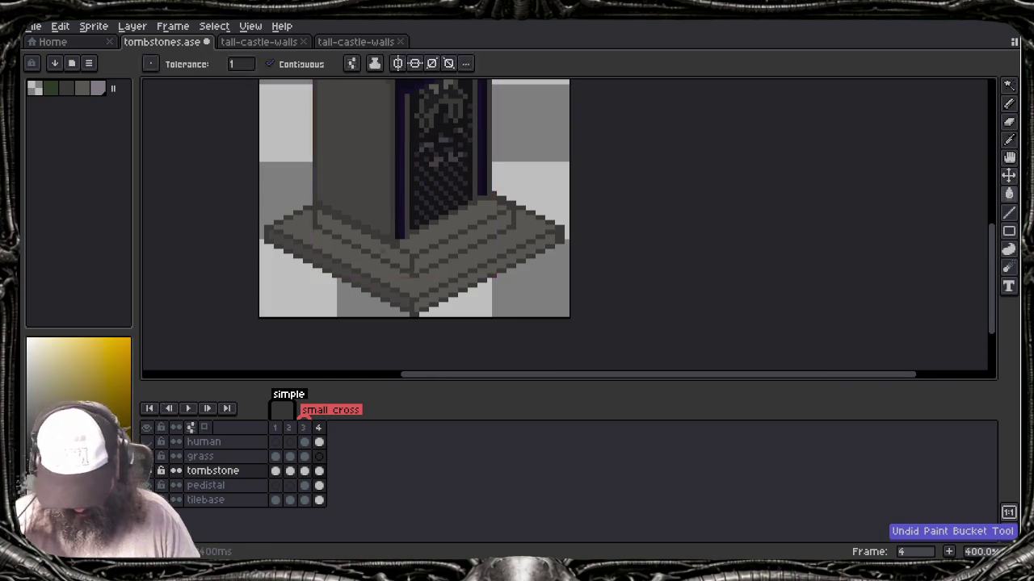
Step: Select the pedistal layer, undo the last line stroke, and view frame 3's cross marker
click(233, 486)
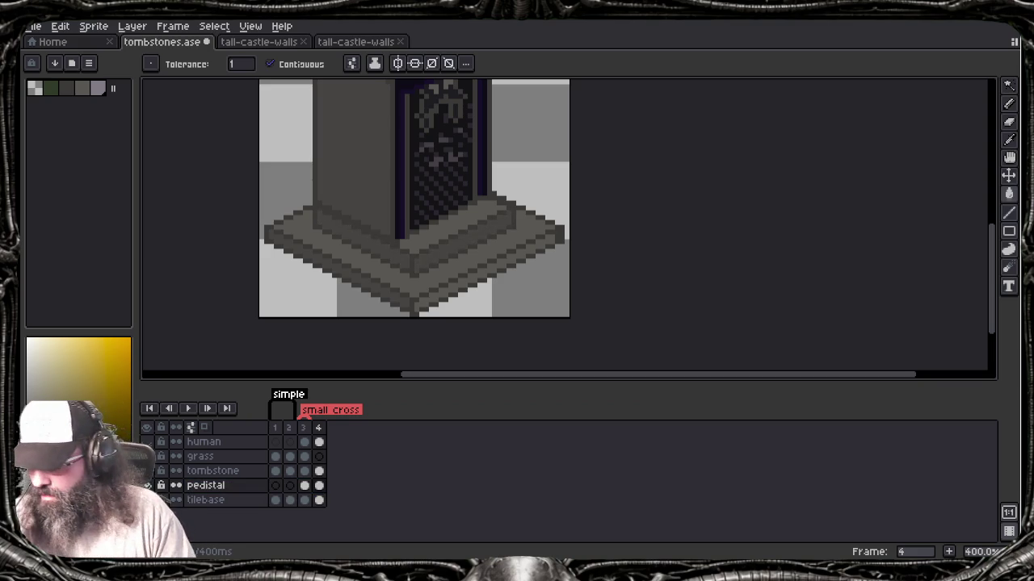
key(b)
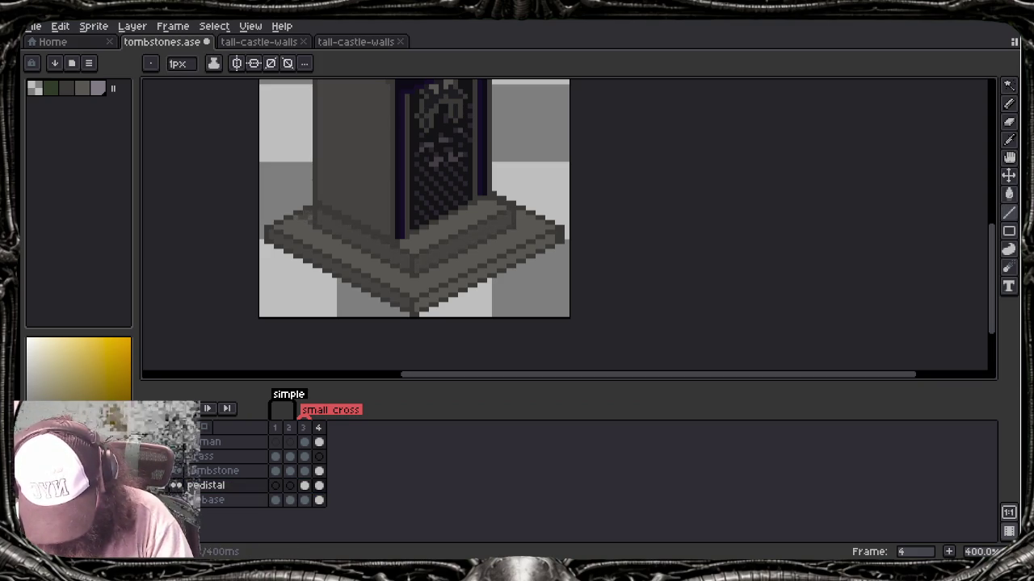
key(ctrl+z)
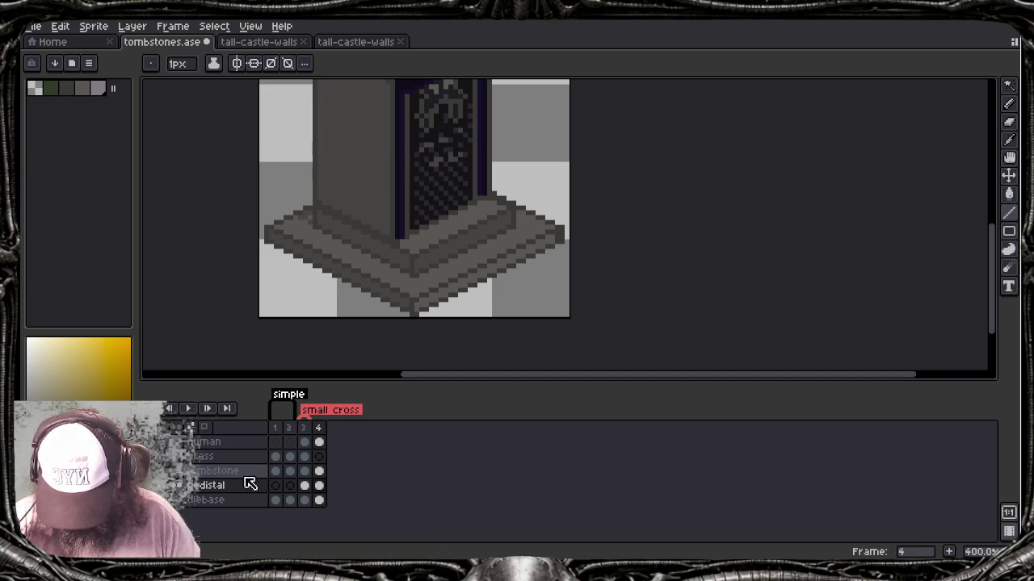
click(304, 471)
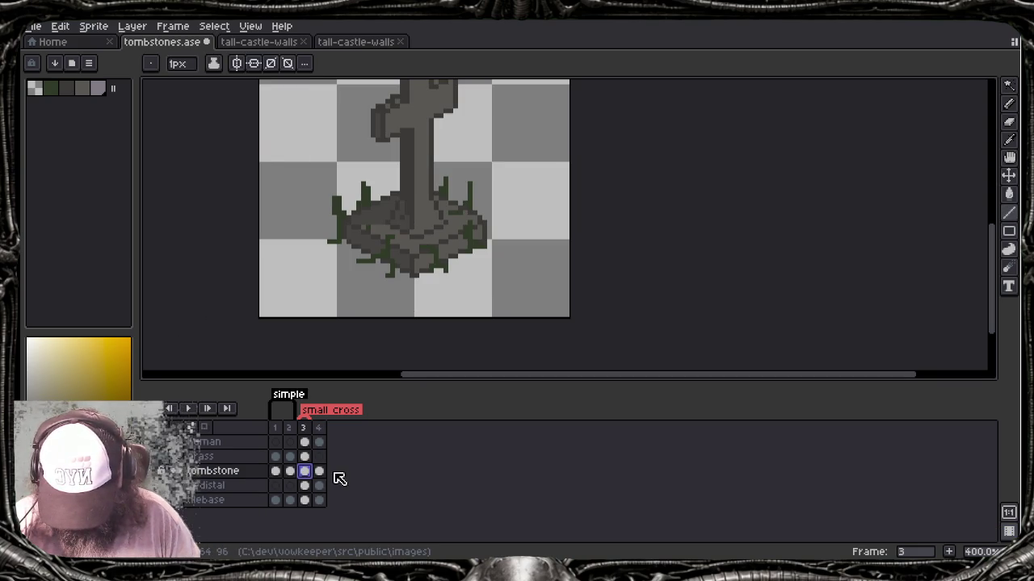
Step: Back on frame 4, undo the trial line strokes and the stray bucket fill on the tombstone base
click(319, 473)
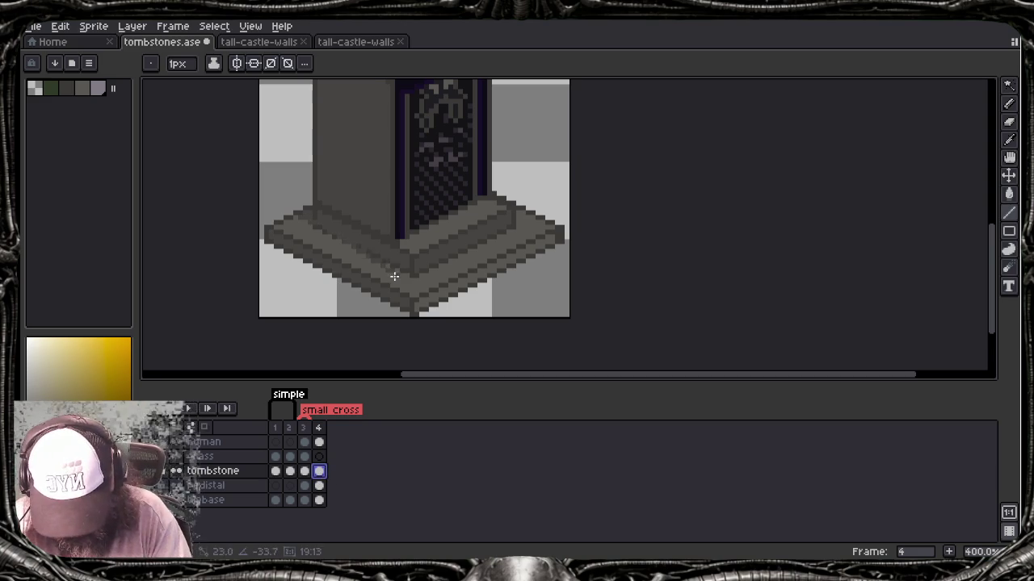
key(ctrl+z)
drag(395, 277, 376, 277)
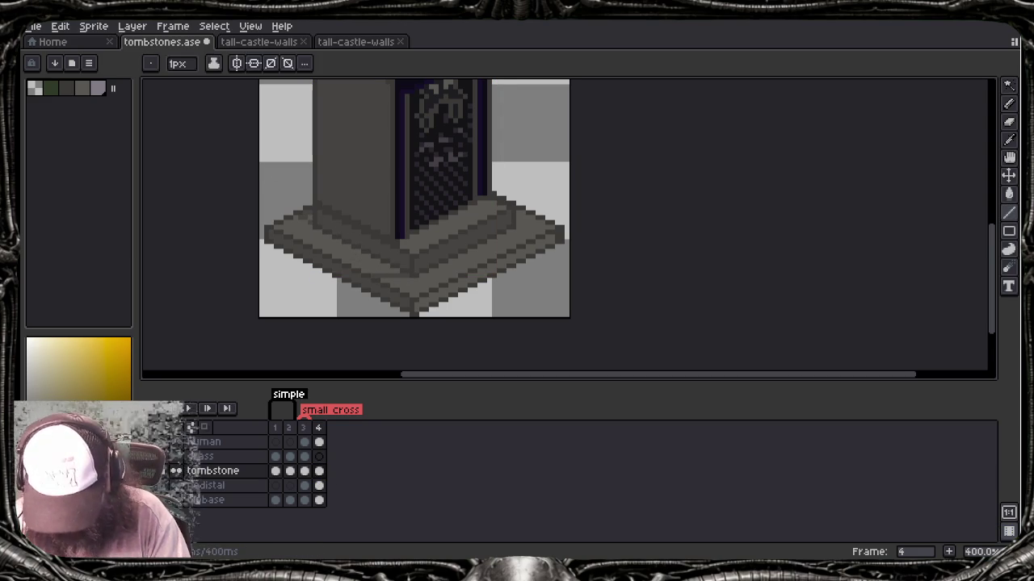
key(g)
click(411, 266)
key(ctrl+z)
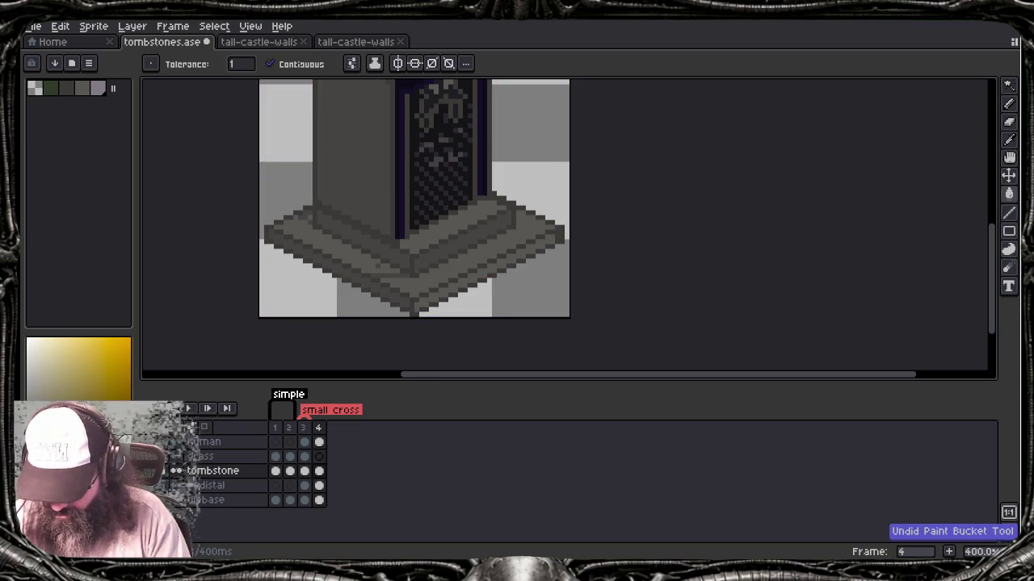
key(b)
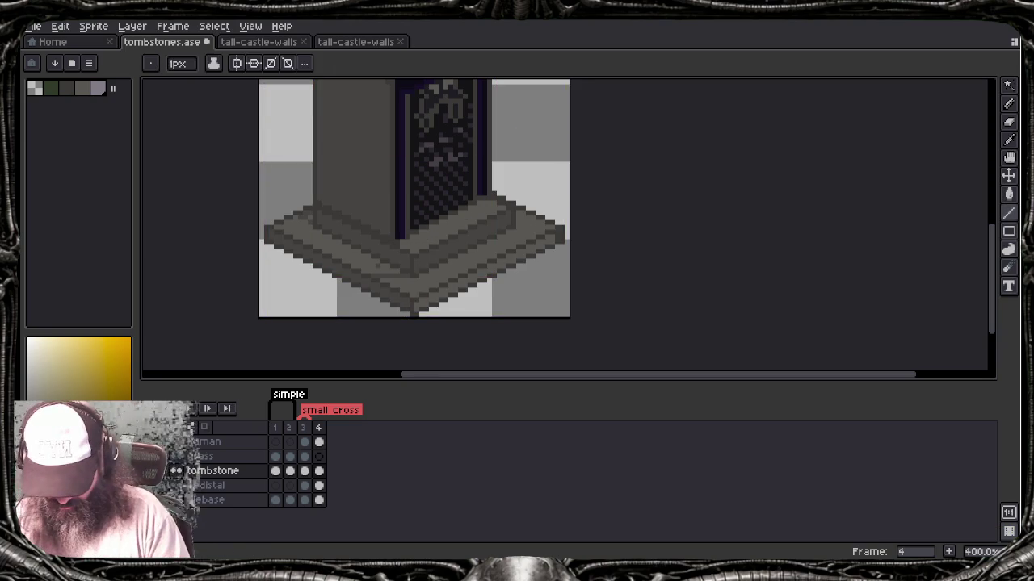
key(ctrl+z)
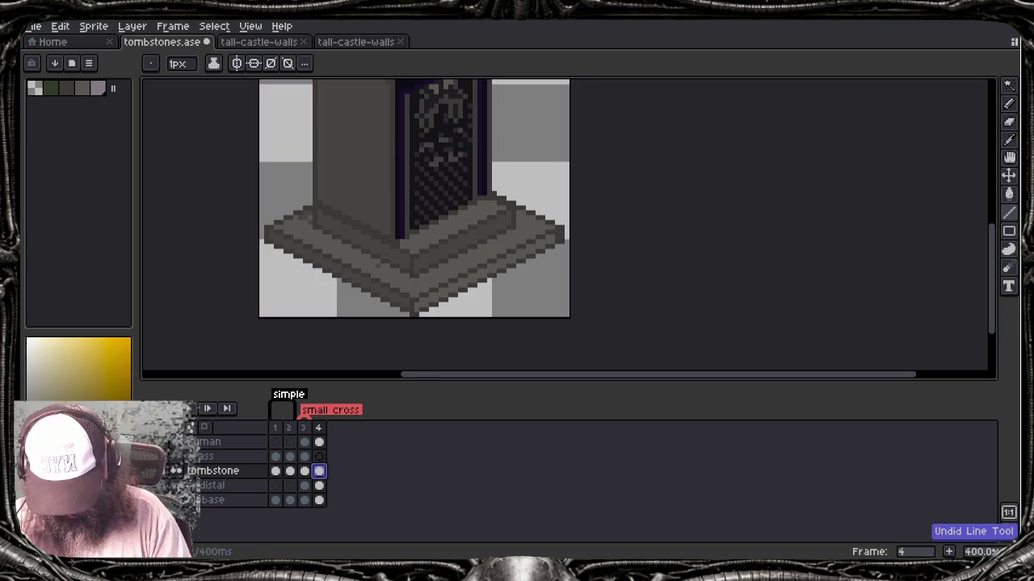
click(319, 486)
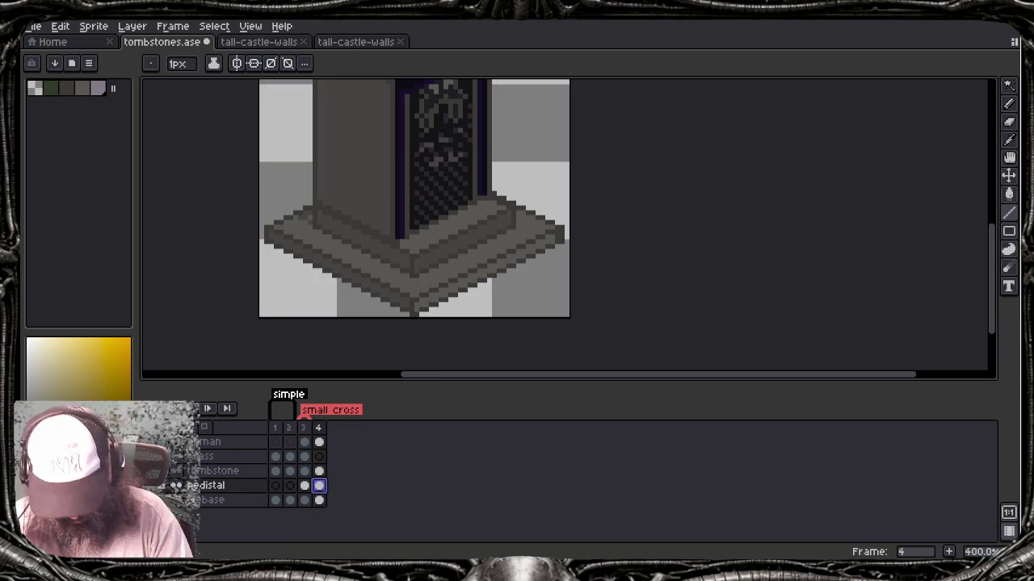
drag(397, 277, 374, 277)
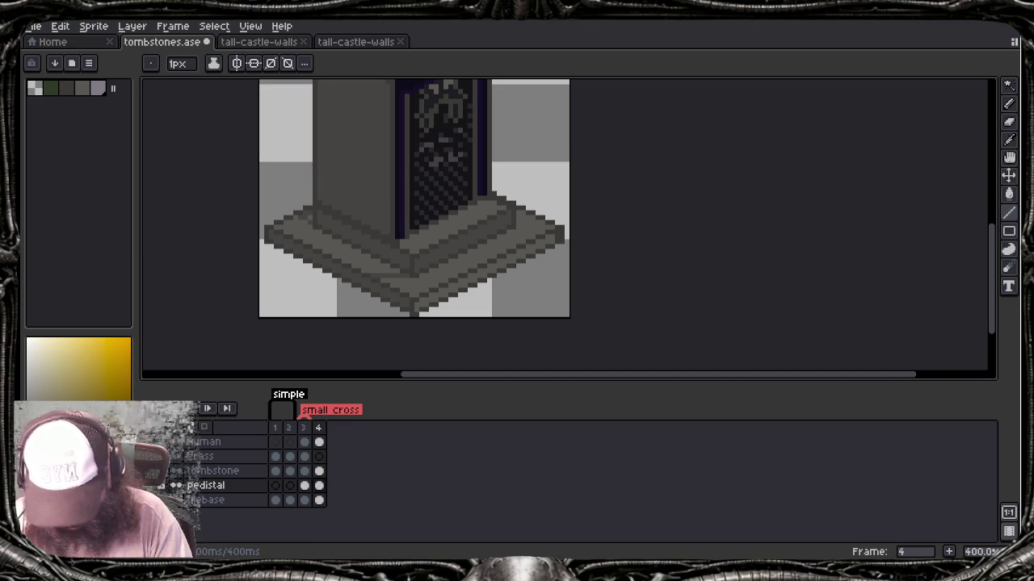
key(g)
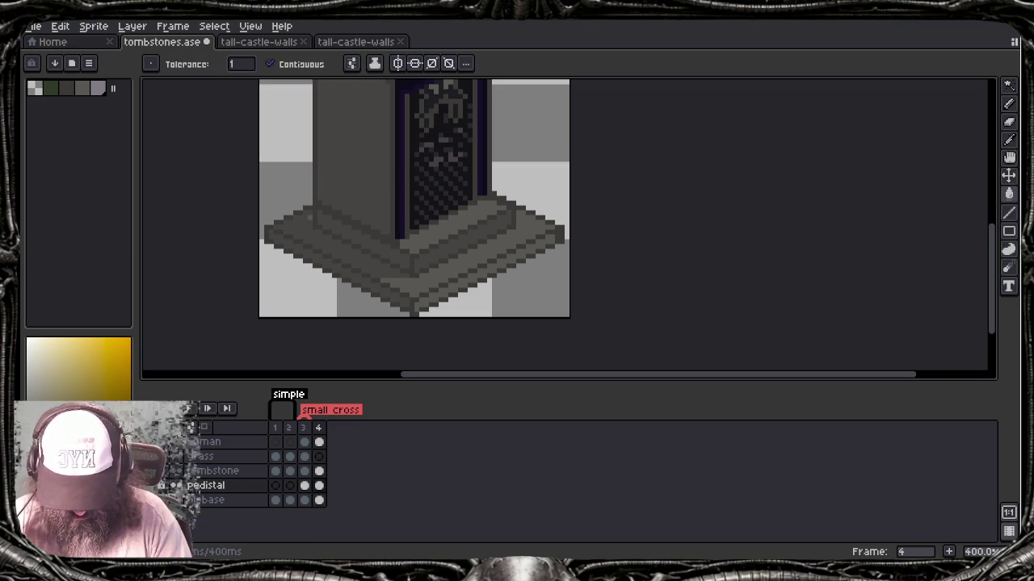
scroll(319, 191, down, 1)
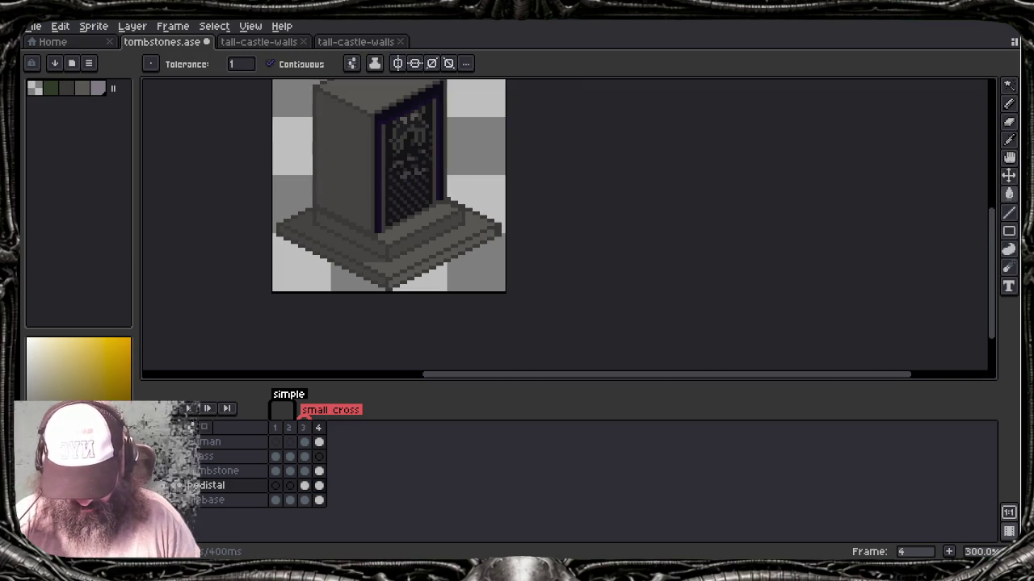
scroll(319, 190, down, 1)
scroll(319, 190, down, 1)
drag(374, 230, 535, 286)
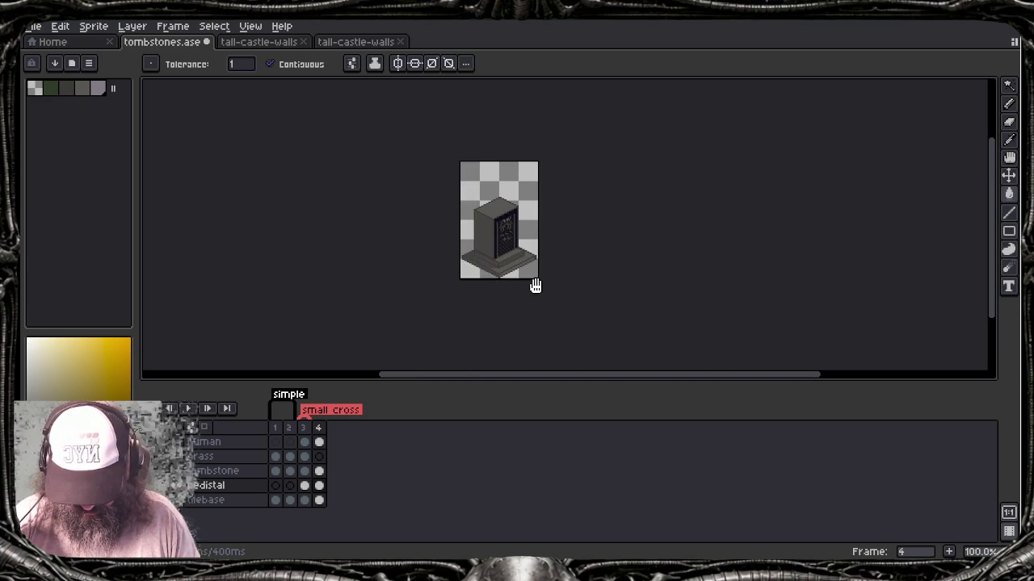
scroll(517, 277, up, 3)
scroll(475, 246, up, 2)
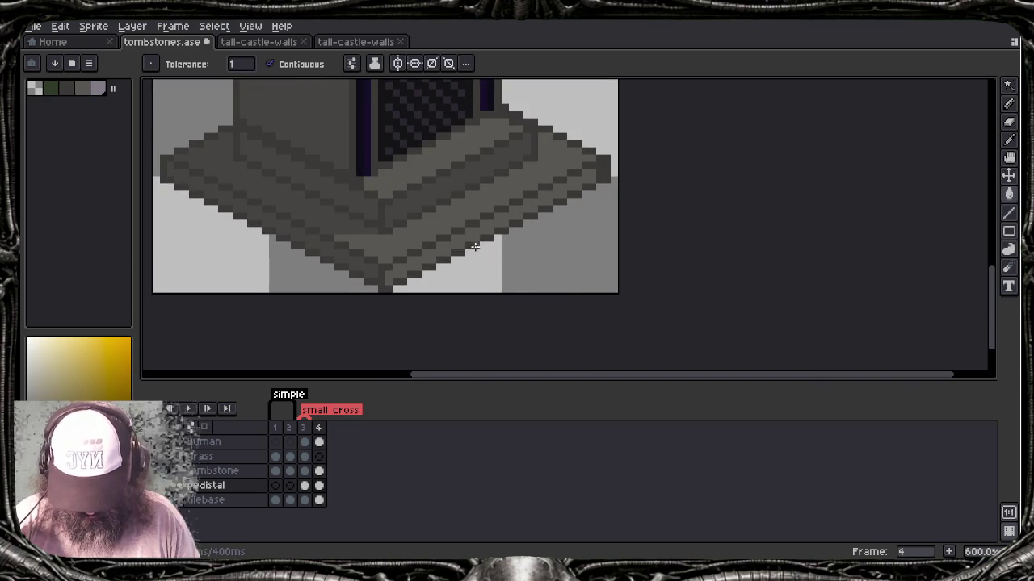
Step: Pick the pedestal's dark grey as the pencil colour, with the tombstone layer active
alt+click(381, 192)
drag(366, 178, 433, 275)
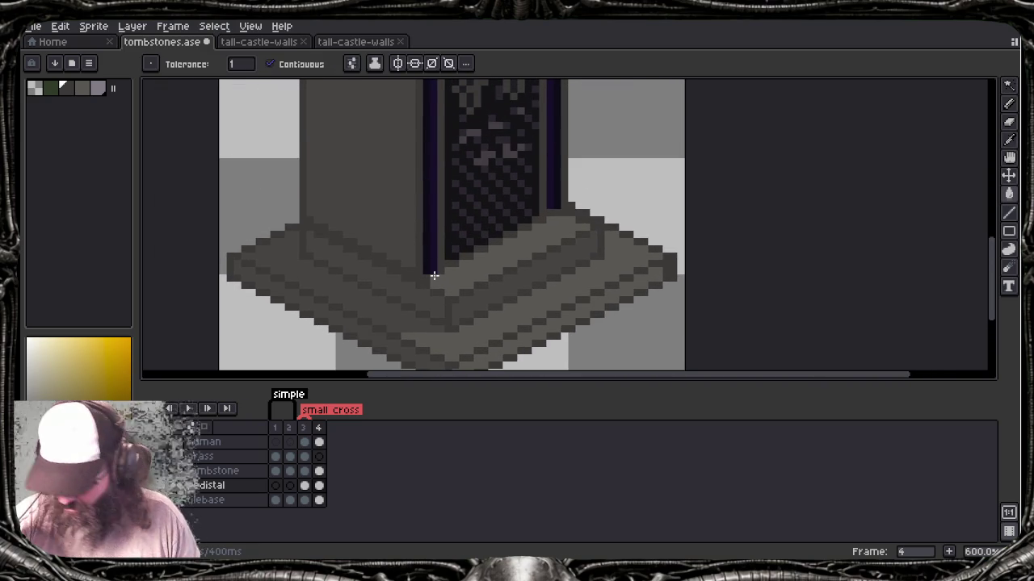
key(b)
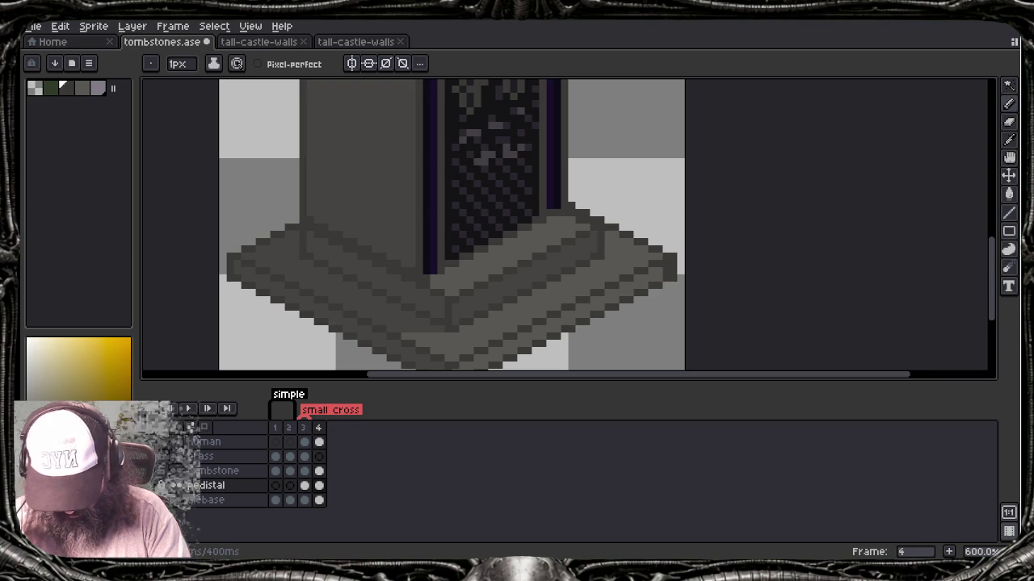
click(236, 471)
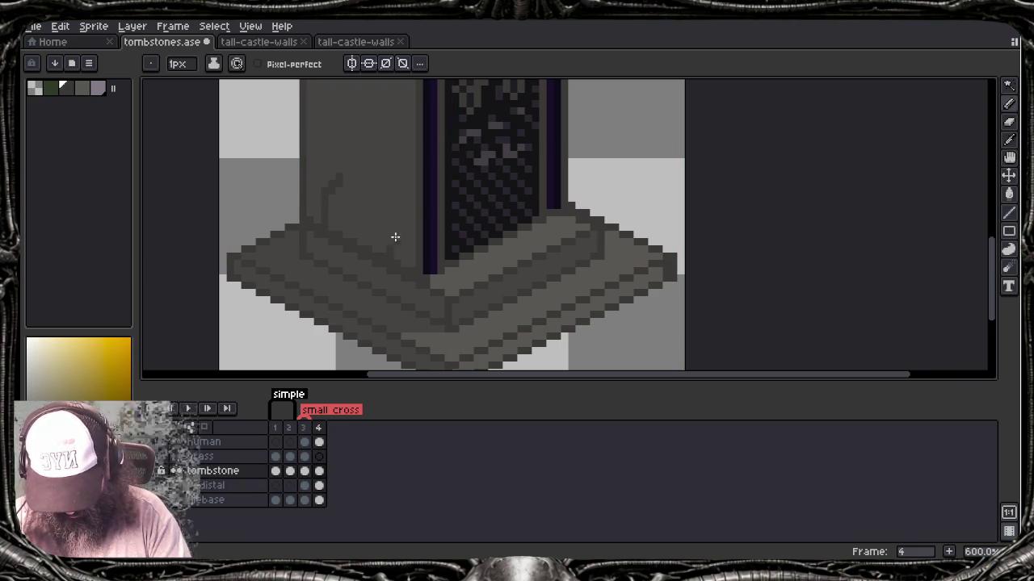
Step: Draw a thin dark crack on the tombstone's left face, discarding the top-edge crack
scroll(395, 271, up, 2)
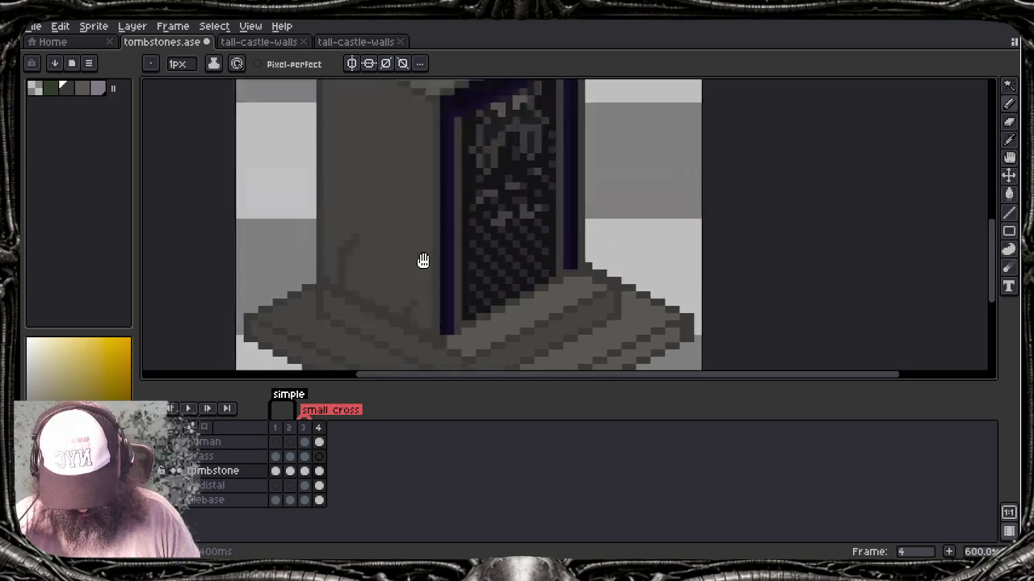
scroll(427, 269, up, 3)
mouse_move(376, 120)
mouse_down()
mouse_move(376, 150)
mouse_move(390, 136)
mouse_up()
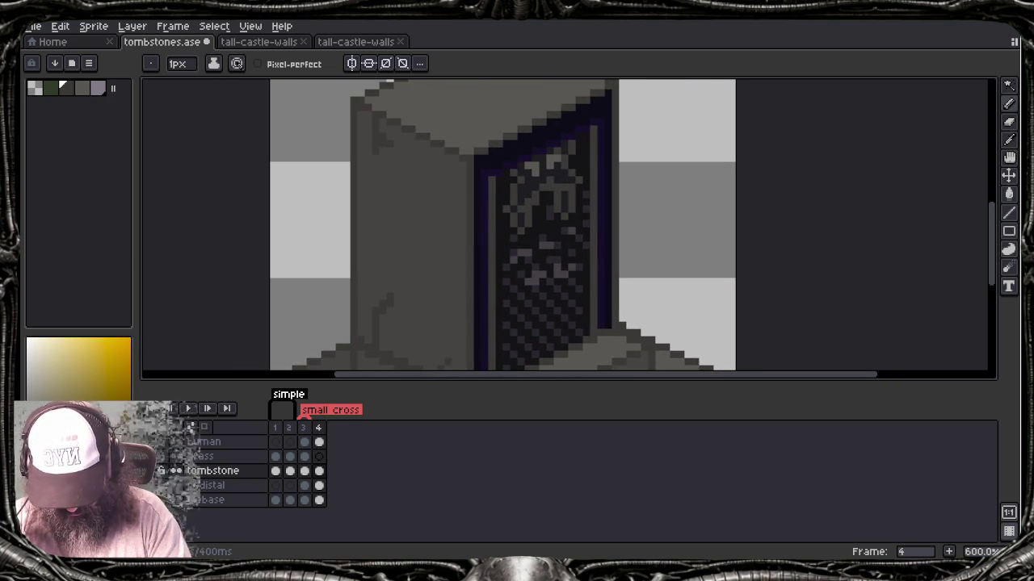
drag(460, 139, 470, 120)
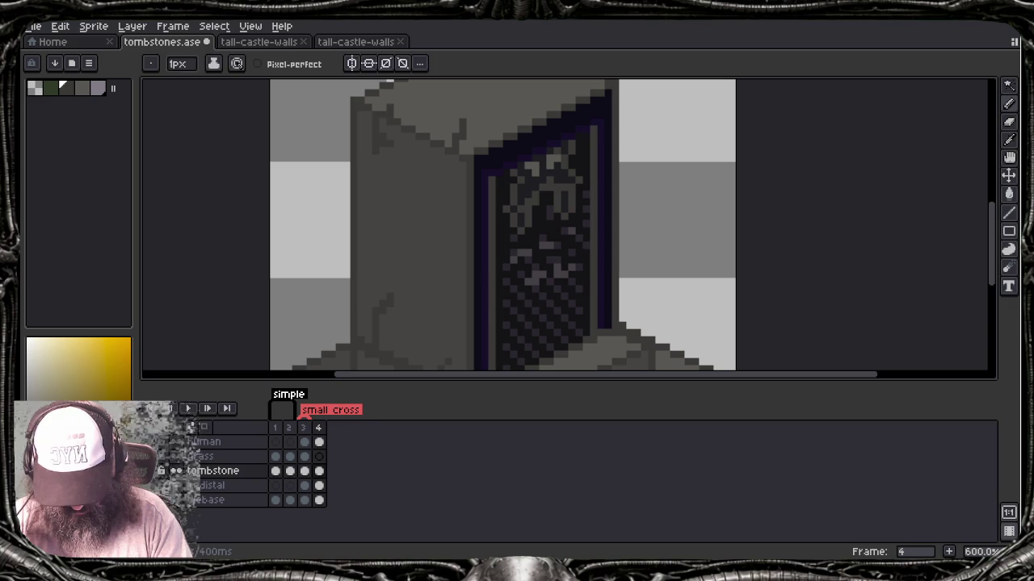
key(ctrl+z)
key(ctrl+z)
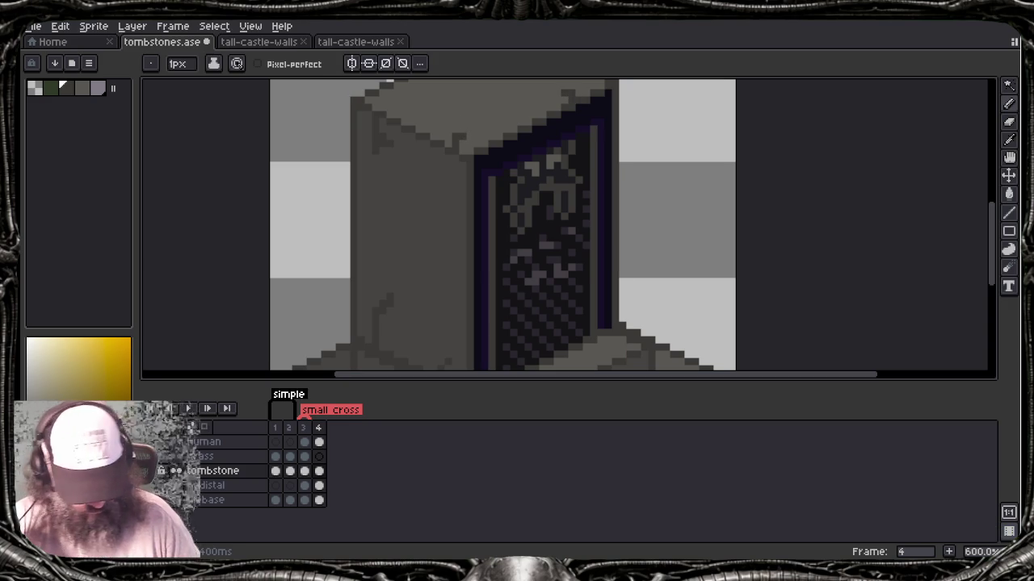
scroll(300, 237, down, 3)
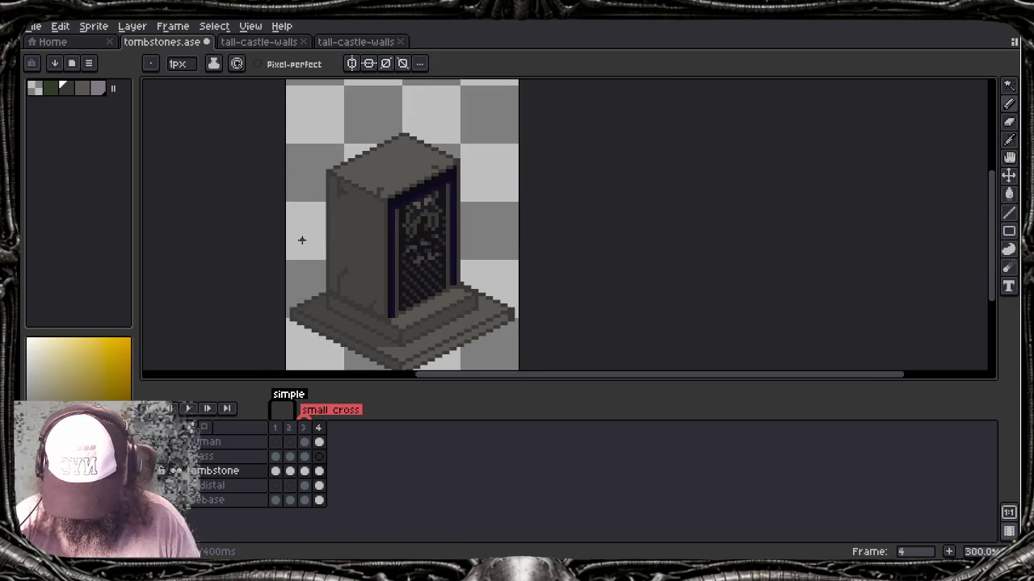
Step: Zoom in on the engraved panel and sample its purple, then its blue-violet, as drawing colour
scroll(335, 245, up, 1)
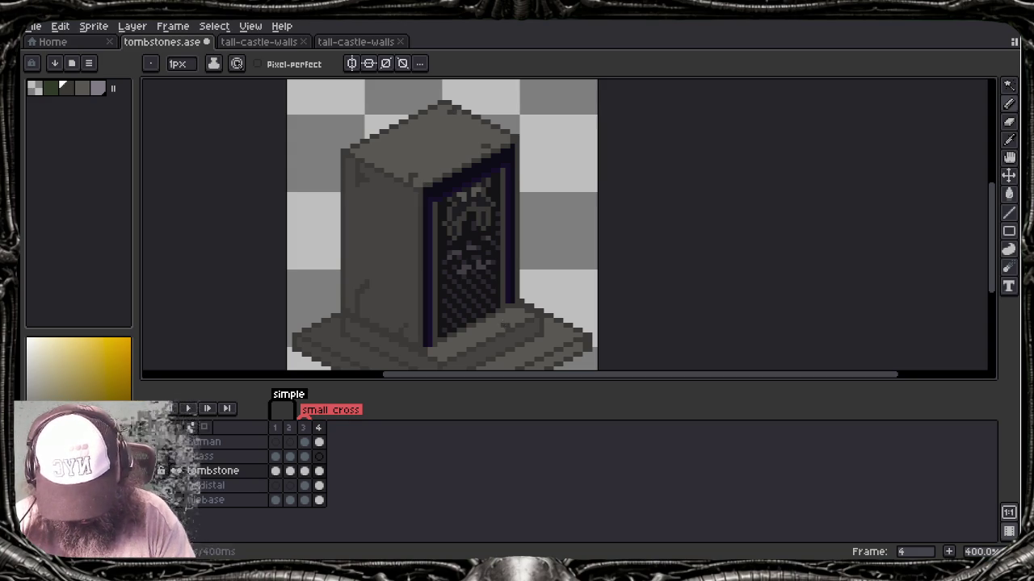
mouse_move(521, 307)
mouse_down()
mouse_move(462, 243)
mouse_move(504, 221)
mouse_up()
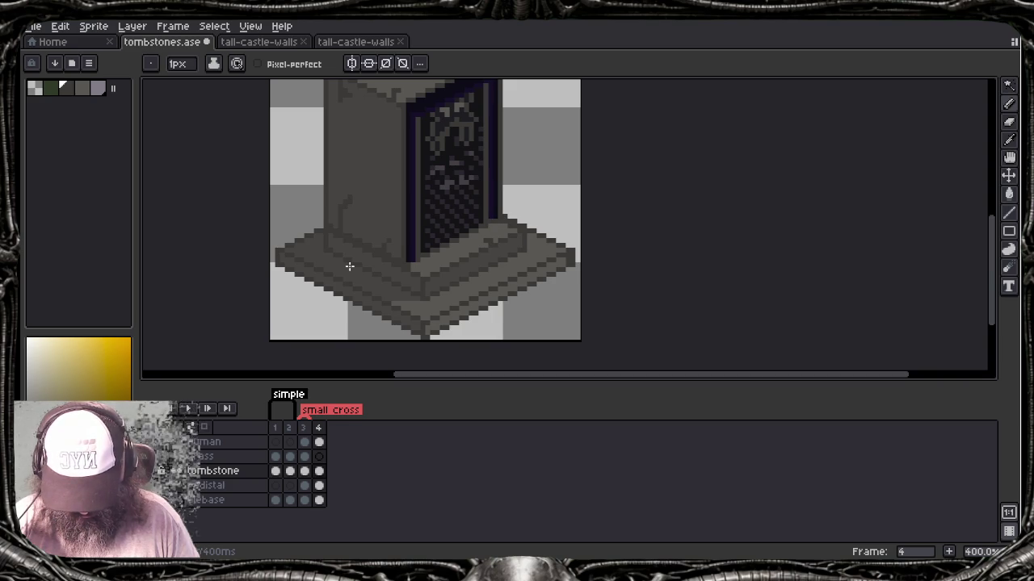
alt+click(453, 176)
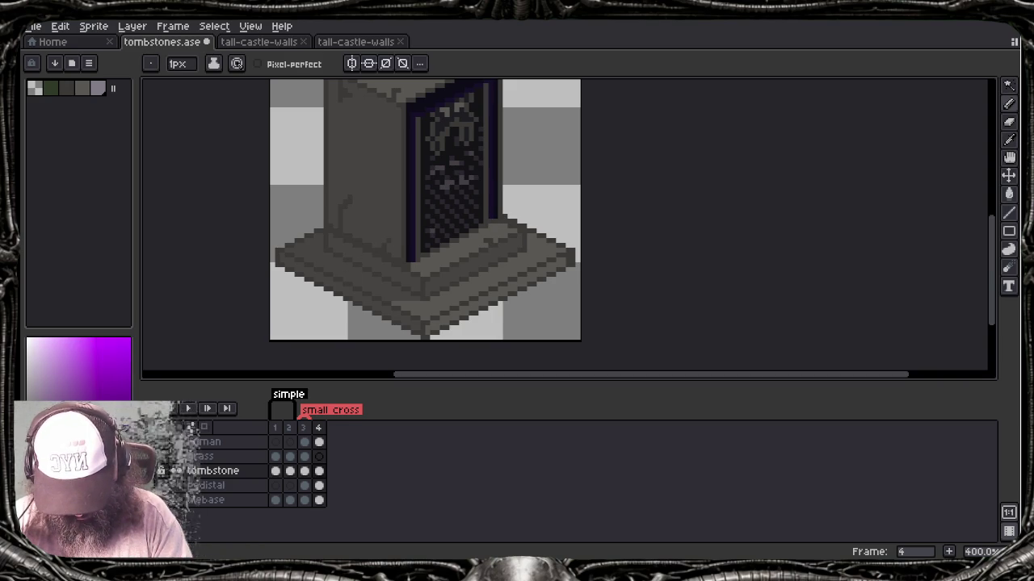
key(ctrl)
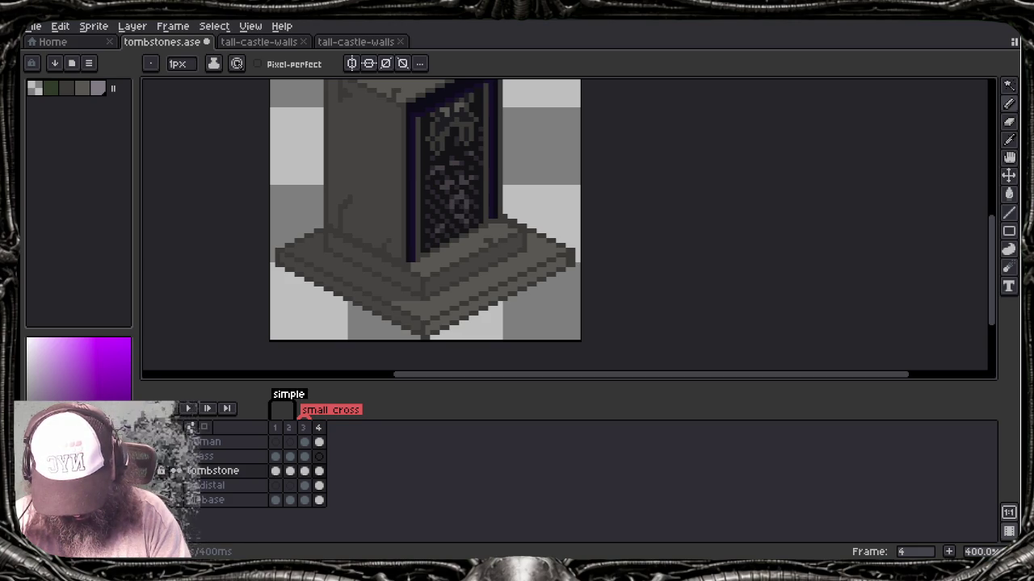
alt+click(428, 103)
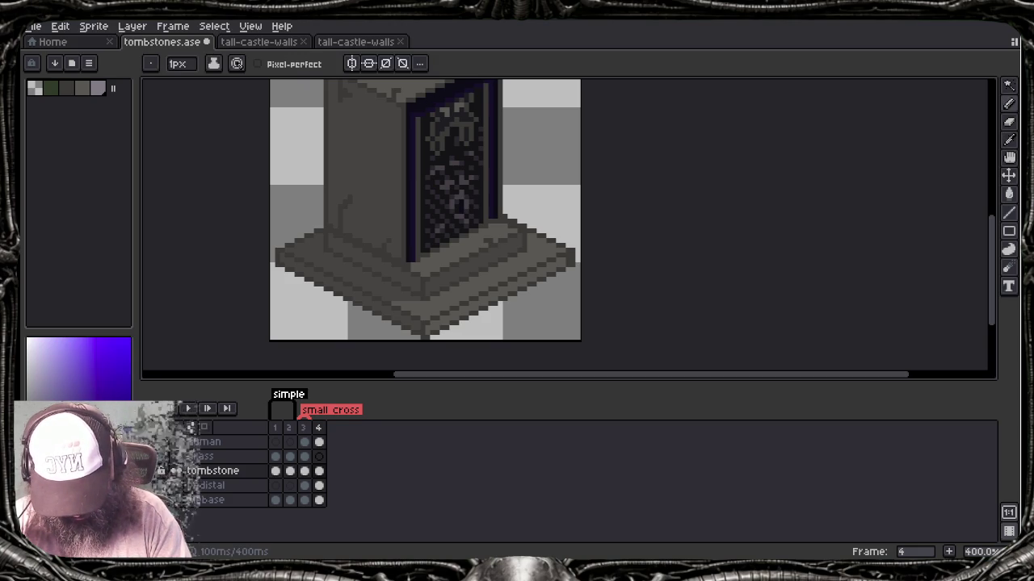
scroll(457, 209, down, 4)
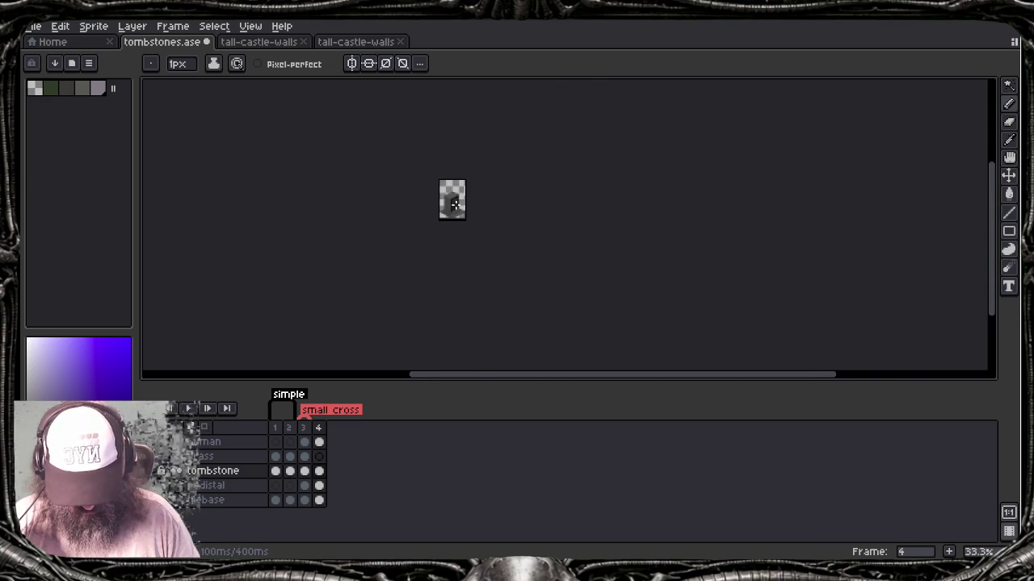
Step: Zoom and pan around to inspect the whole cracked, textured tombstone sprite
scroll(467, 217, up, 1)
drag(467, 217, 484, 277)
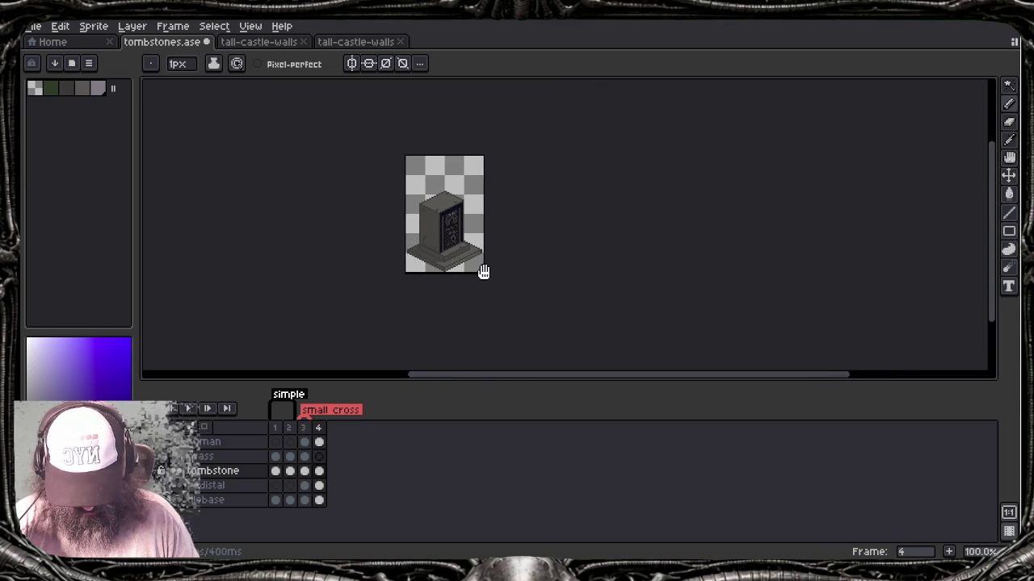
scroll(477, 260, up, 1)
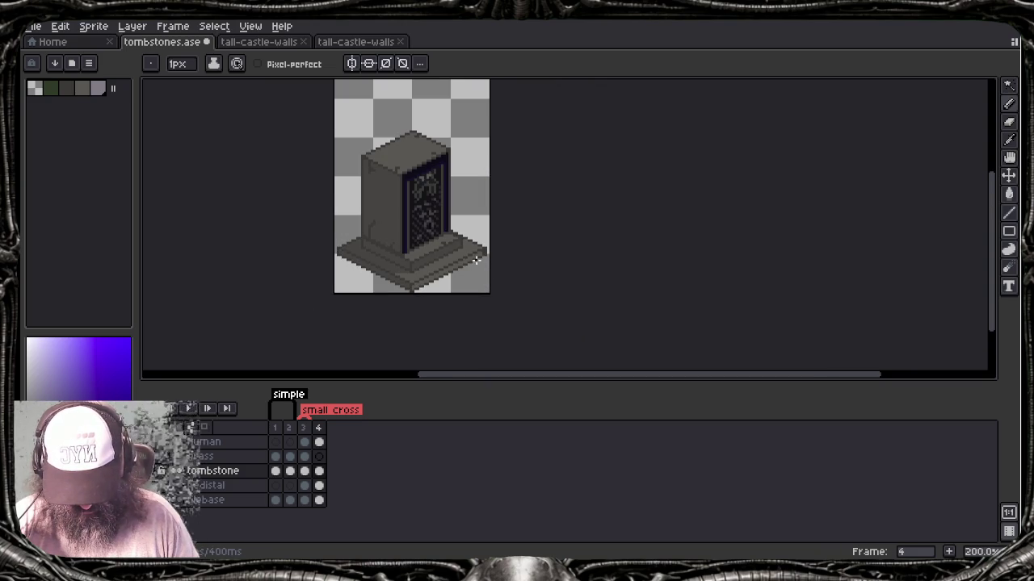
scroll(464, 257, up, 1)
drag(427, 226, 485, 288)
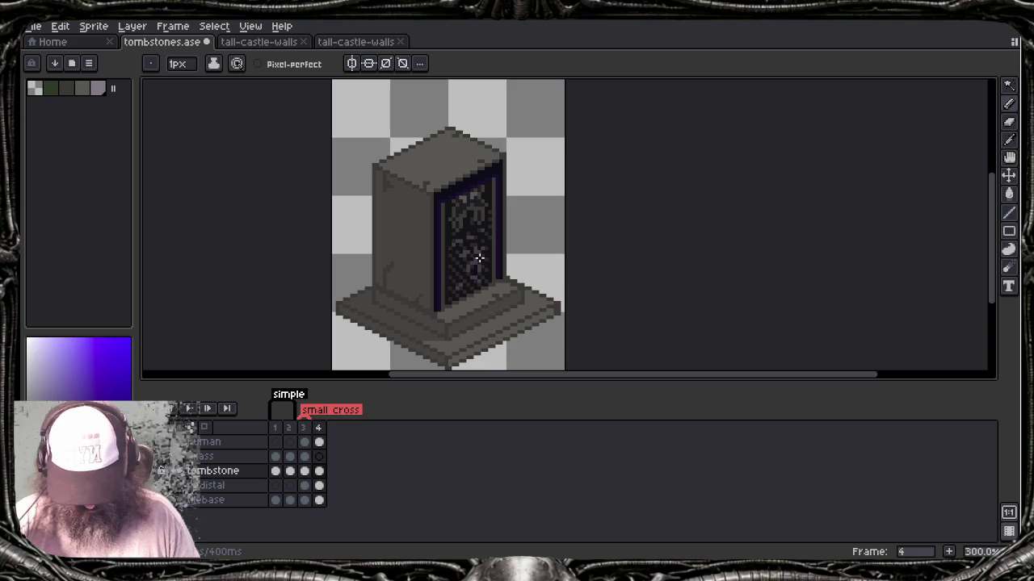
drag(476, 259, 483, 260)
scroll(483, 260, down, 2)
scroll(489, 263, up, 1)
scroll(491, 267, down, 1)
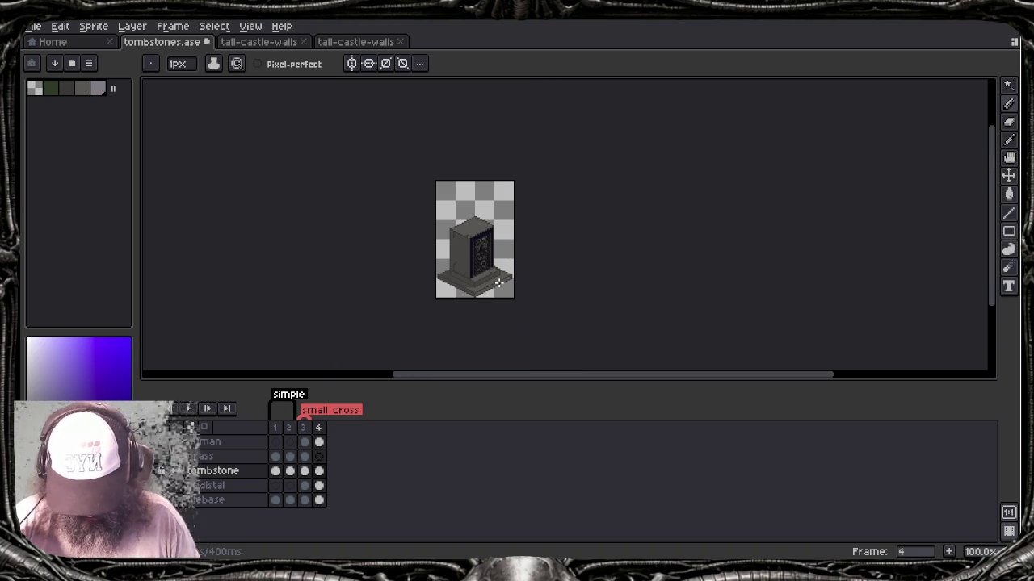
scroll(499, 282, up, 1)
scroll(499, 282, down, 1)
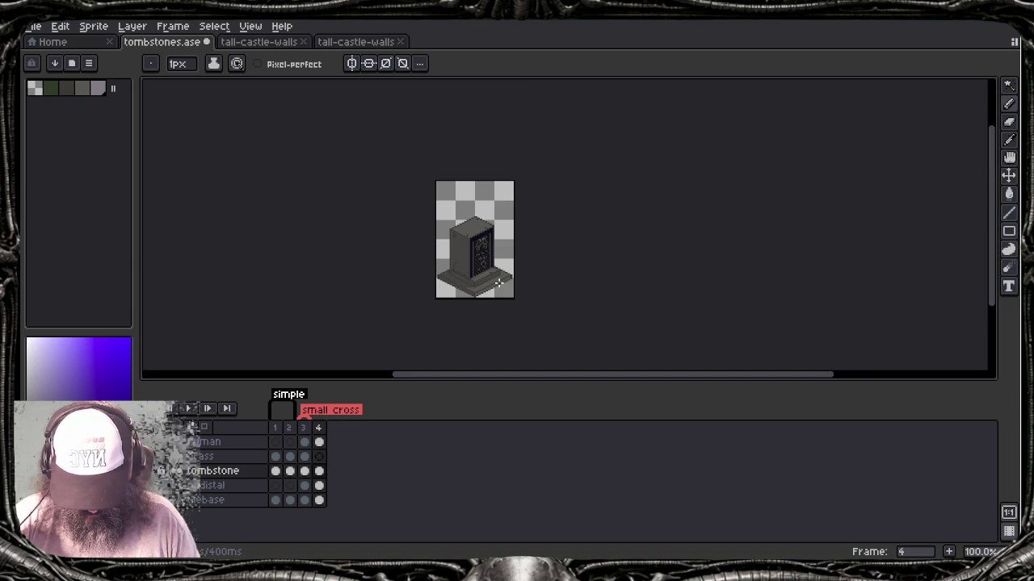
Step: Save tombstones.ase and bring the tombstone's top back into view
key(ctrl+s)
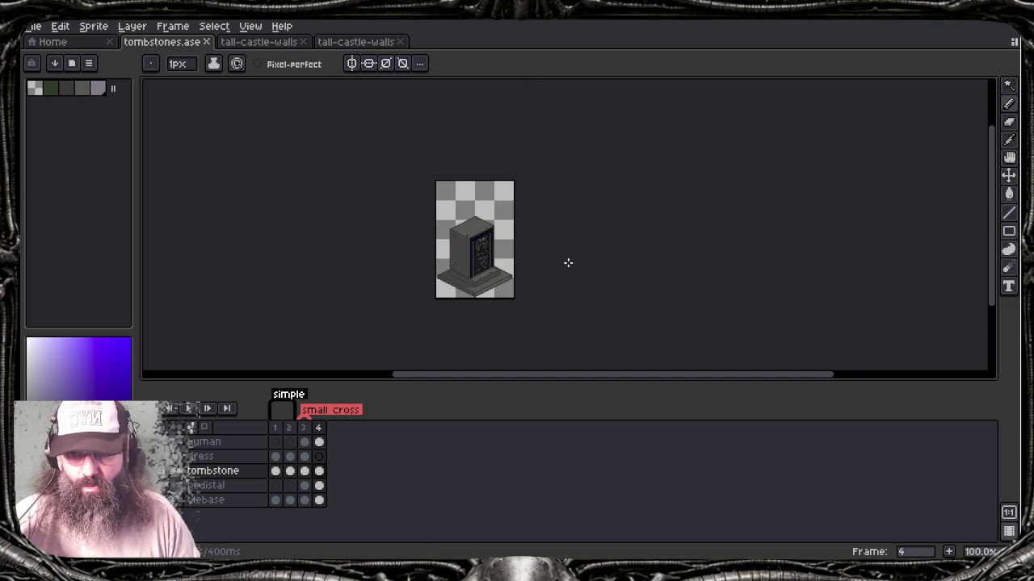
scroll(447, 273, up, 4)
drag(491, 265, 473, 353)
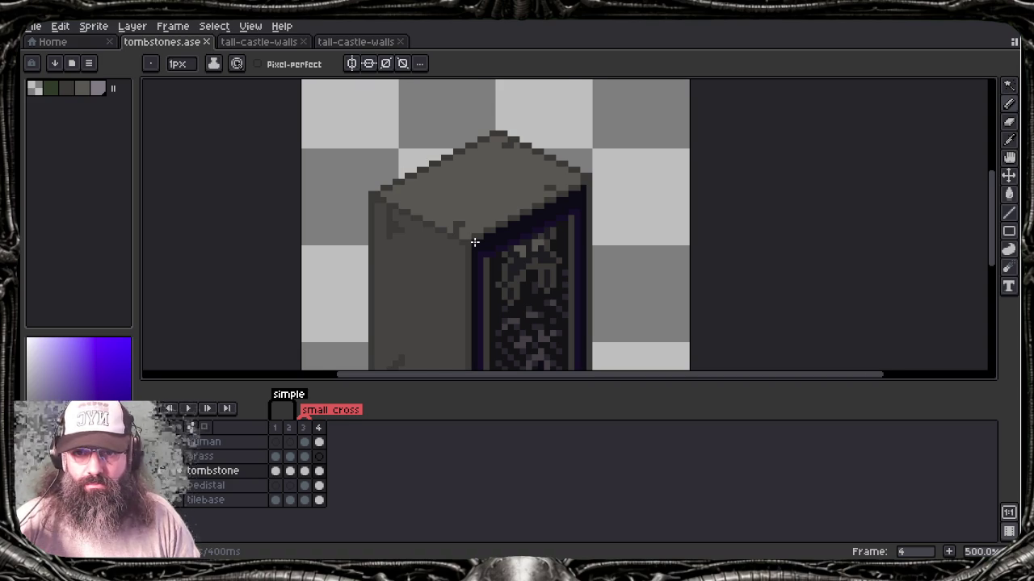
Step: Zoom in and bring the top of the tombstone into view
scroll(475, 242, down, 2)
scroll(475, 243, down, 1)
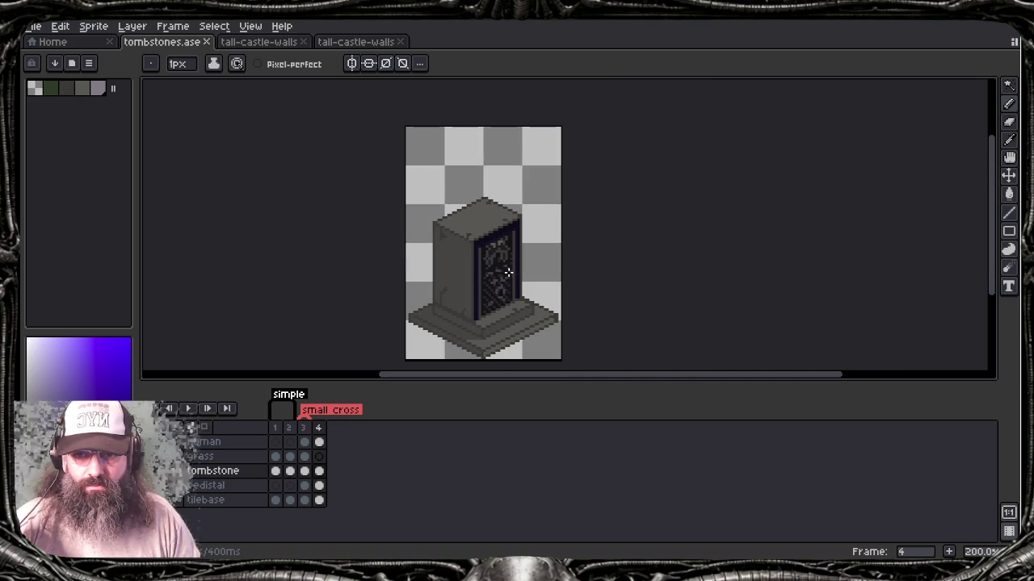
scroll(517, 291, up, 1)
scroll(529, 258, up, 3)
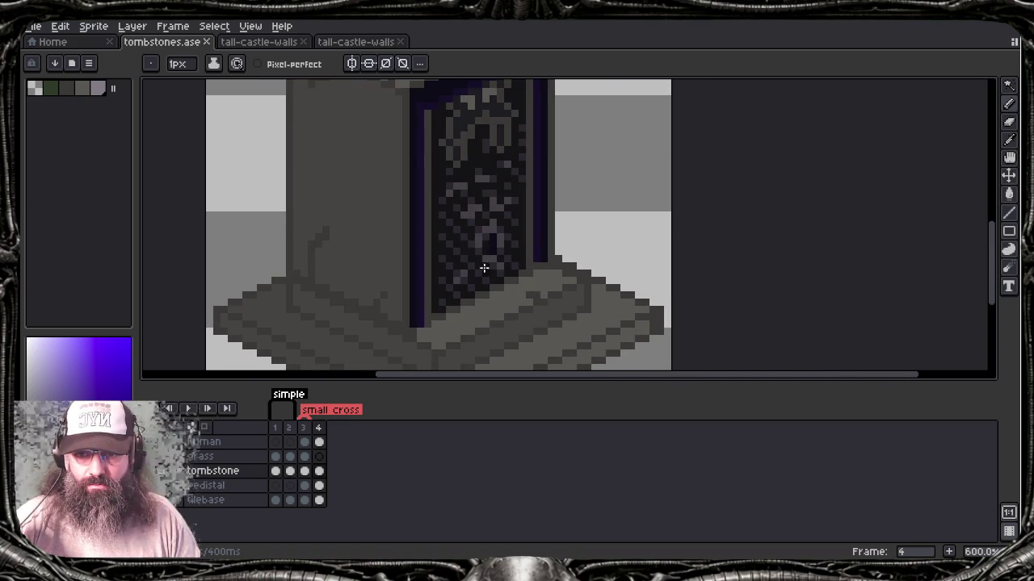
key(i)
key(b)
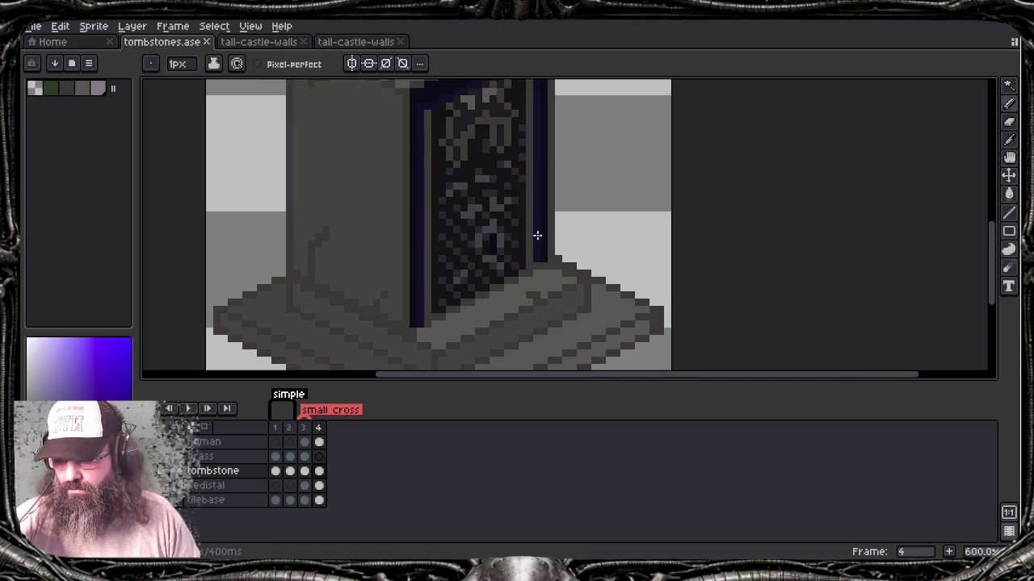
drag(452, 165, 466, 260)
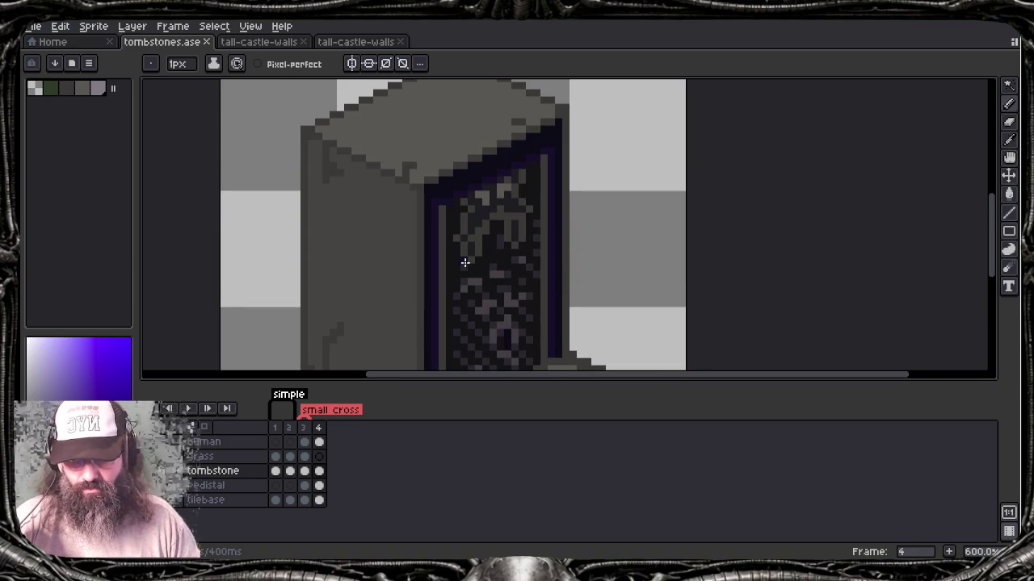
Step: Sample the top face's grey and centre the close-up on the pillar's left face
key(i)
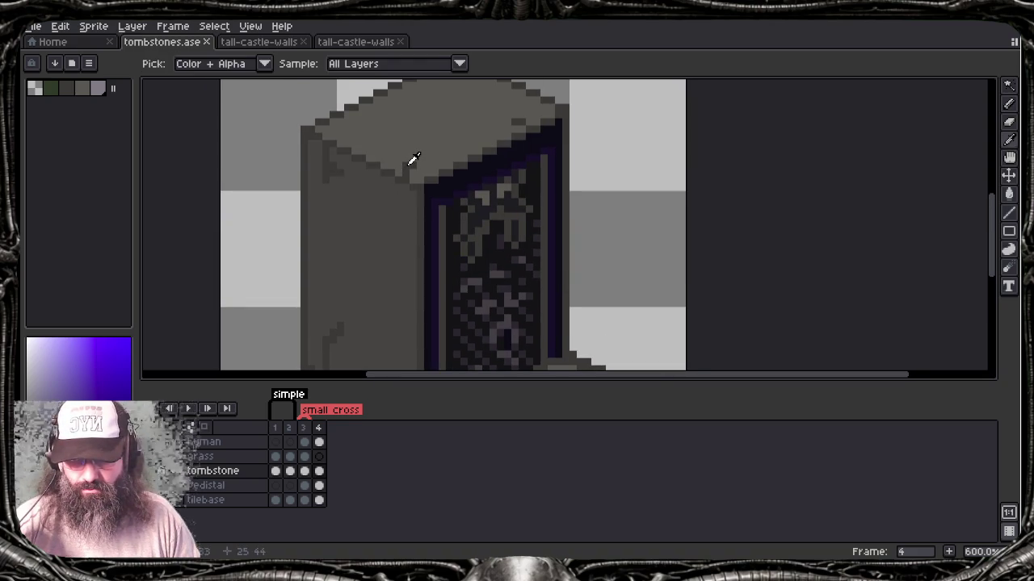
click(409, 162)
key(b)
mouse_move(431, 237)
mouse_down()
mouse_move(514, 198)
mouse_move(534, 200)
mouse_up()
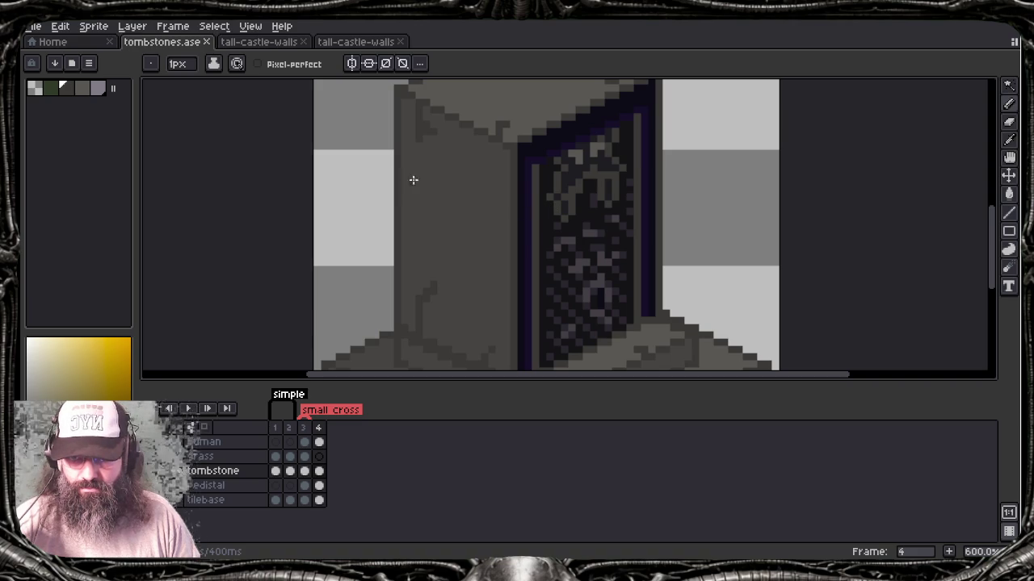
drag(493, 197, 487, 237)
mouse_move(510, 189)
mouse_down()
mouse_move(494, 235)
mouse_move(593, 242)
mouse_move(612, 276)
mouse_move(601, 209)
mouse_move(637, 129)
mouse_up()
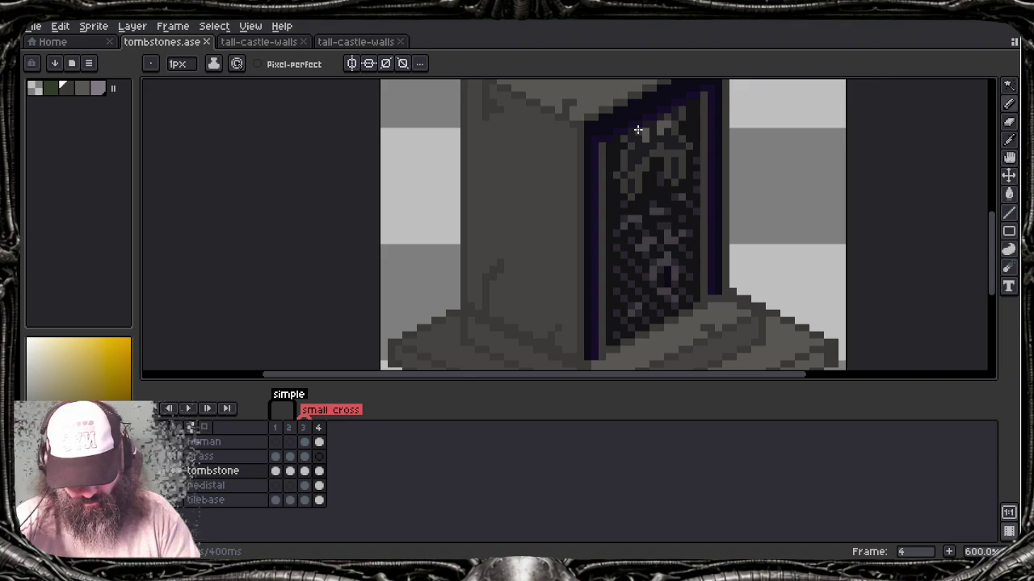
Step: Pencil the dark diagonal outline of the emblem across the pillar's left face
click(637, 129)
click(492, 168)
click(521, 160)
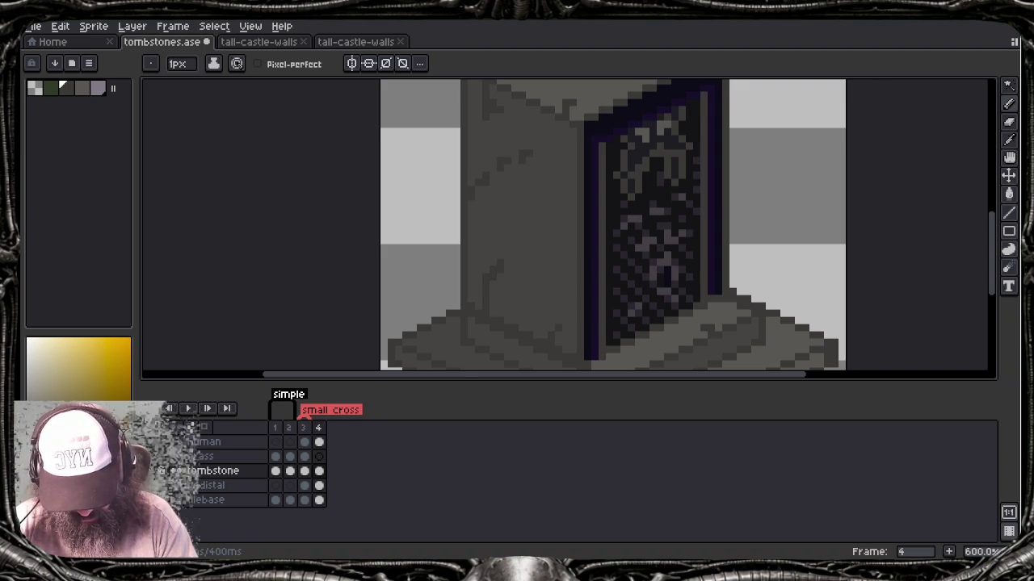
click(493, 171)
click(515, 161)
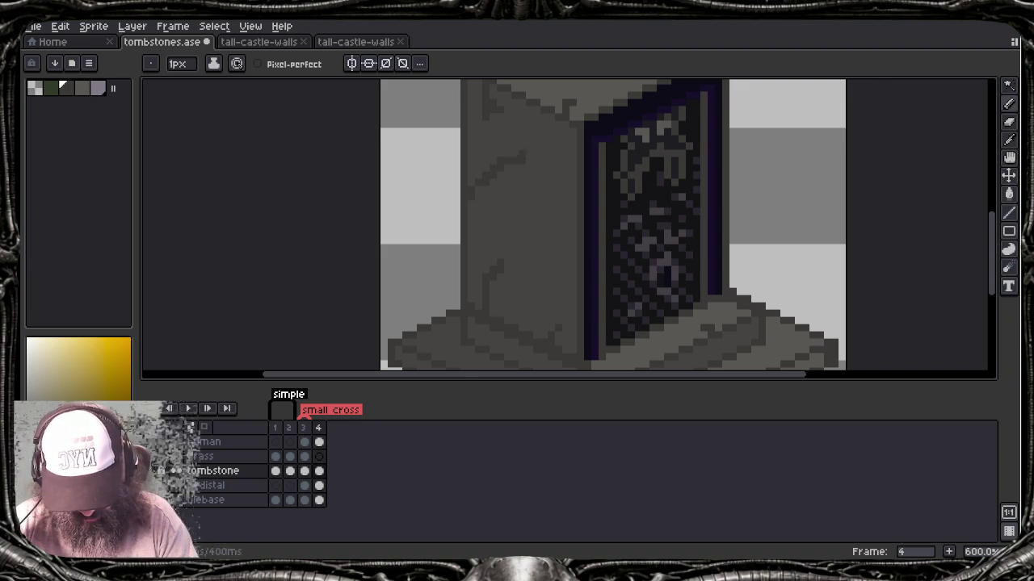
click(543, 153)
drag(551, 154, 565, 146)
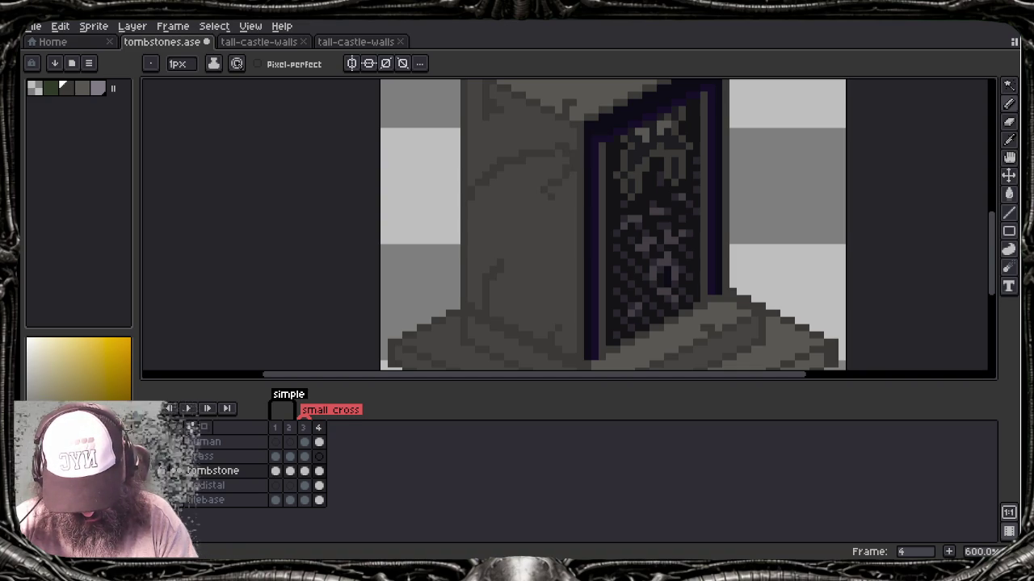
Step: Add crack lines down the pillar and close gaps in the carved emblem outline
mouse_move(550, 213)
mouse_down()
mouse_move(529, 241)
mouse_move(487, 256)
mouse_move(476, 237)
mouse_up()
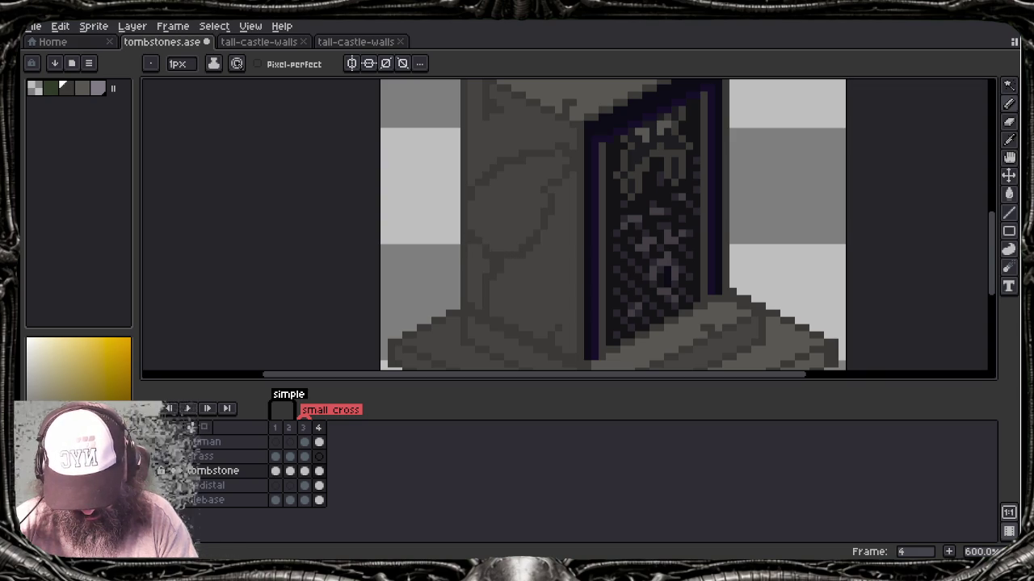
drag(503, 196, 521, 190)
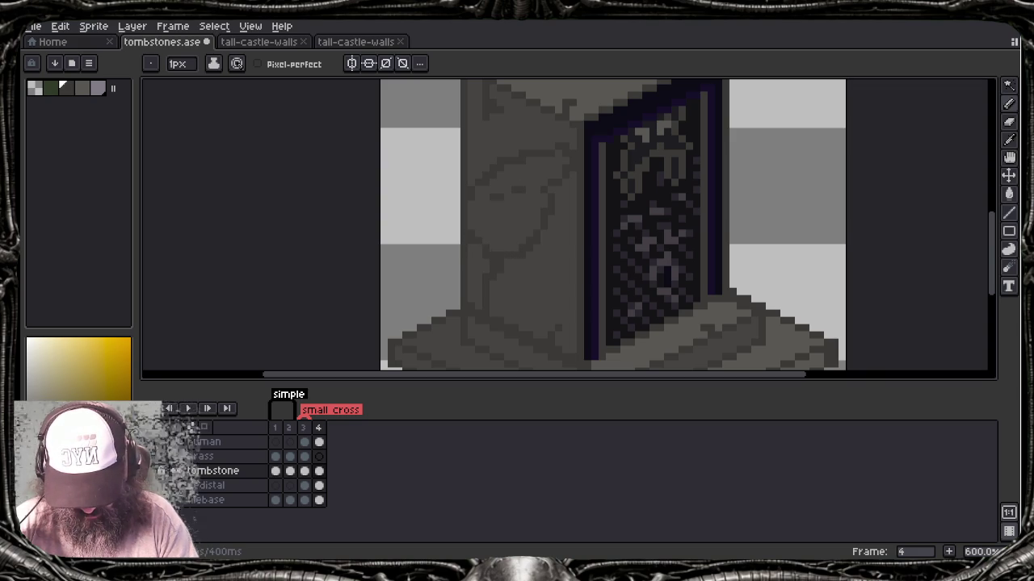
drag(500, 228, 488, 216)
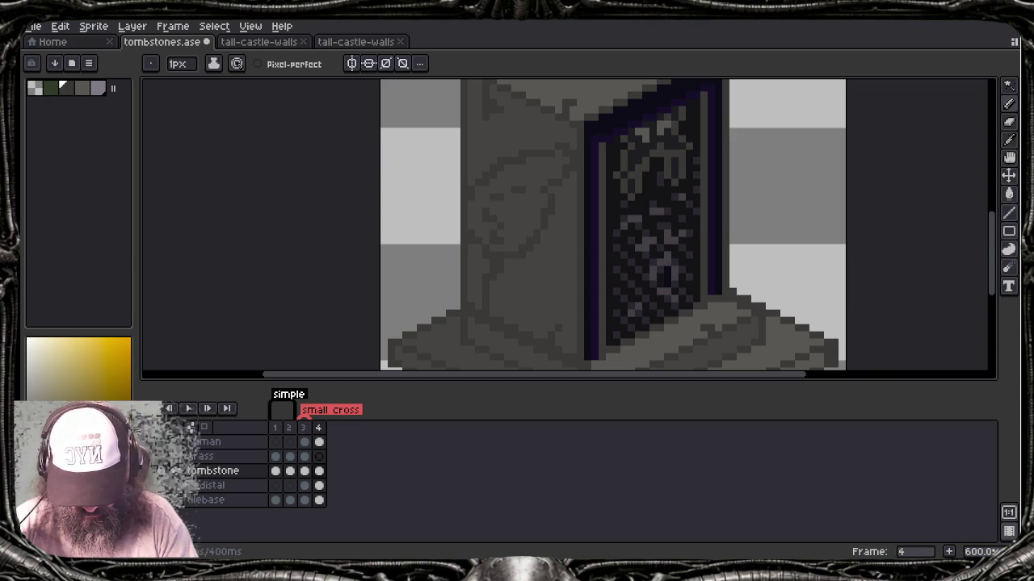
click(504, 208)
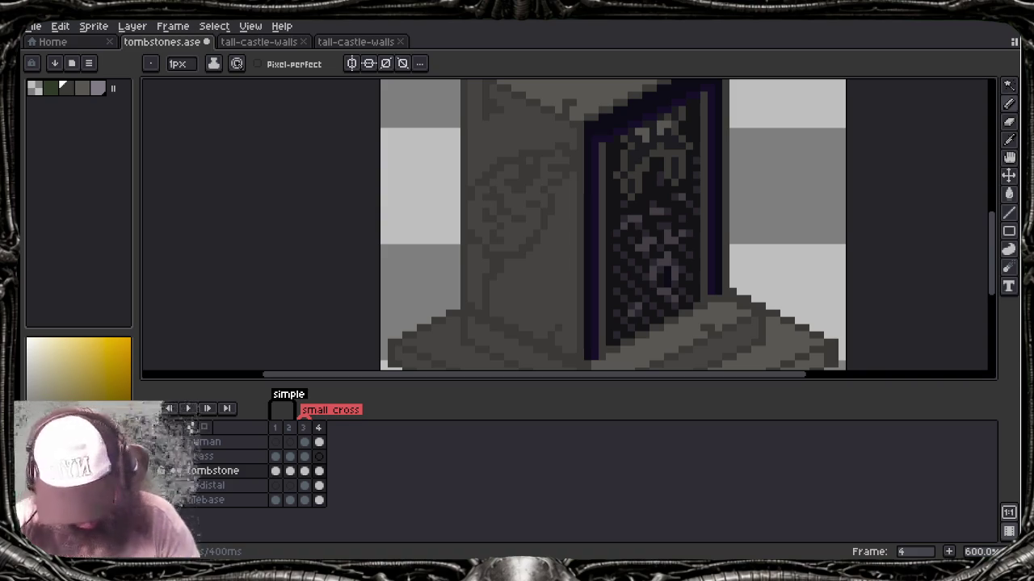
Step: Fill the carved face with a lighter stone grey sampled from the canvas, then zoom out
alt+click(602, 154)
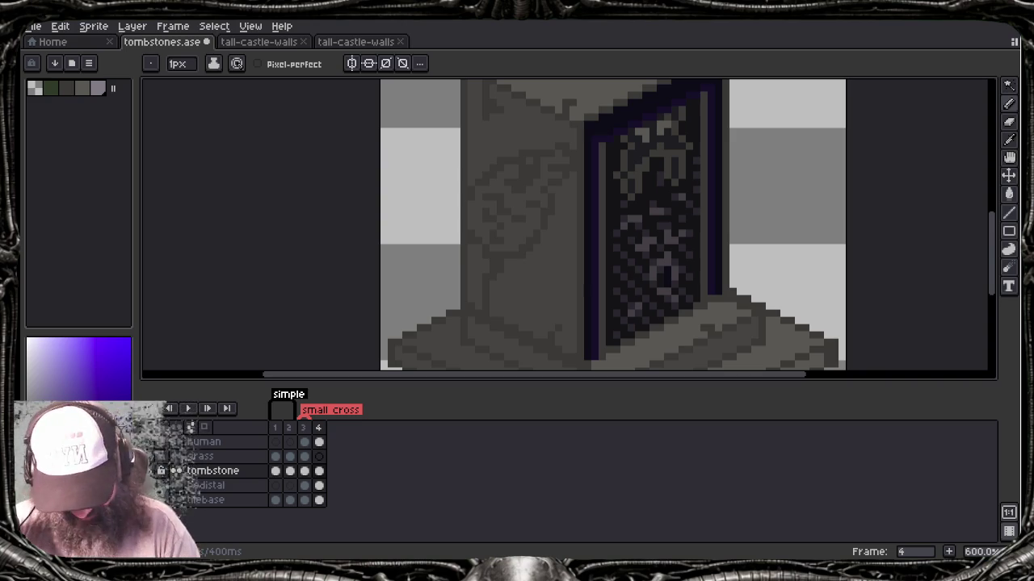
key(alt)
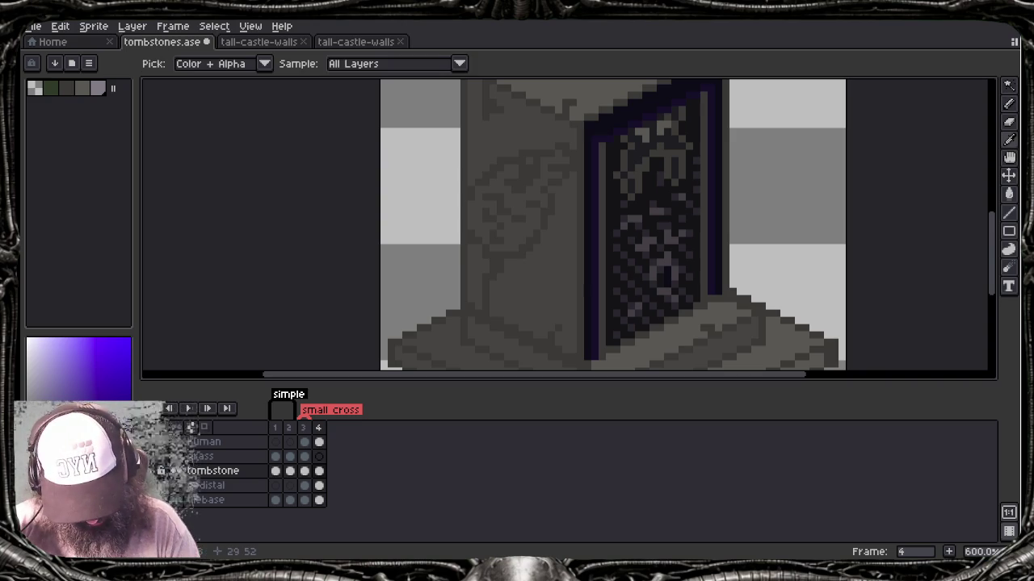
click(420, 186)
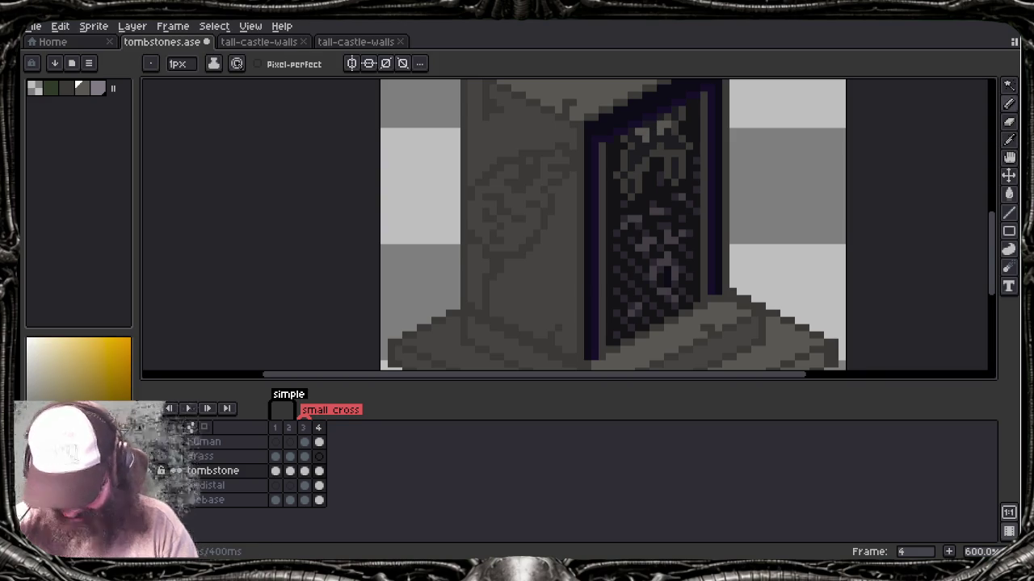
key(g)
click(517, 202)
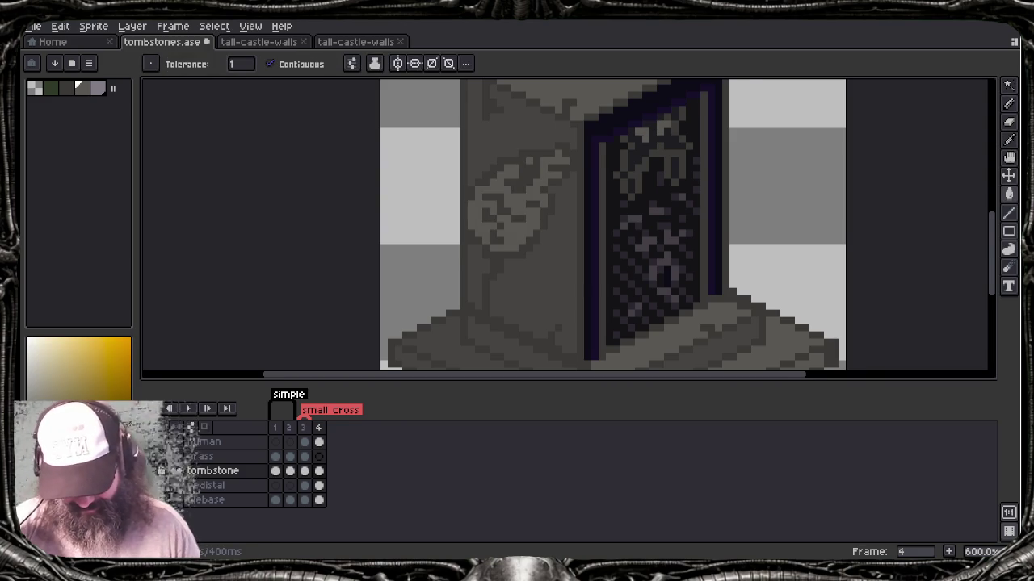
scroll(531, 160, down, 3)
scroll(554, 208, up, 3)
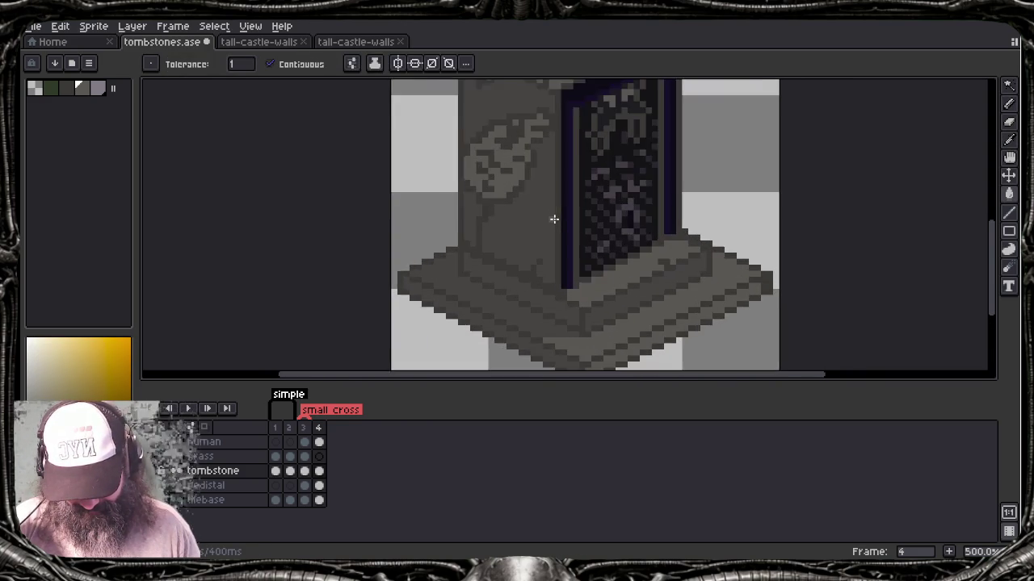
scroll(554, 214, down, 2)
mouse_move(553, 270)
mouse_down()
mouse_move(514, 334)
mouse_move(488, 309)
mouse_move(484, 256)
mouse_up()
scroll(514, 335, down, 2)
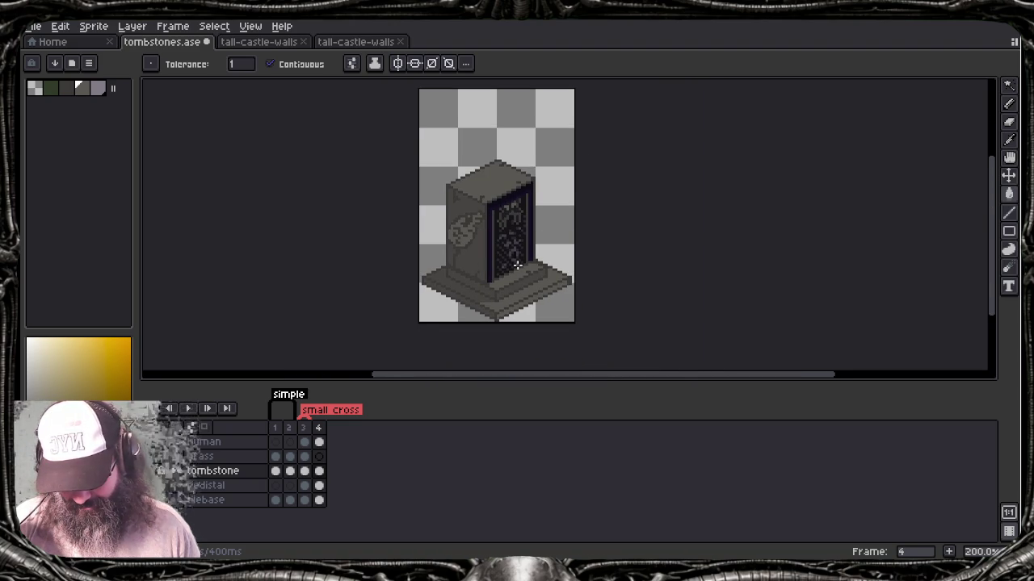
Step: Try bucket fills around the tombstone base and undo both of them
scroll(517, 265, down, 1)
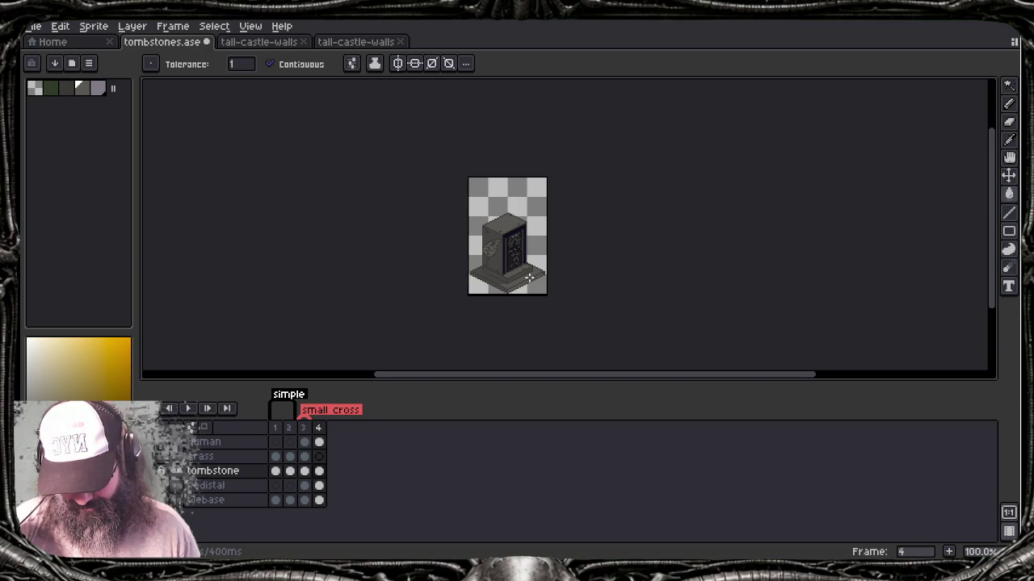
drag(529, 279, 547, 303)
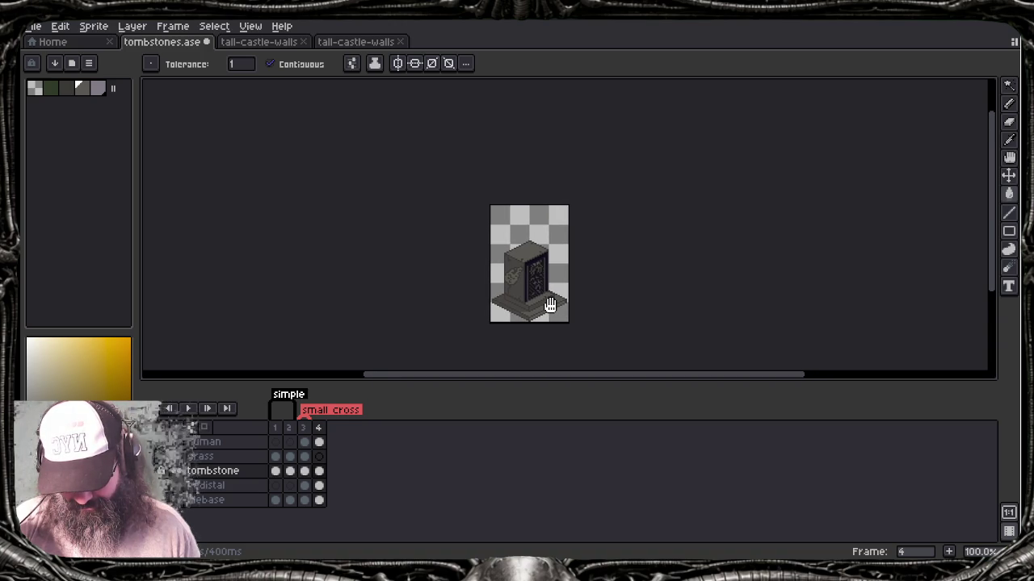
scroll(549, 305, up, 2)
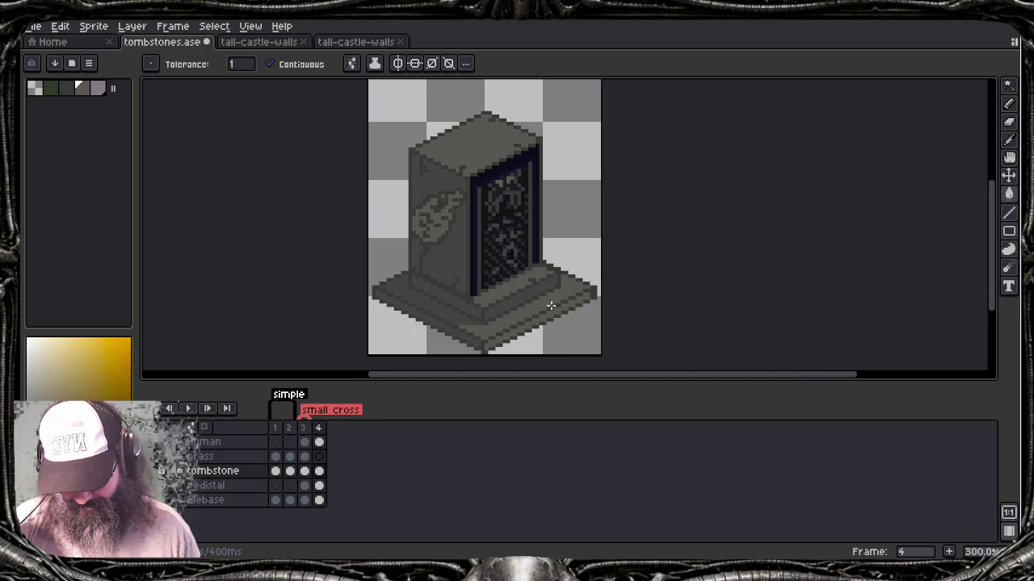
click(550, 305)
key(ctrl+z)
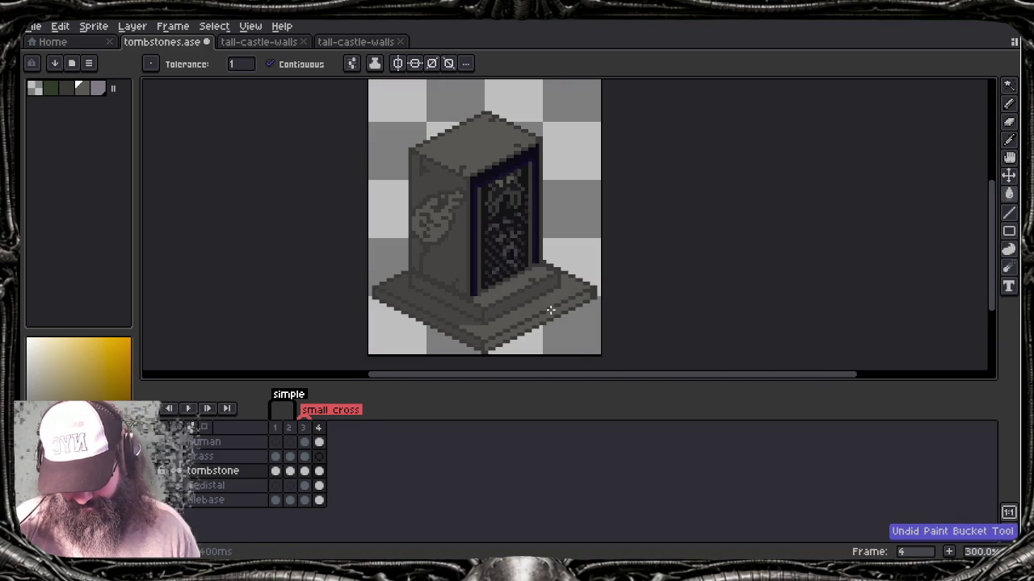
click(550, 310)
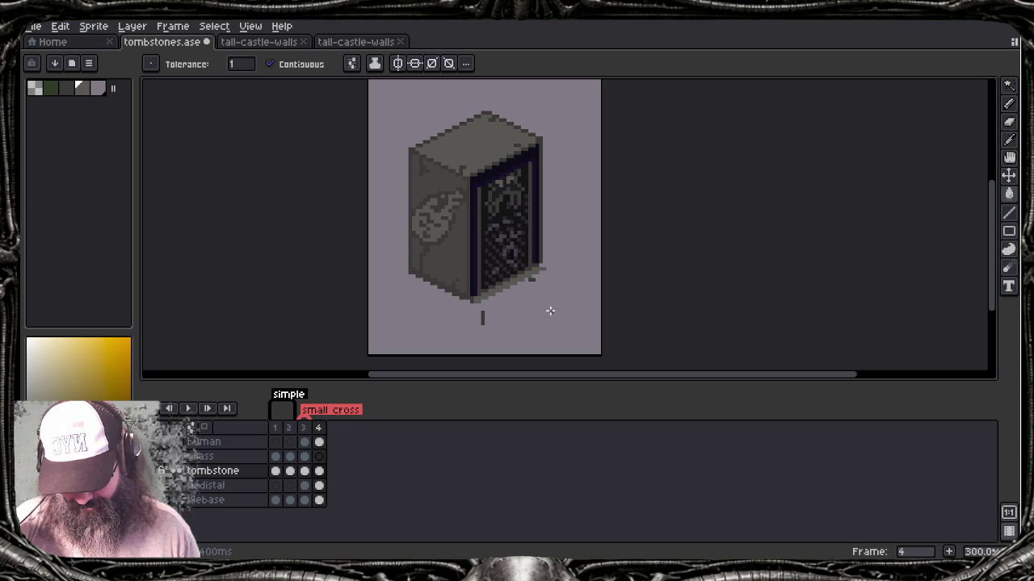
key(ctrl+z)
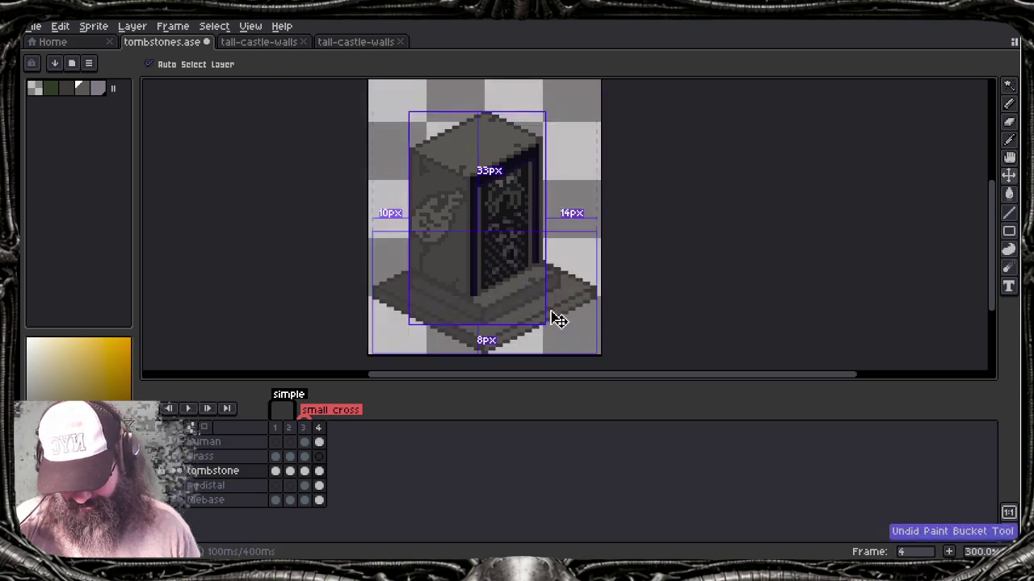
Step: With the pencil on the pedistal layer, sample the pedestal's colour
key(b)
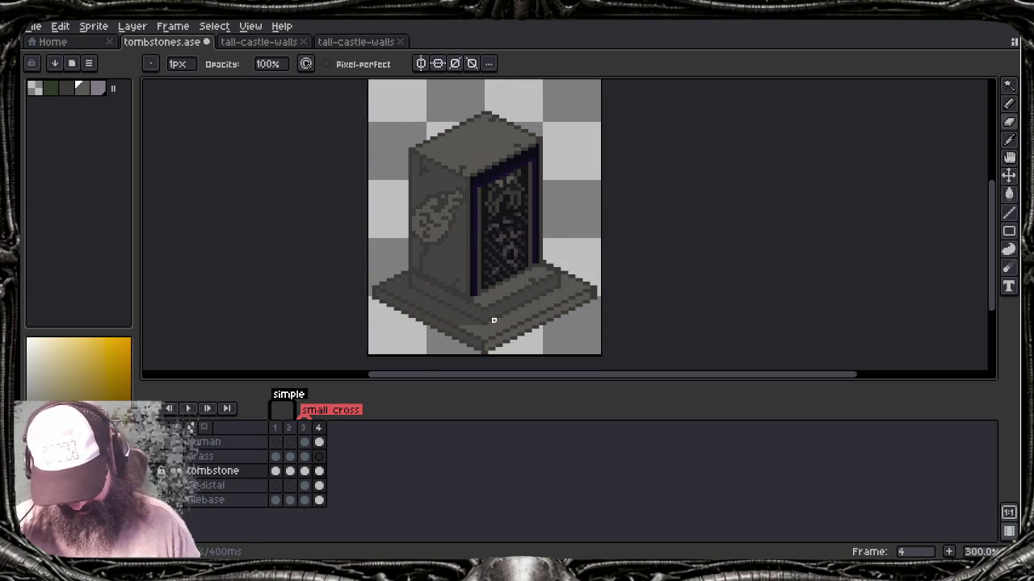
click(206, 485)
alt+click(486, 338)
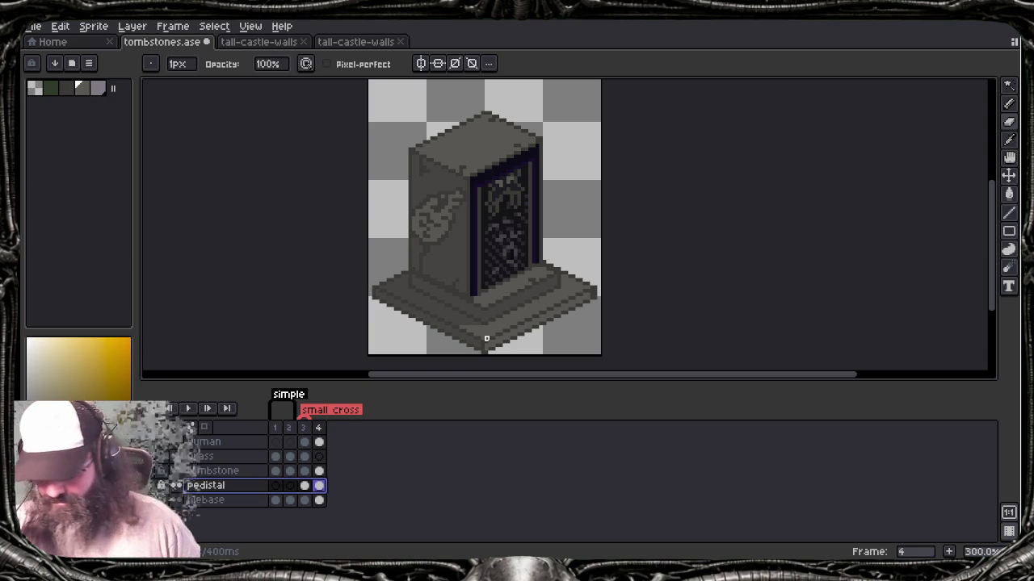
scroll(487, 314, up, 3)
scroll(487, 307, up, 3)
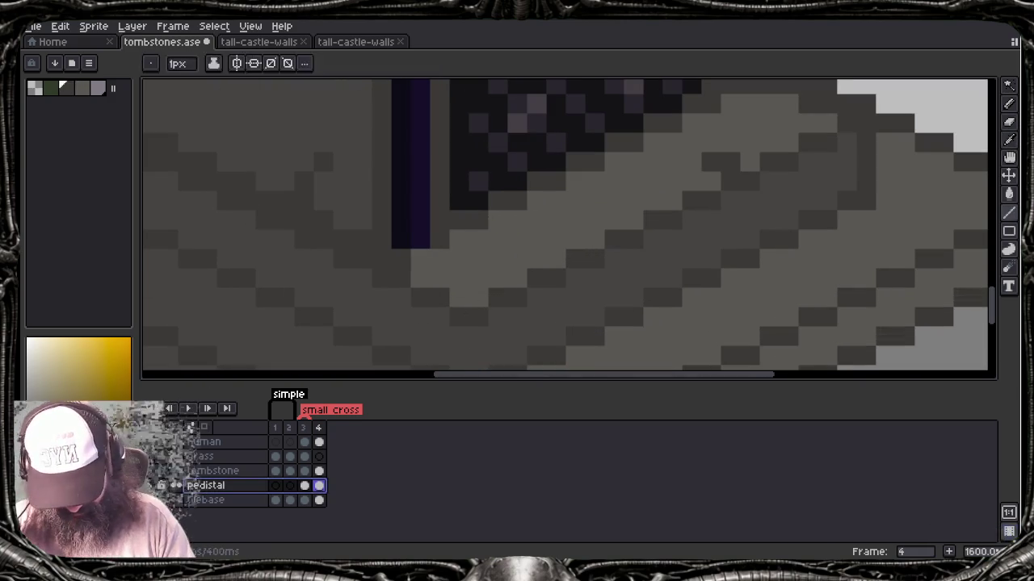
scroll(565, 226, down, 1)
scroll(473, 347, down, 1)
scroll(470, 323, down, 3)
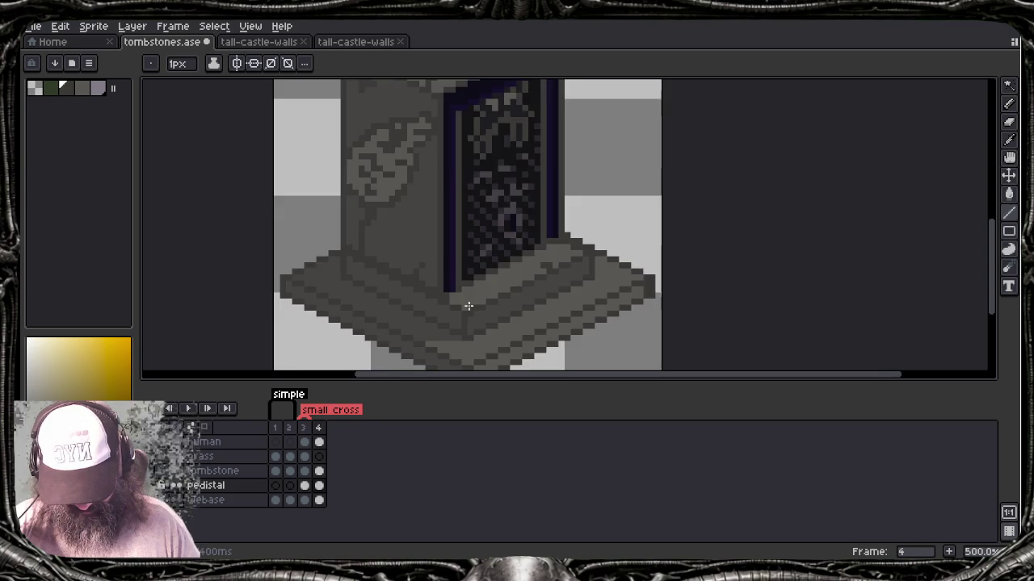
scroll(468, 303, down, 2)
scroll(468, 306, down, 1)
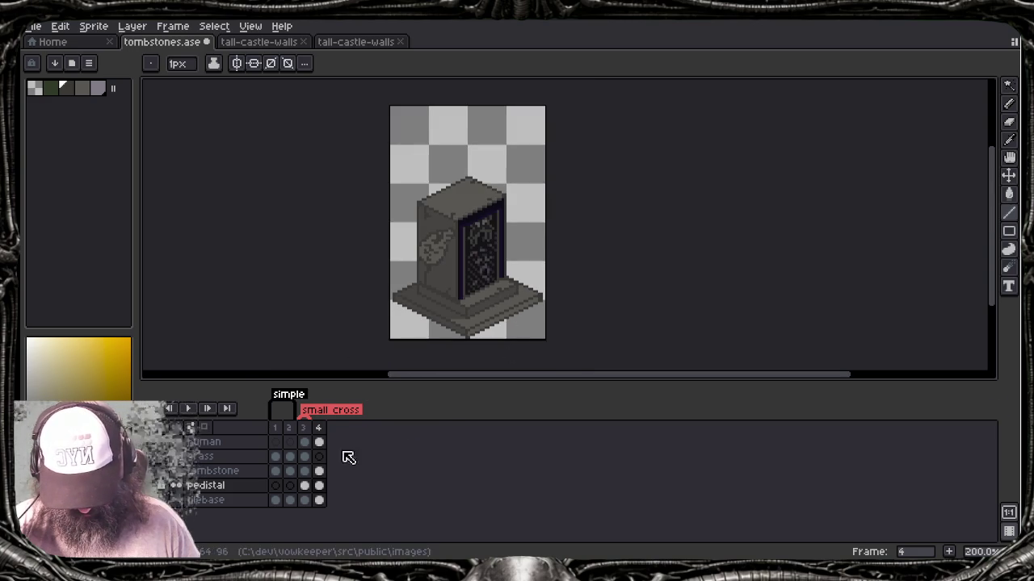
click(153, 476)
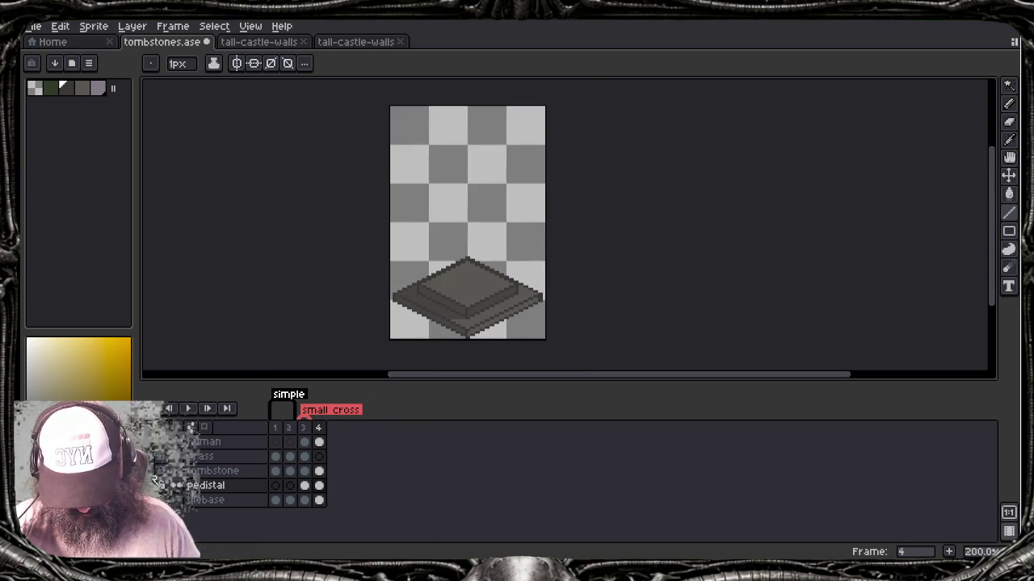
click(153, 477)
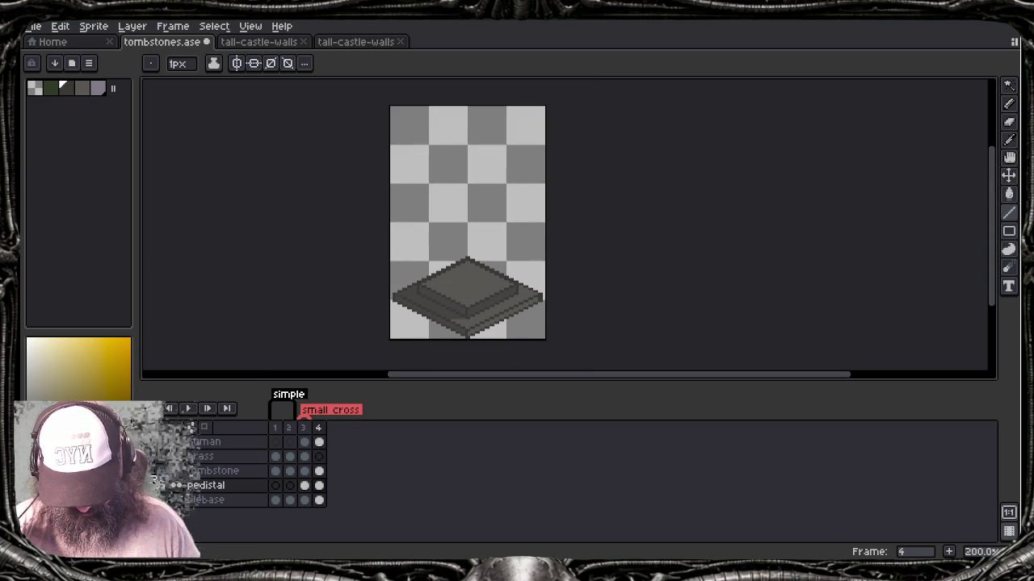
click(156, 476)
click(156, 476)
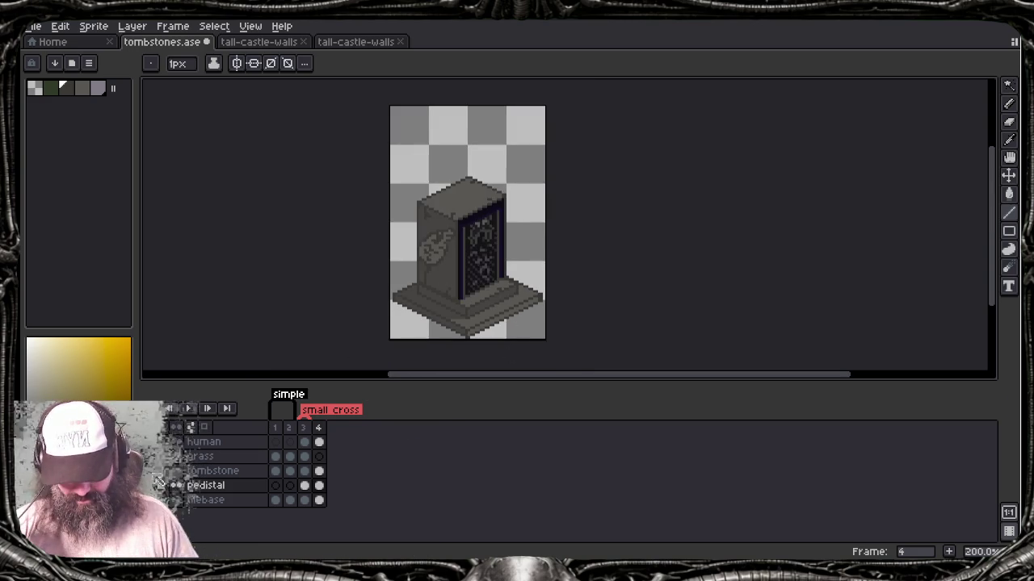
click(156, 476)
click(156, 476)
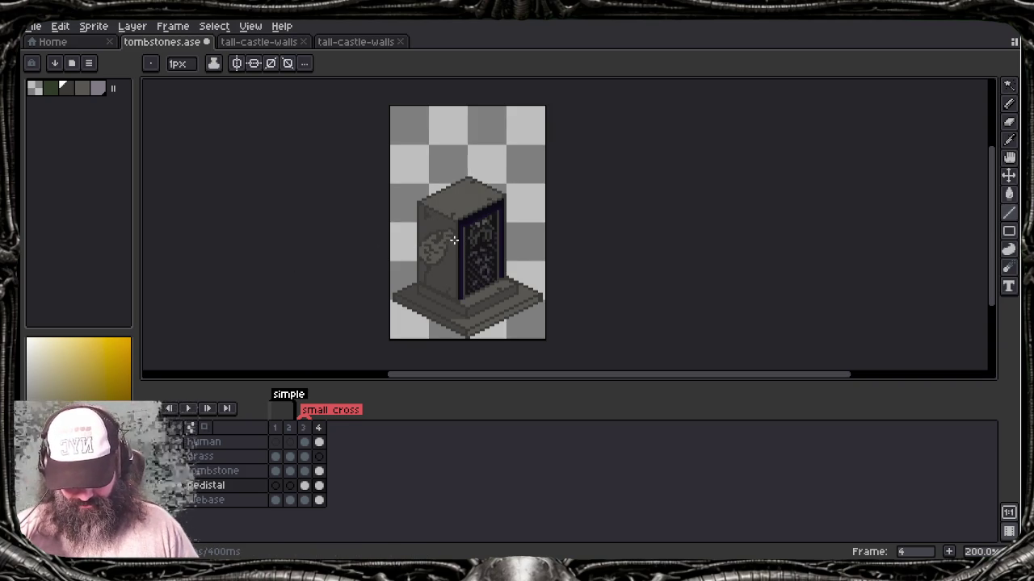
Step: Sample a grey from the tombstone and make the tombstone layer active for pencil work
scroll(454, 240, down, 2)
scroll(461, 244, up, 1)
scroll(461, 244, up, 1)
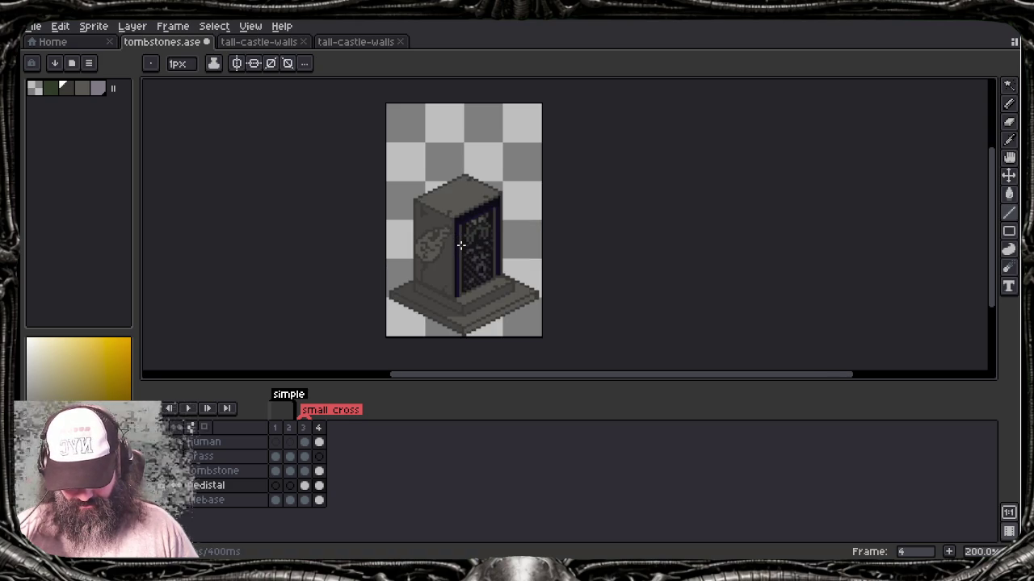
scroll(461, 245, up, 1)
scroll(462, 242, up, 1)
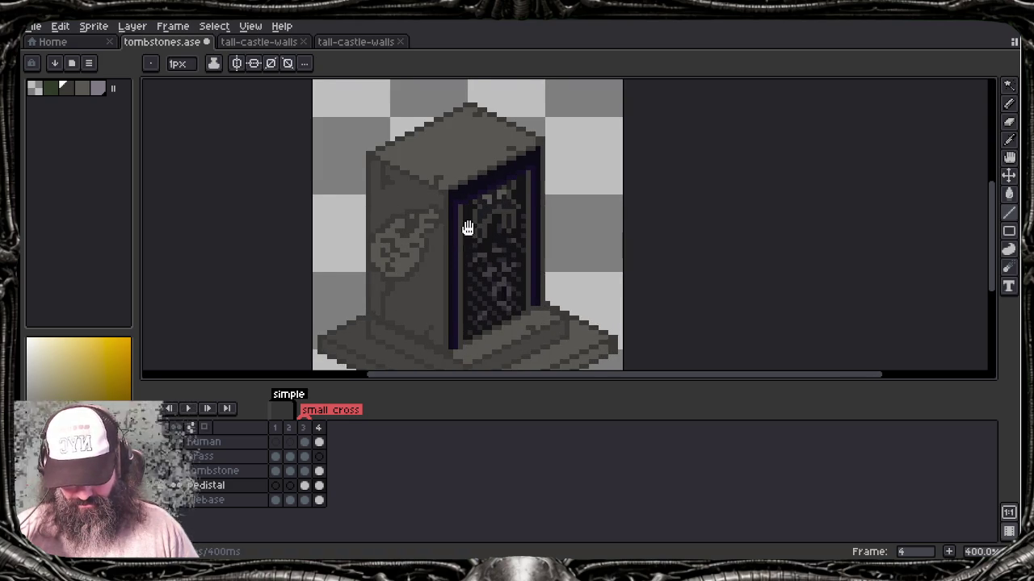
drag(466, 229, 468, 254)
alt+click(469, 185)
key(g)
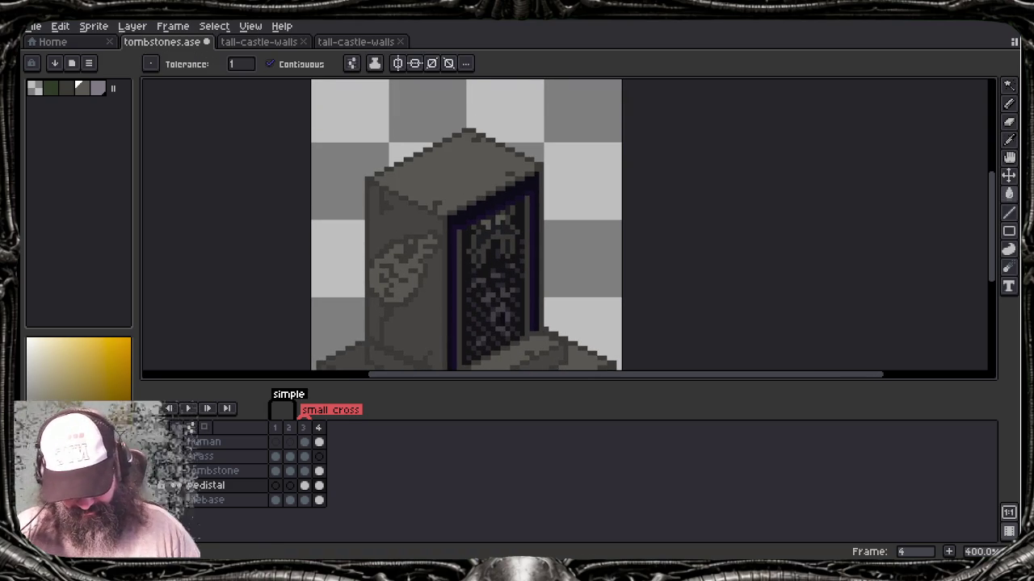
scroll(477, 175, up, 2)
scroll(477, 176, up, 2)
scroll(483, 175, down, 1)
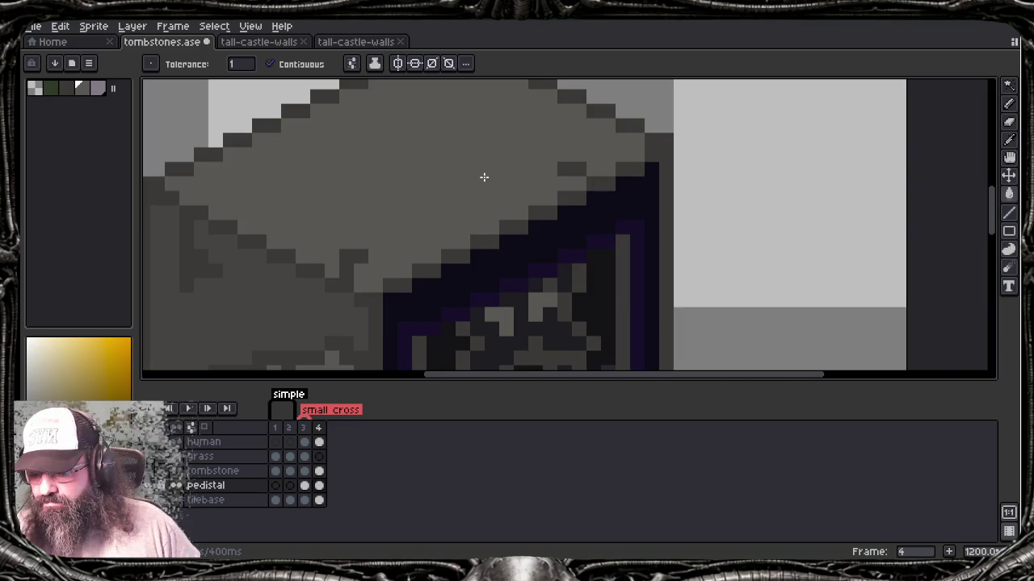
key(b)
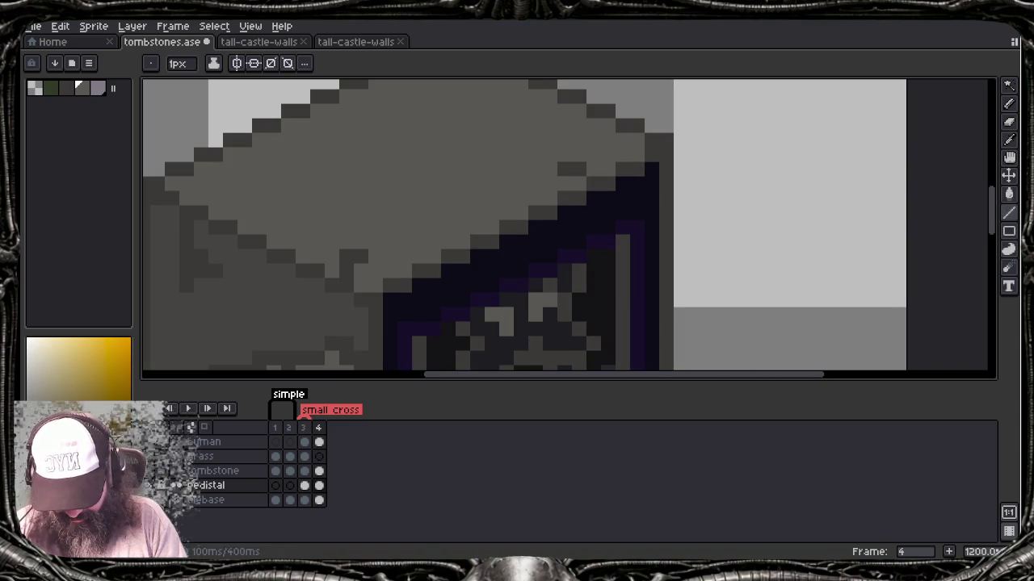
drag(268, 471, 265, 471)
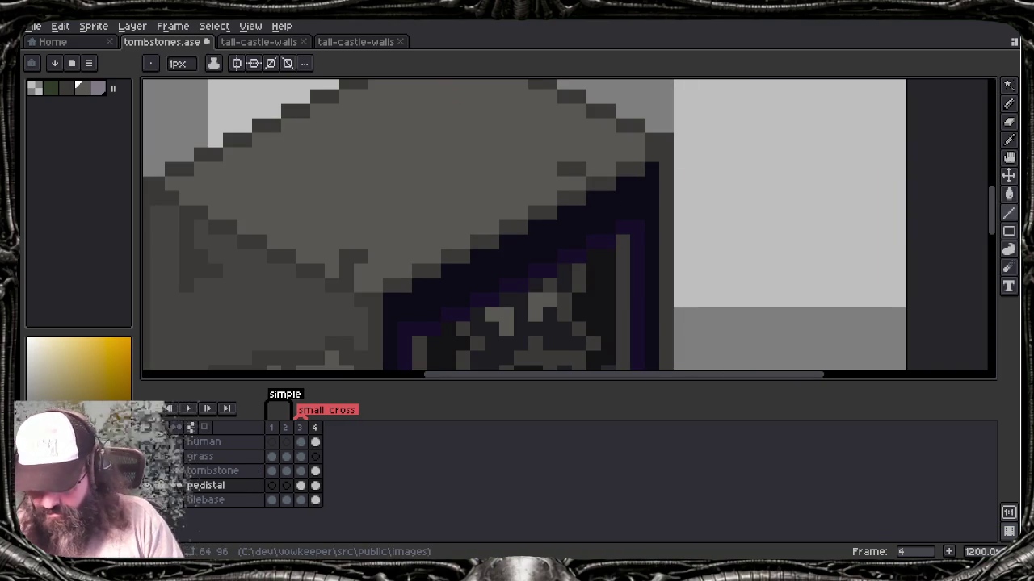
click(212, 471)
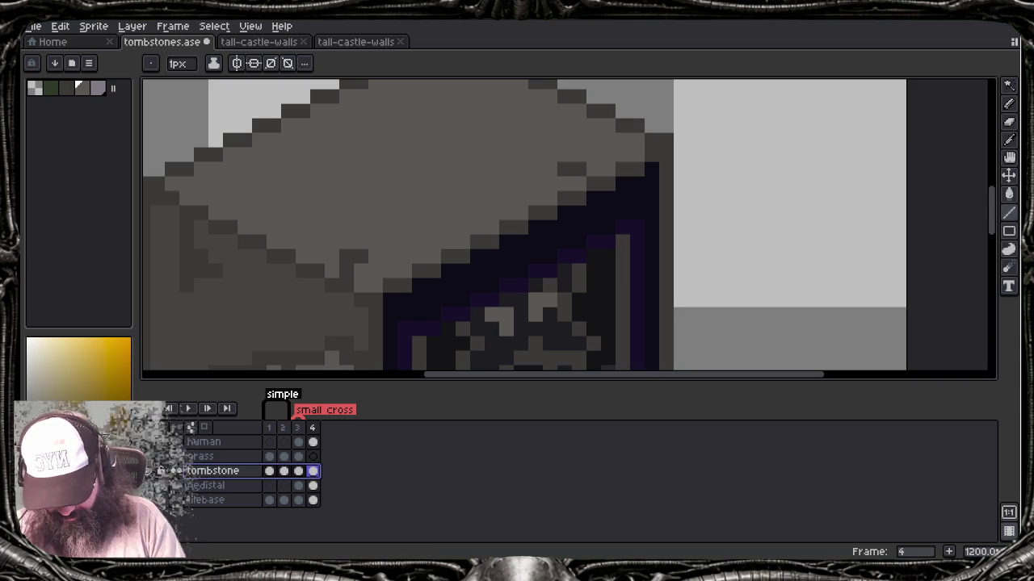
Step: Redraw the diagonal edge beside the dark inset panel as a stepped, dithered grey line
mouse_move(388, 303)
mouse_down()
mouse_move(434, 291)
mouse_move(654, 172)
mouse_up()
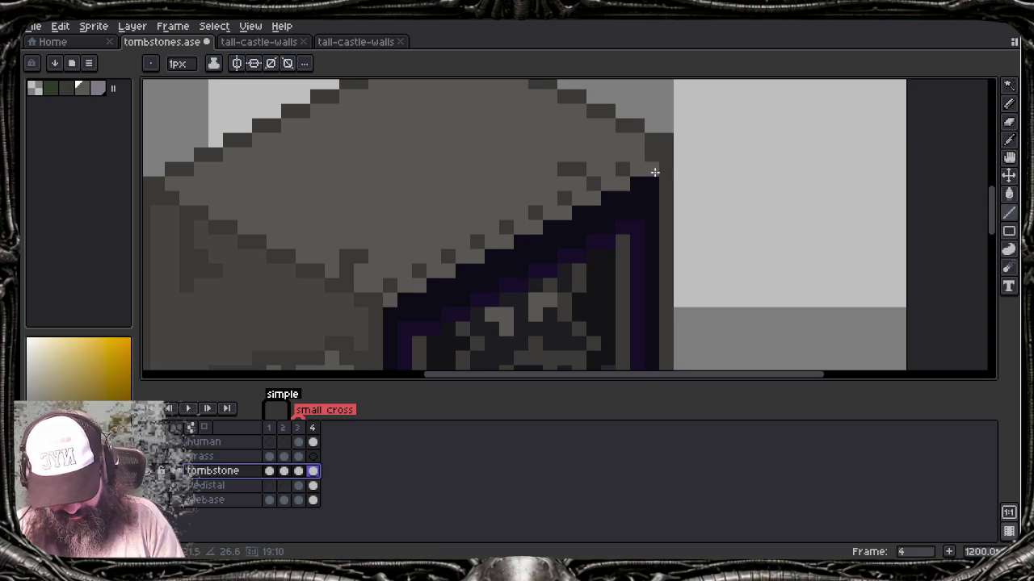
key(ctrl+z)
drag(392, 313, 653, 185)
click(390, 301)
click(419, 286)
click(448, 271)
click(477, 257)
click(506, 242)
click(536, 228)
click(564, 213)
click(594, 198)
click(623, 184)
click(652, 170)
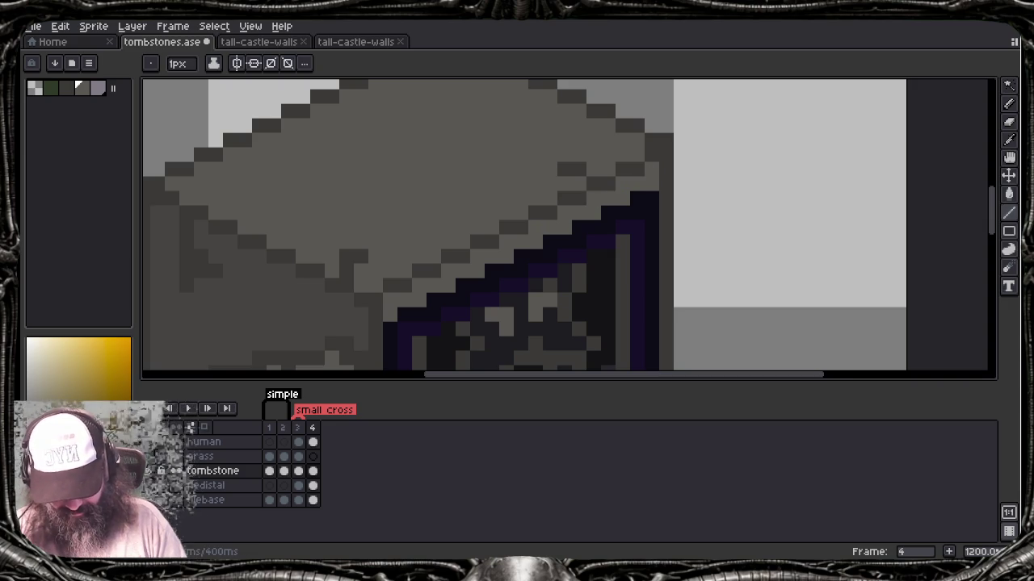
Step: Zoom and pan to review the softened edge across the whole tombstone
scroll(607, 227, down, 2)
scroll(607, 227, down, 3)
scroll(607, 227, down, 1)
scroll(615, 238, down, 1)
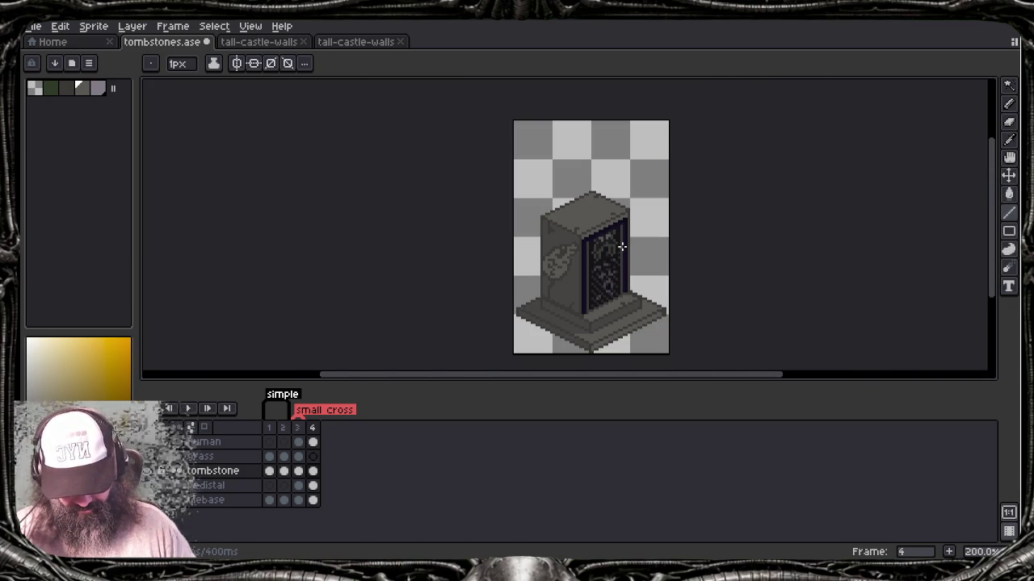
scroll(622, 246, up, 2)
scroll(622, 247, up, 2)
scroll(621, 246, up, 1)
scroll(621, 246, down, 1)
scroll(619, 247, up, 2)
scroll(683, 247, up, 1)
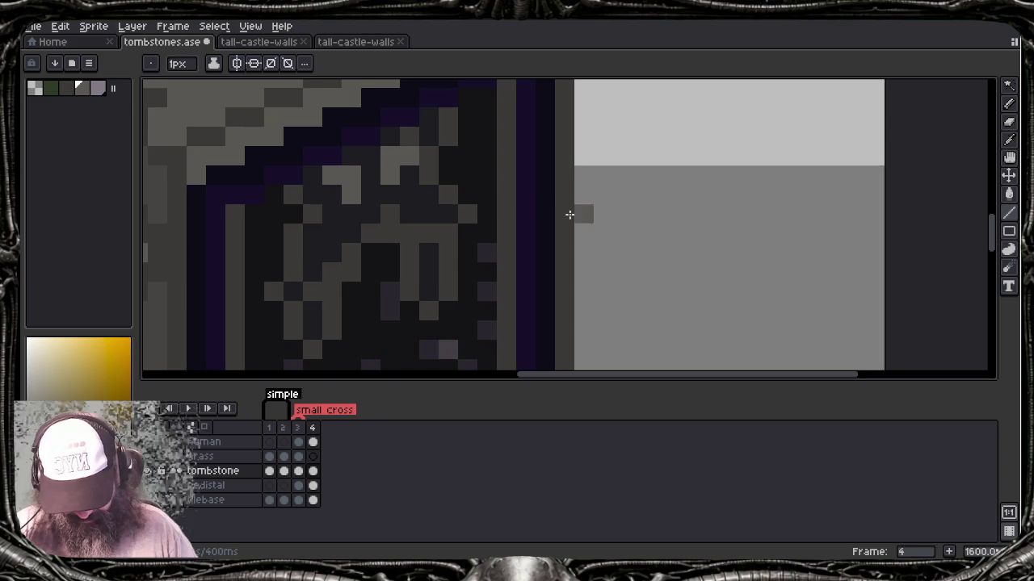
drag(581, 287, 626, 325)
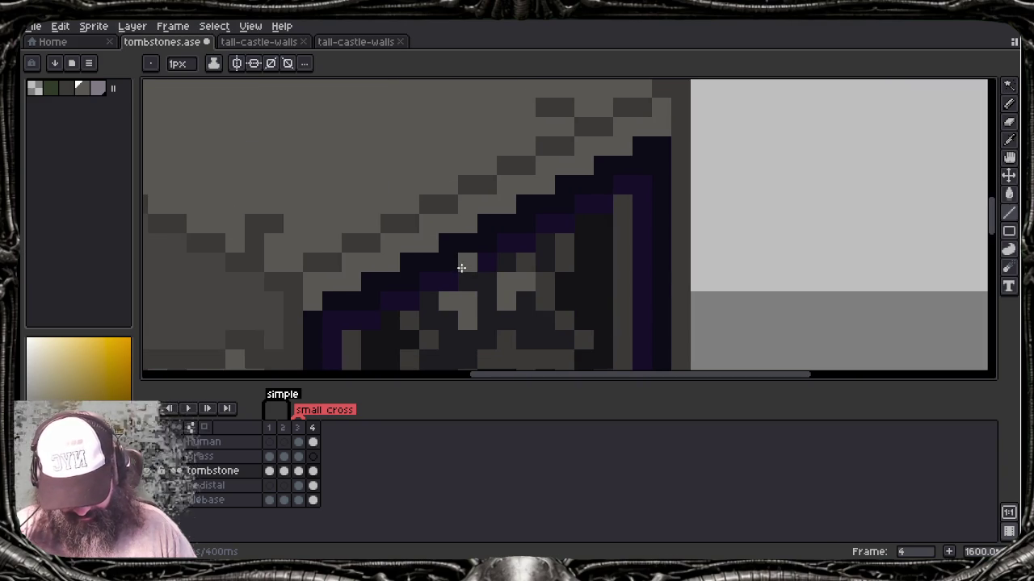
drag(461, 268, 518, 257)
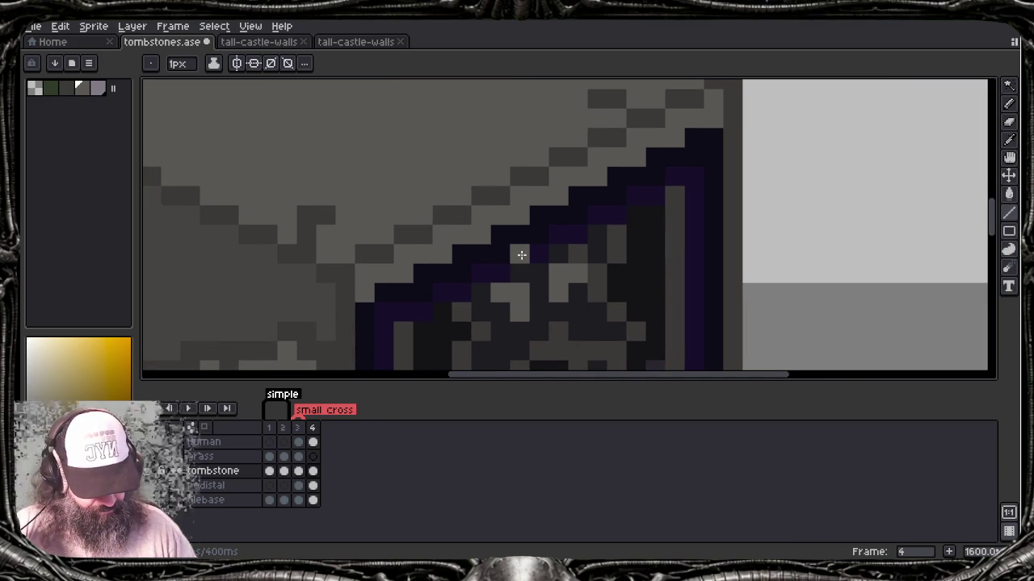
scroll(521, 252, down, 2)
scroll(519, 250, down, 2)
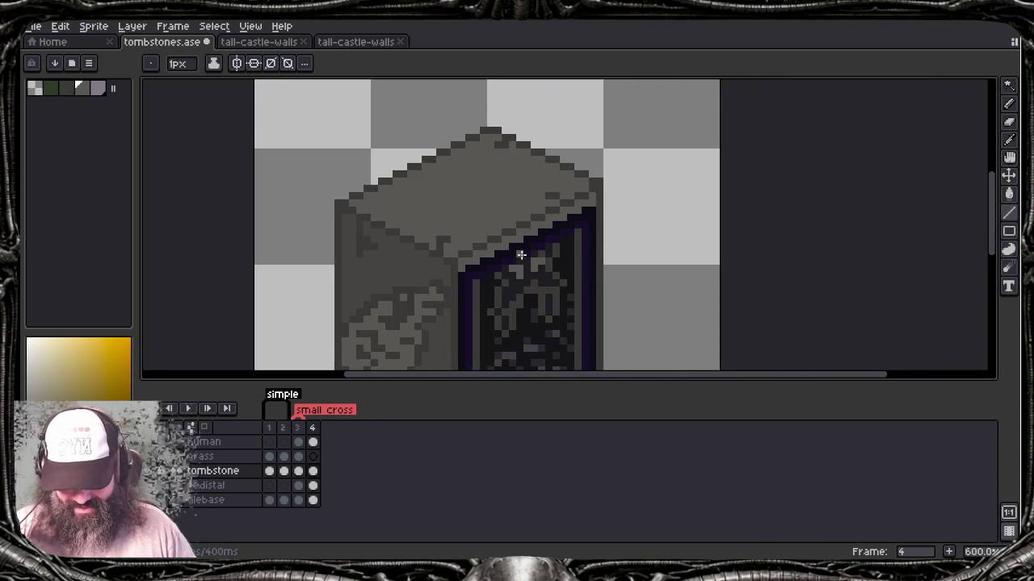
scroll(517, 250, down, 1)
drag(516, 224, 540, 184)
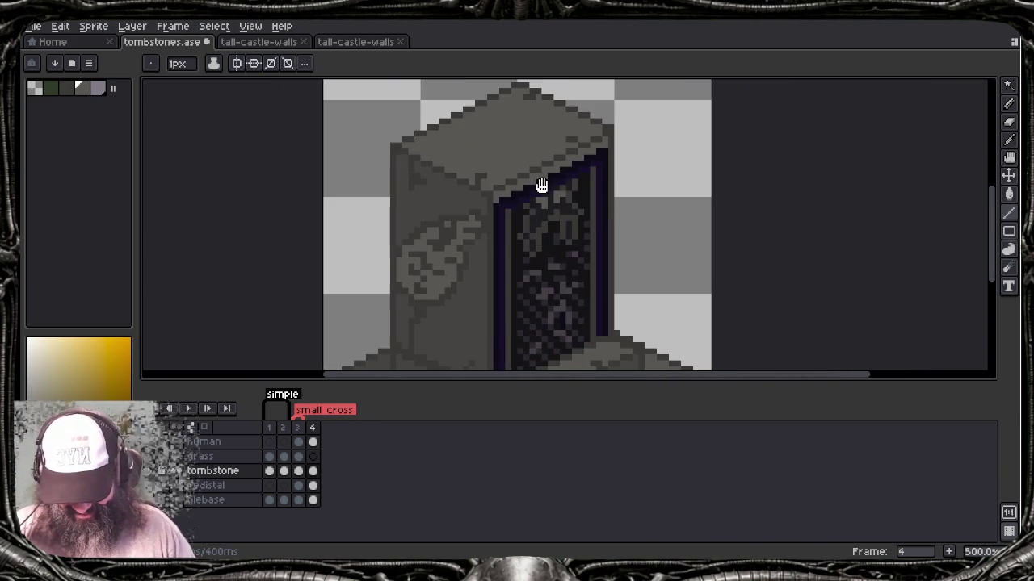
scroll(536, 224, down, 1)
drag(578, 239, 564, 276)
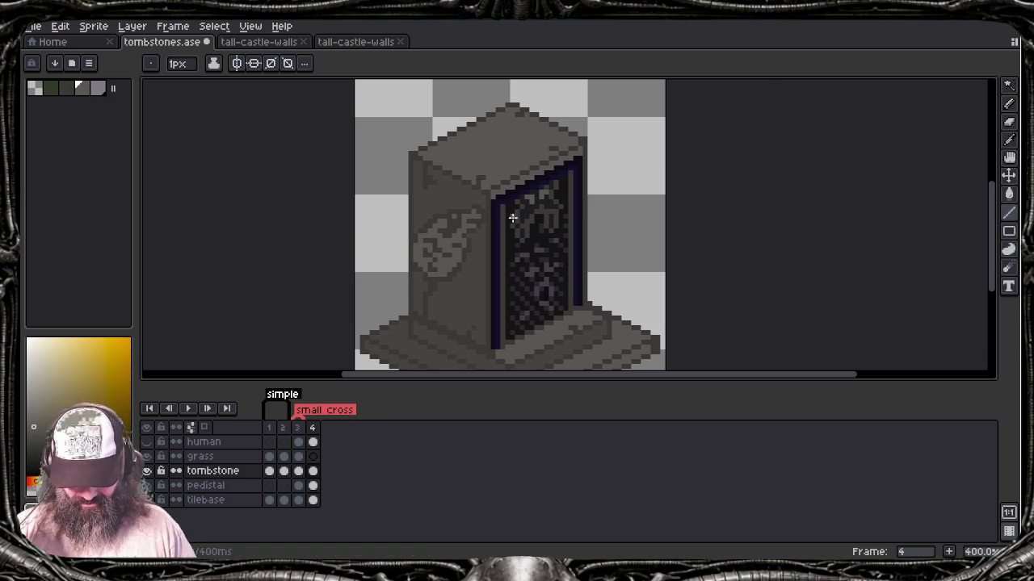
Step: Pan and zoom to recentre the view on the tombstone
drag(513, 218, 451, 205)
scroll(452, 206, down, 1)
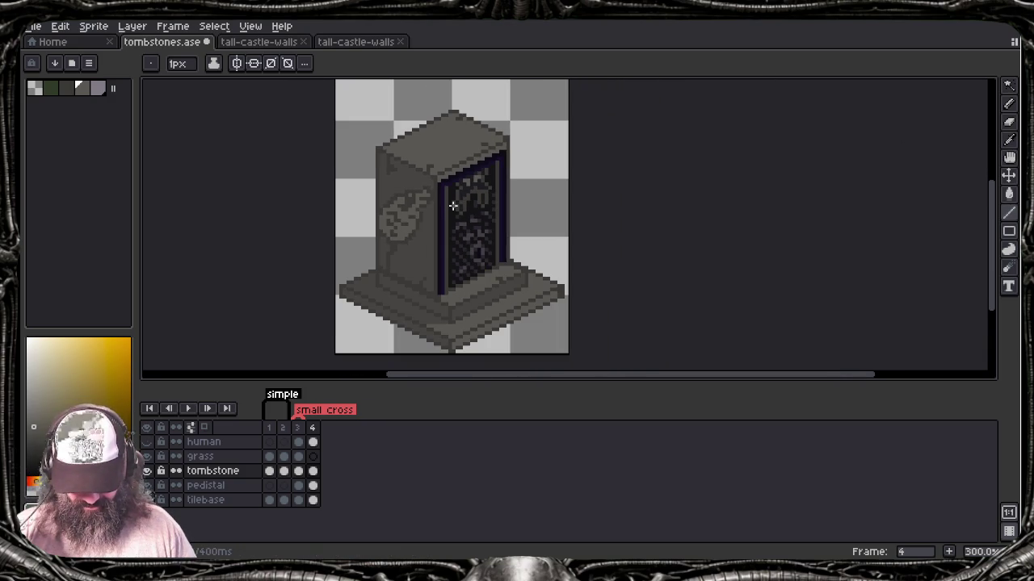
scroll(453, 206, down, 1)
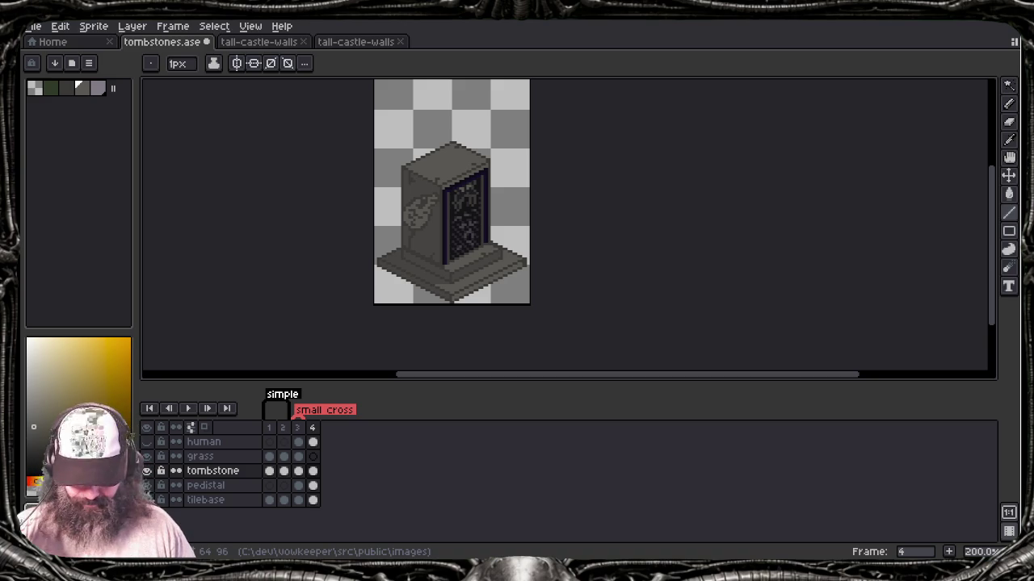
drag(416, 295, 508, 318)
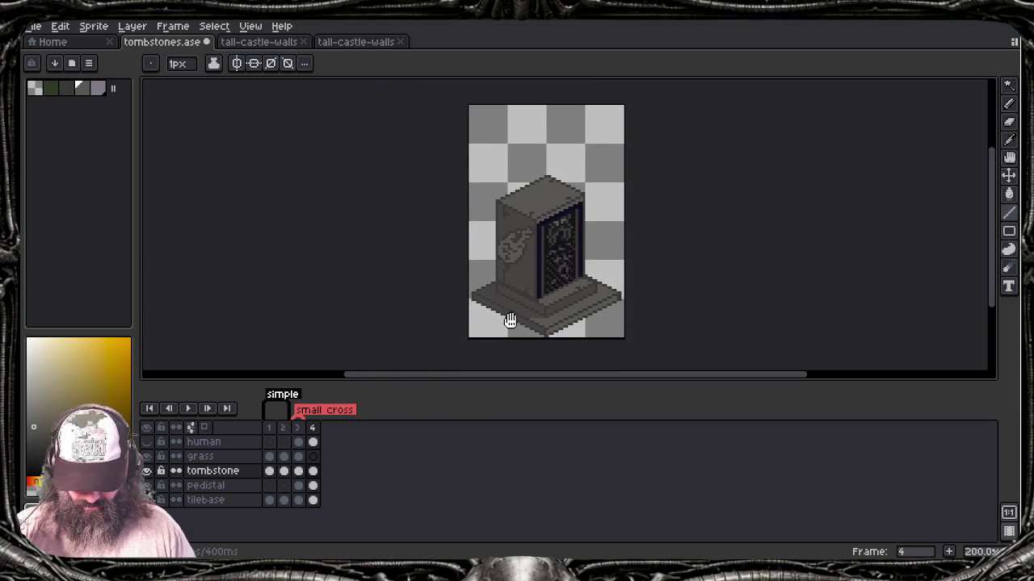
scroll(508, 319, up, 2)
drag(528, 223, 531, 244)
scroll(528, 314, down, 1)
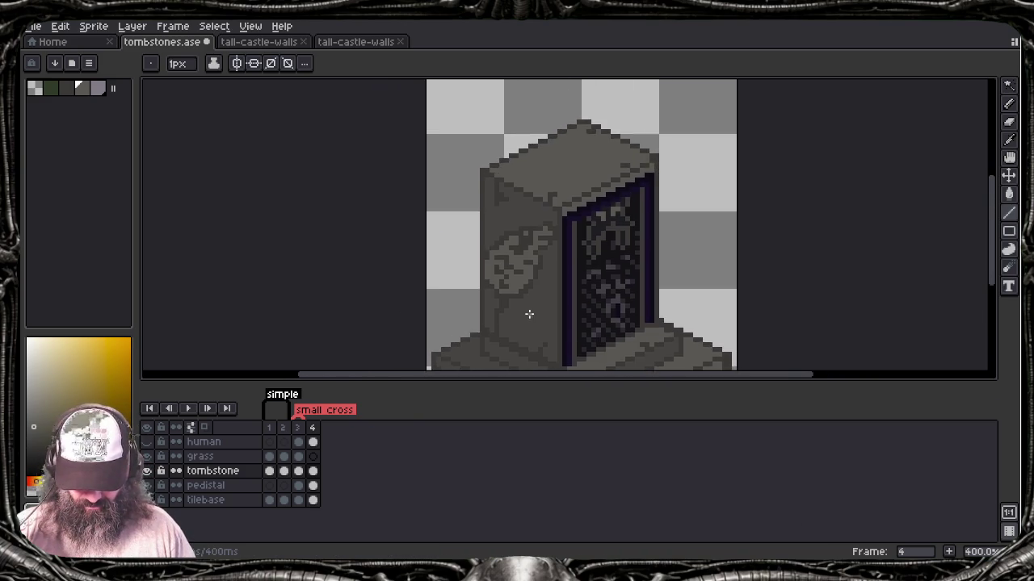
scroll(528, 314, down, 1)
drag(528, 314, 493, 318)
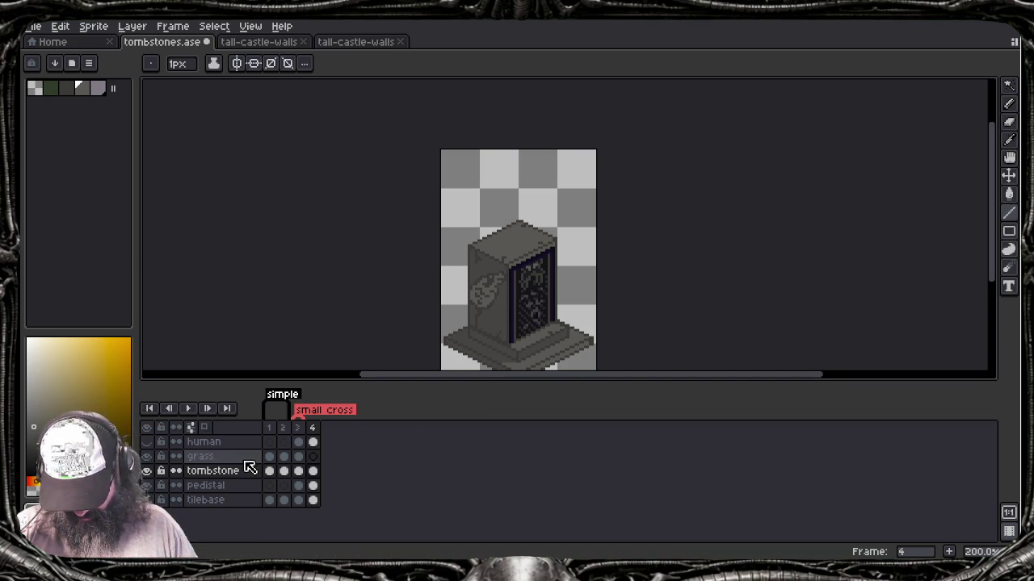
Step: On the grass layer in frame 3, sample the existing grass green as drawing colour
click(312, 456)
click(298, 456)
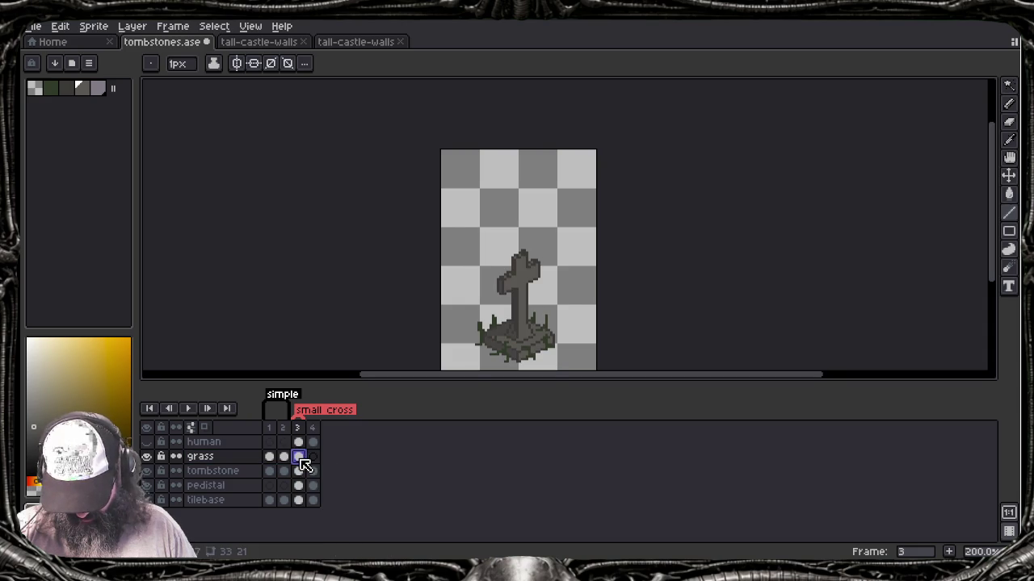
key(alt)
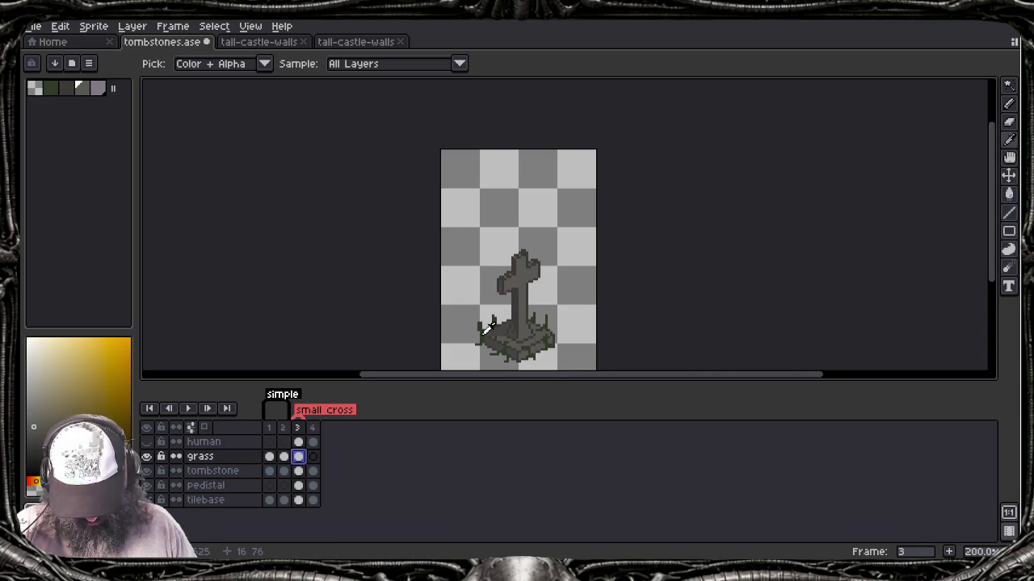
click(487, 330)
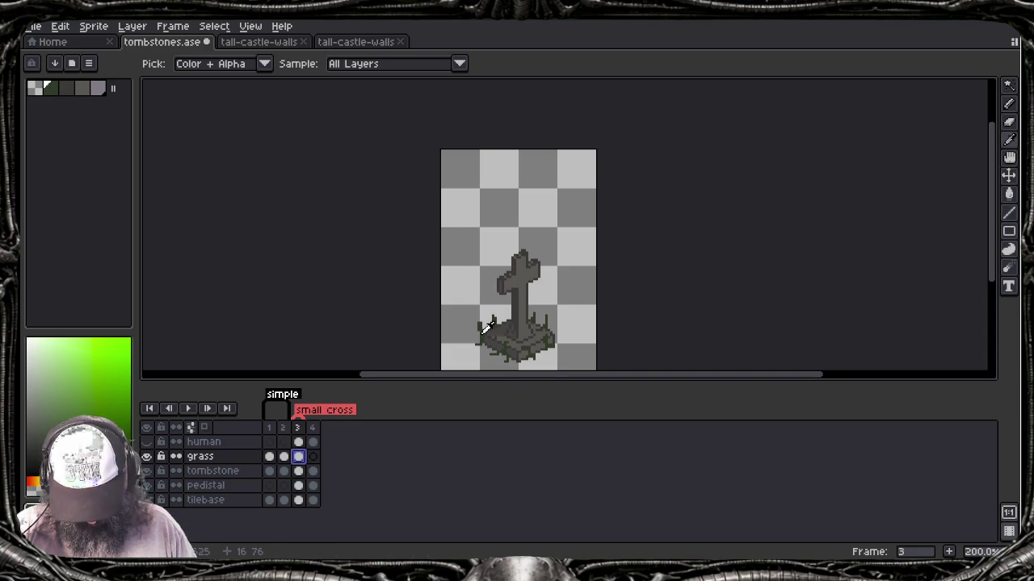
Step: In frame 4's grass layer, add grass along the pedestal's left and top-left edges and front corner
click(313, 456)
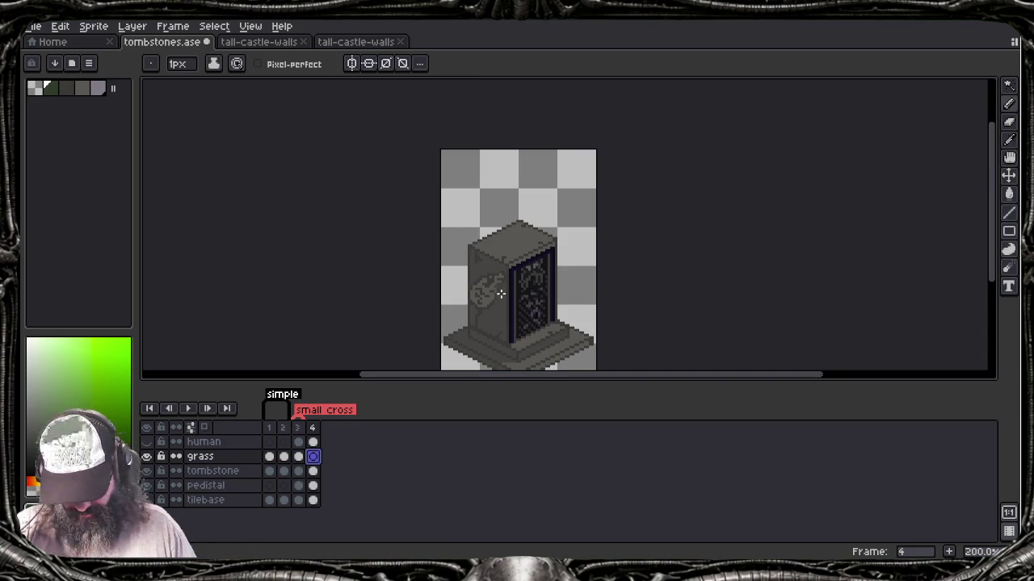
scroll(510, 320, up, 1)
scroll(517, 323, up, 1)
scroll(526, 240, up, 1)
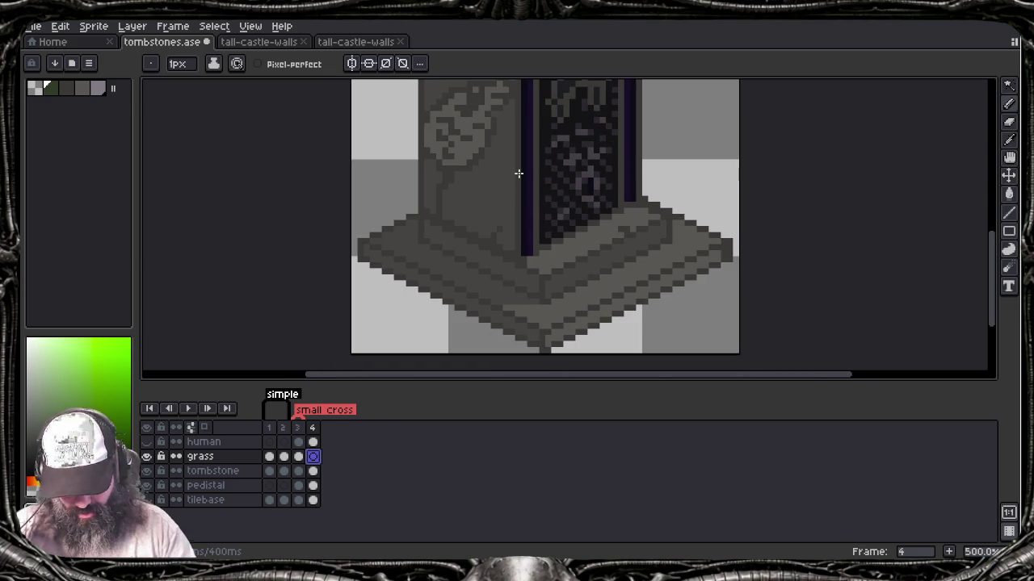
drag(371, 241, 376, 255)
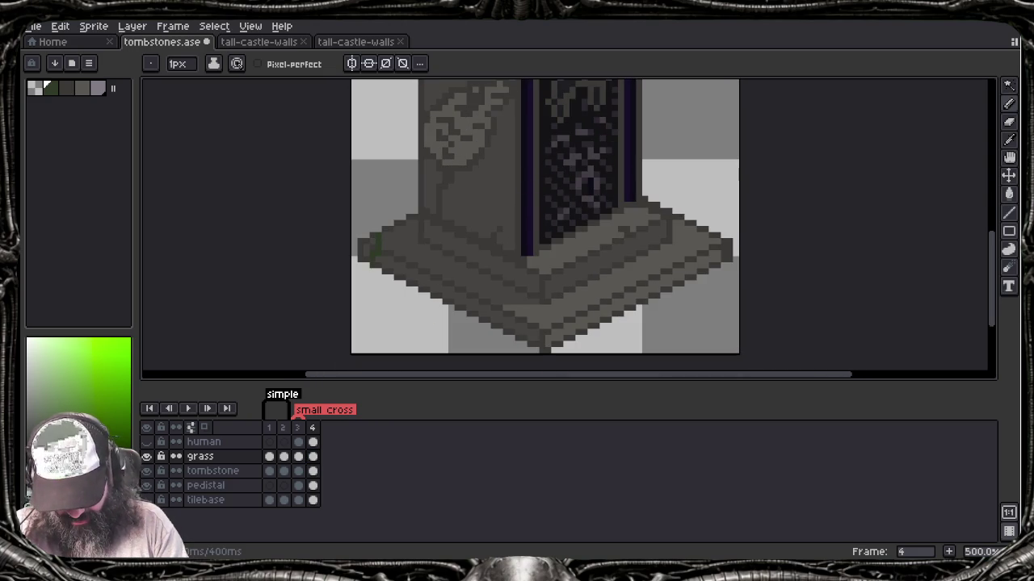
drag(406, 226, 396, 230)
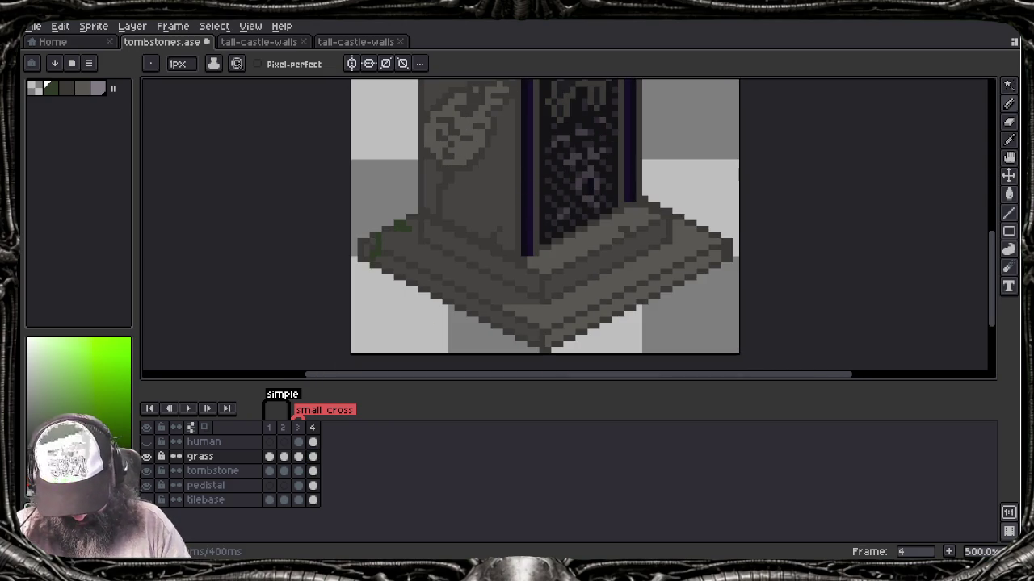
drag(528, 331, 526, 307)
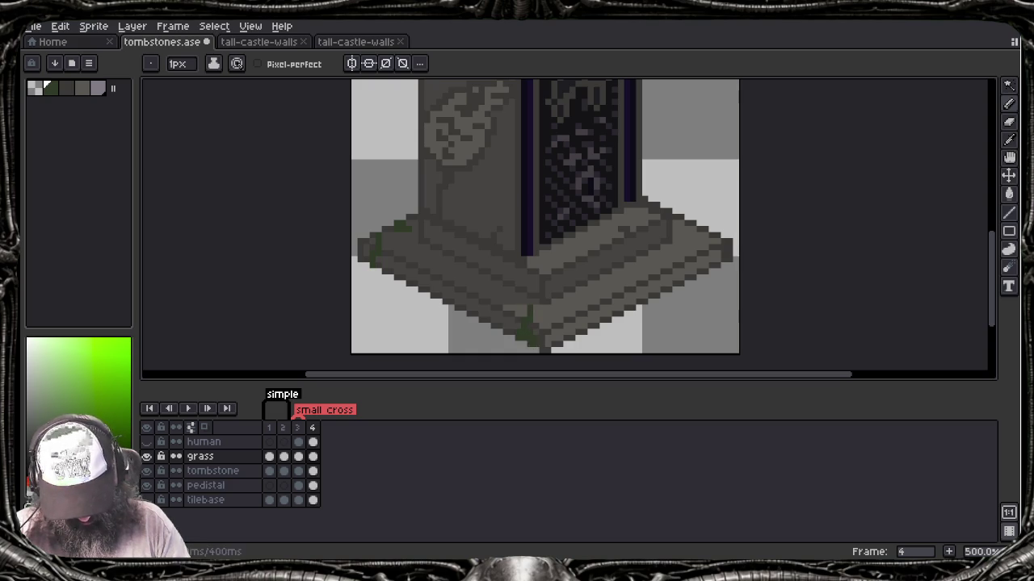
Step: Add dark-green grass tufts along the pedestal's right, top-right, lower-left and lower-right edges
mouse_move(711, 247)
mouse_down()
mouse_move(712, 270)
mouse_move(717, 212)
mouse_up()
click(724, 234)
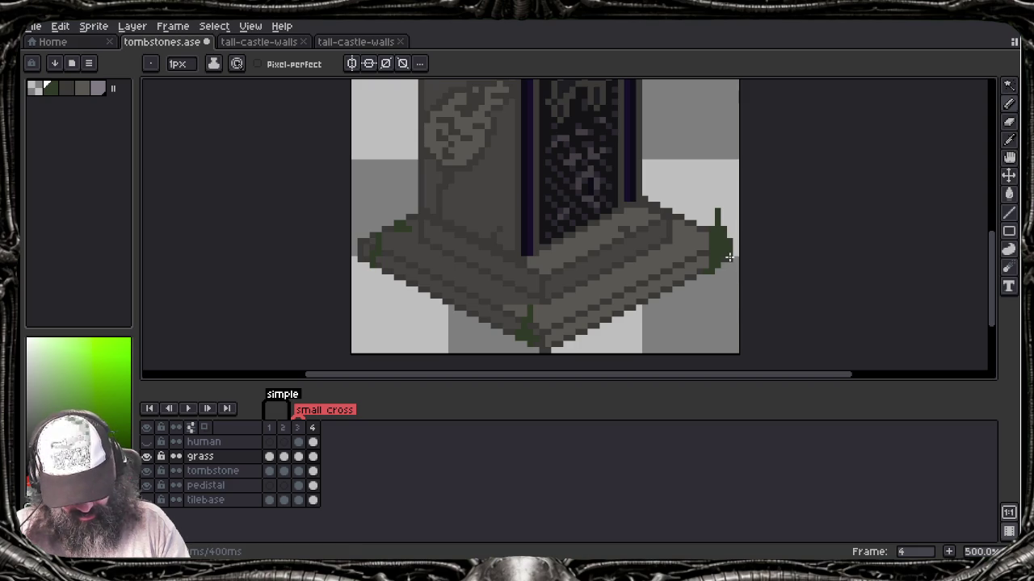
click(676, 226)
click(685, 217)
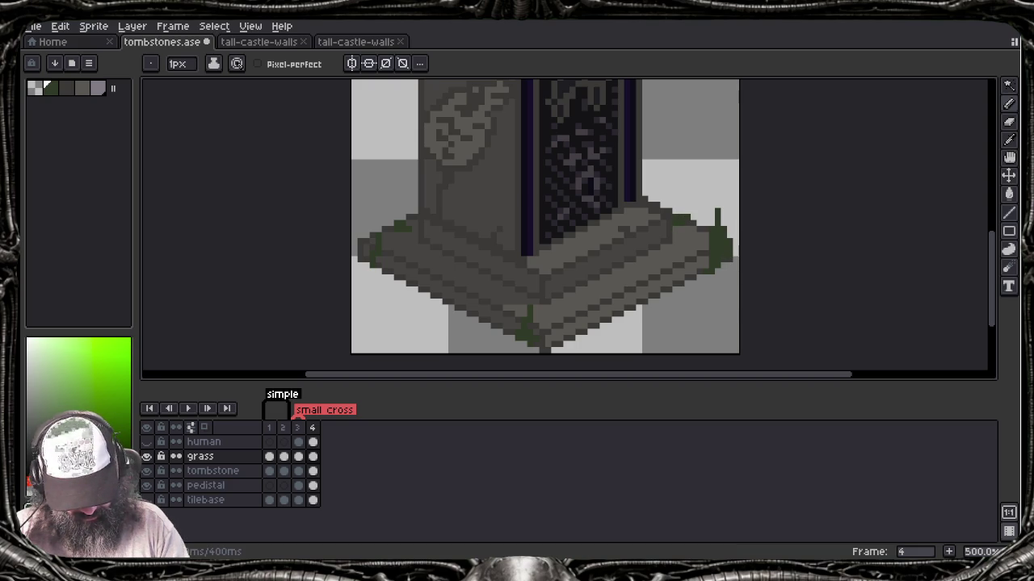
drag(440, 290, 445, 273)
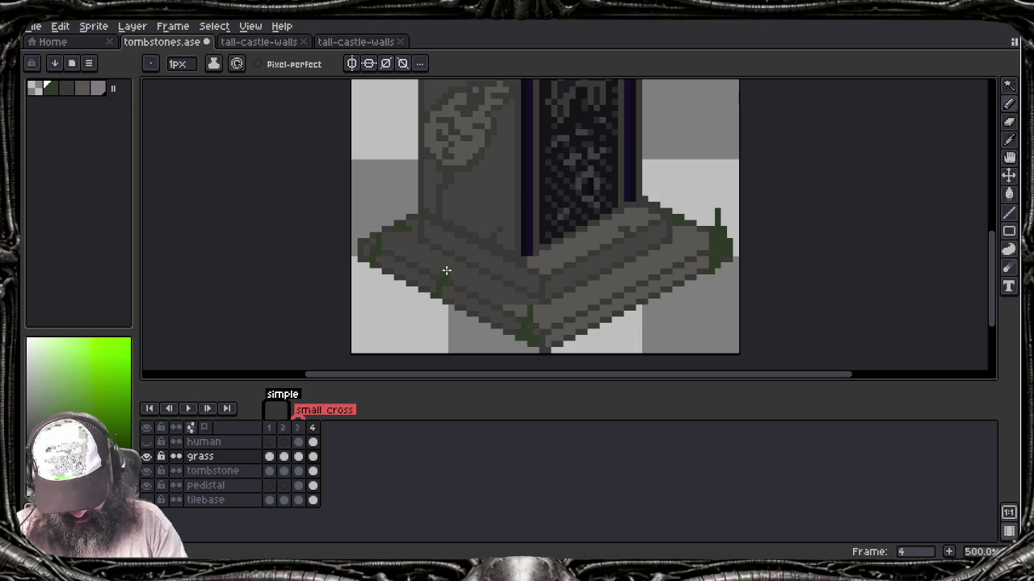
click(429, 293)
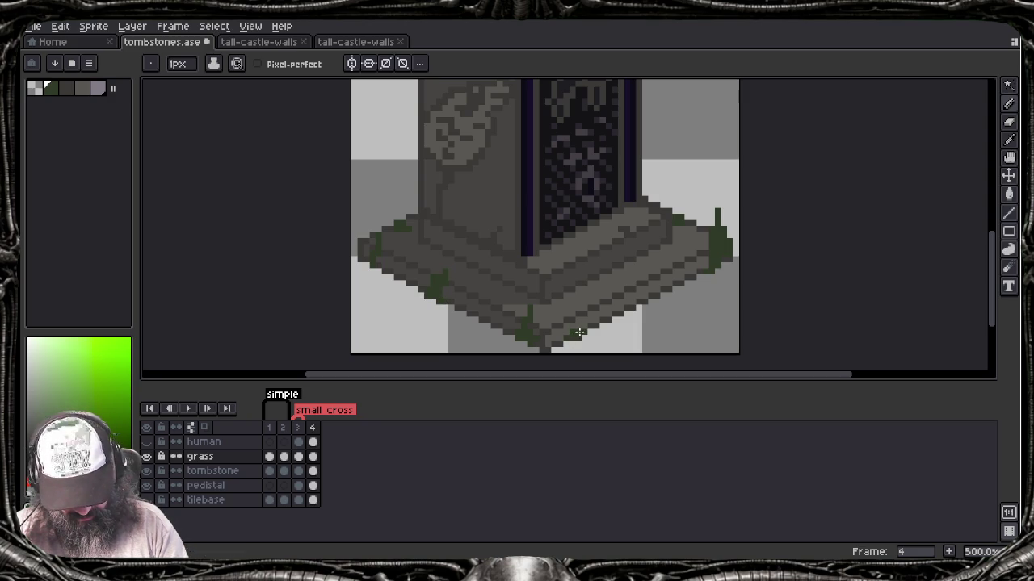
click(580, 327)
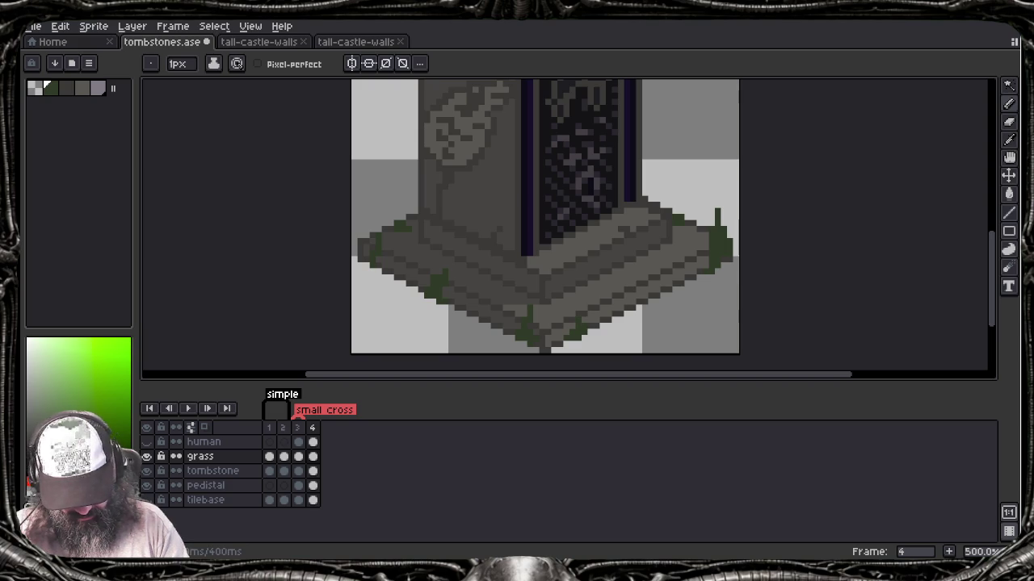
click(630, 295)
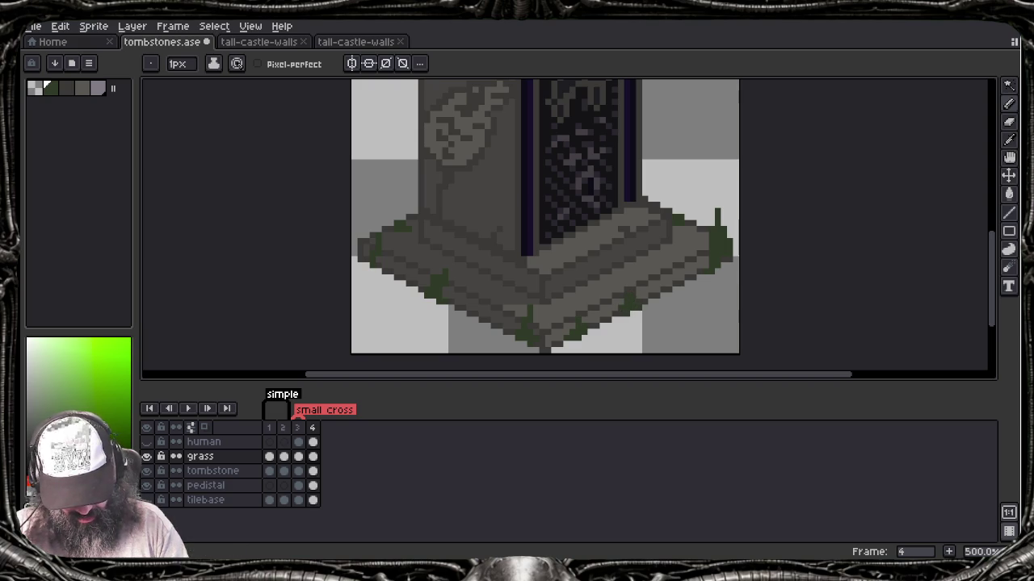
click(678, 279)
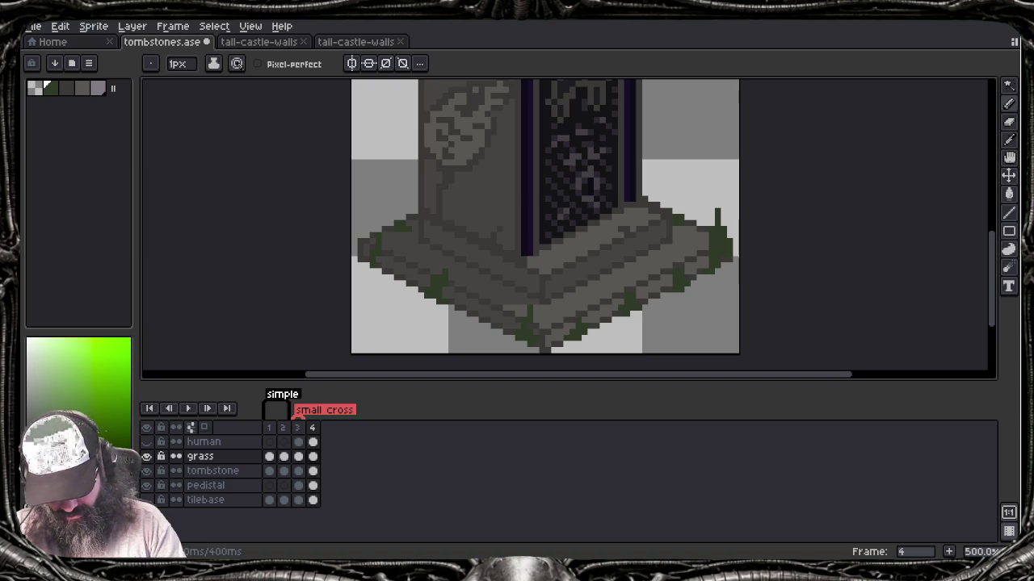
Step: Replace a tall grass blade on the pedestal's left side with a shorter hooked one
drag(377, 232, 371, 186)
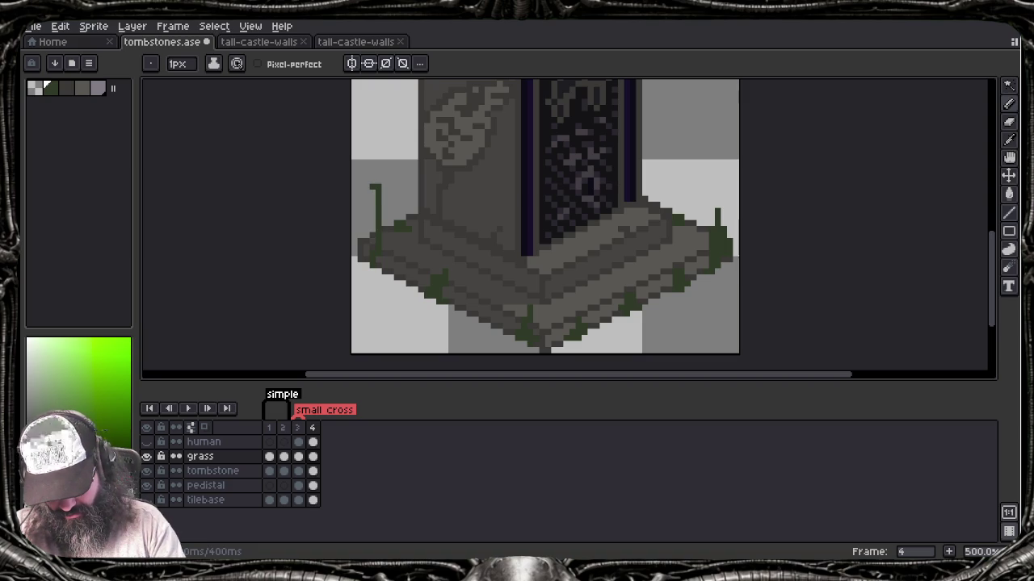
key(ctrl+z)
drag(386, 230, 382, 209)
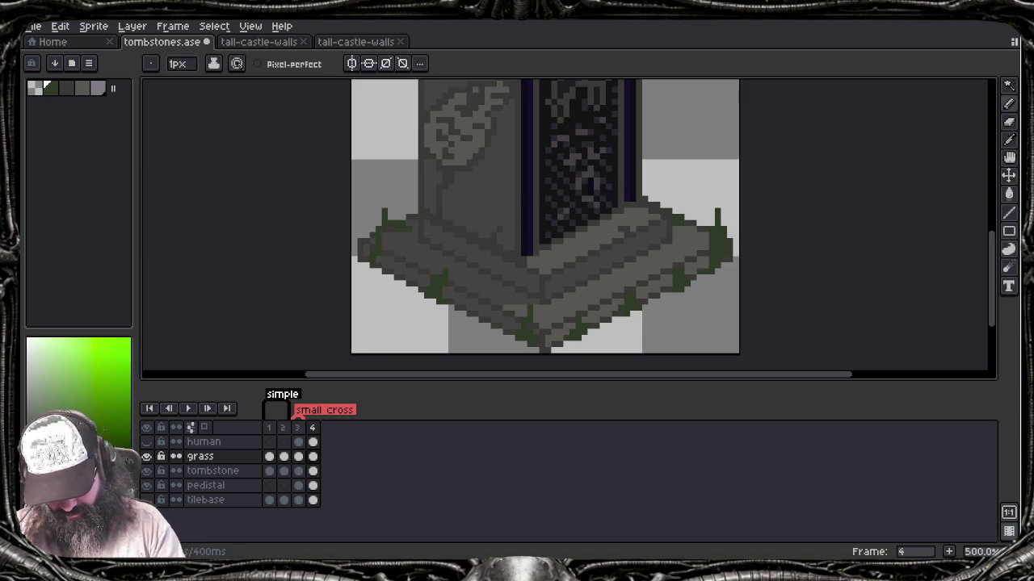
Step: Erase the small grass stroke at the pedestal's edge and repaint it
scroll(277, 258, down, 5)
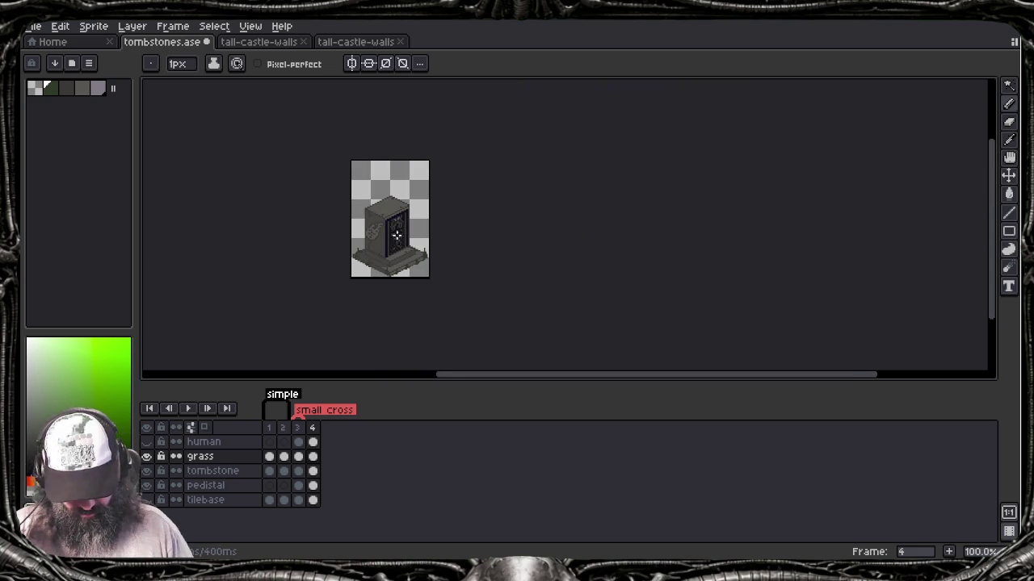
scroll(440, 238, up, 2)
scroll(442, 250, up, 1)
key(e)
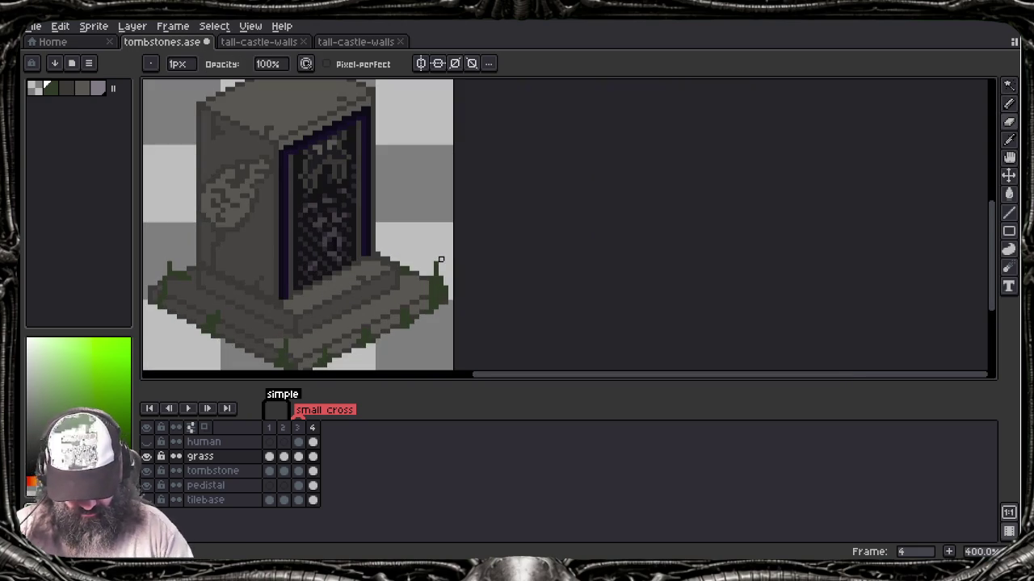
drag(436, 277, 436, 264)
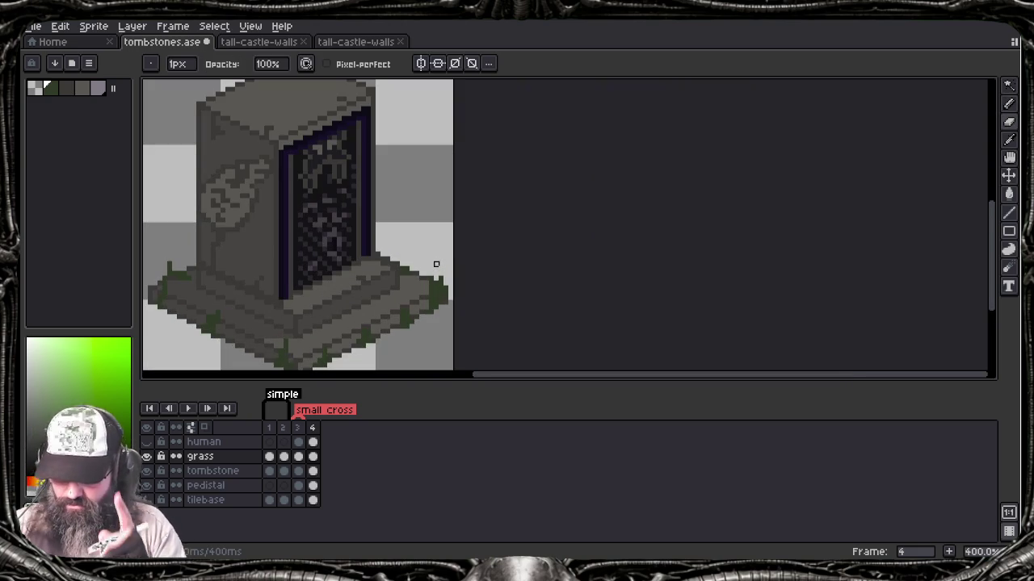
key(b)
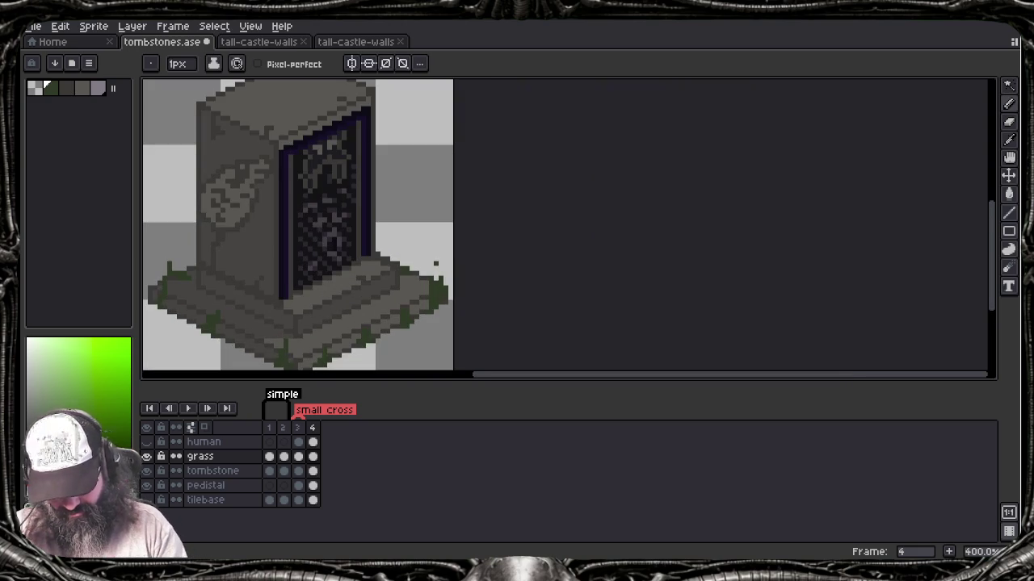
drag(429, 297, 426, 271)
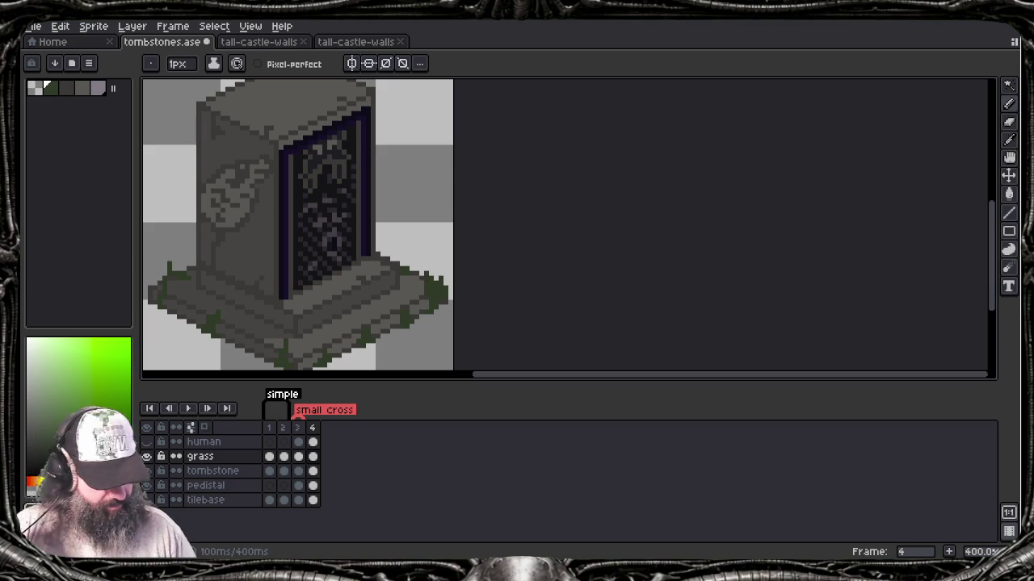
Step: Re-centre the view on the whole tombstone and save the tombstones file
scroll(432, 308, down, 2)
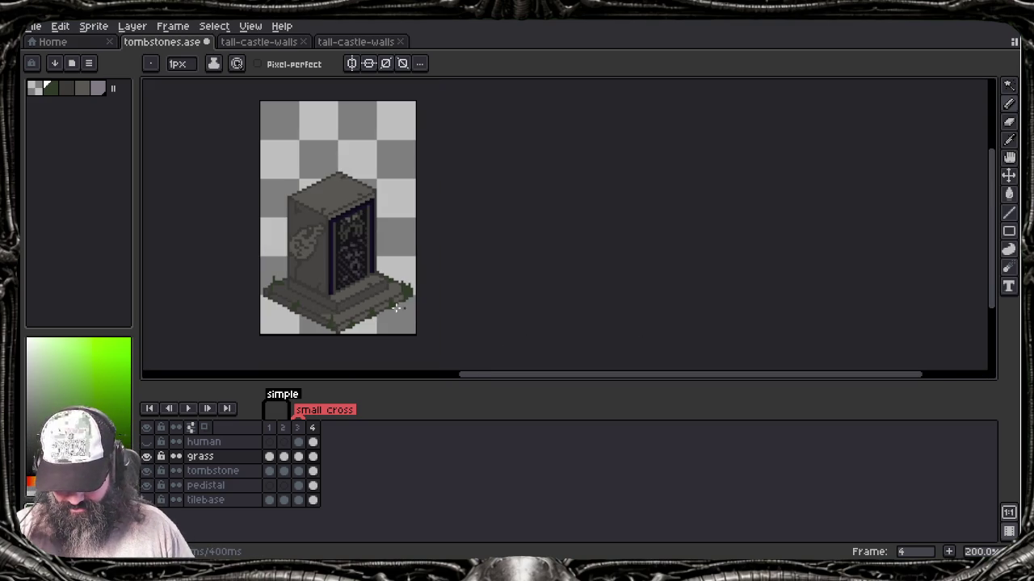
drag(411, 302, 492, 323)
scroll(439, 299, up, 2)
key(ctrl+s)
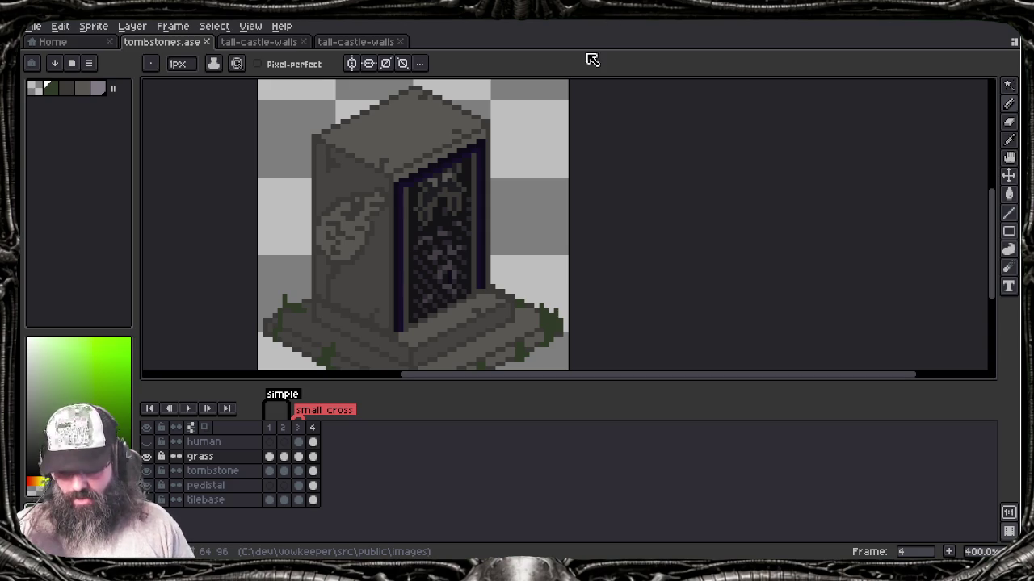
Step: Create a 'fancy' tag on frame 4 coloured dark purple, HSL 291/57/18
right_click(314, 456)
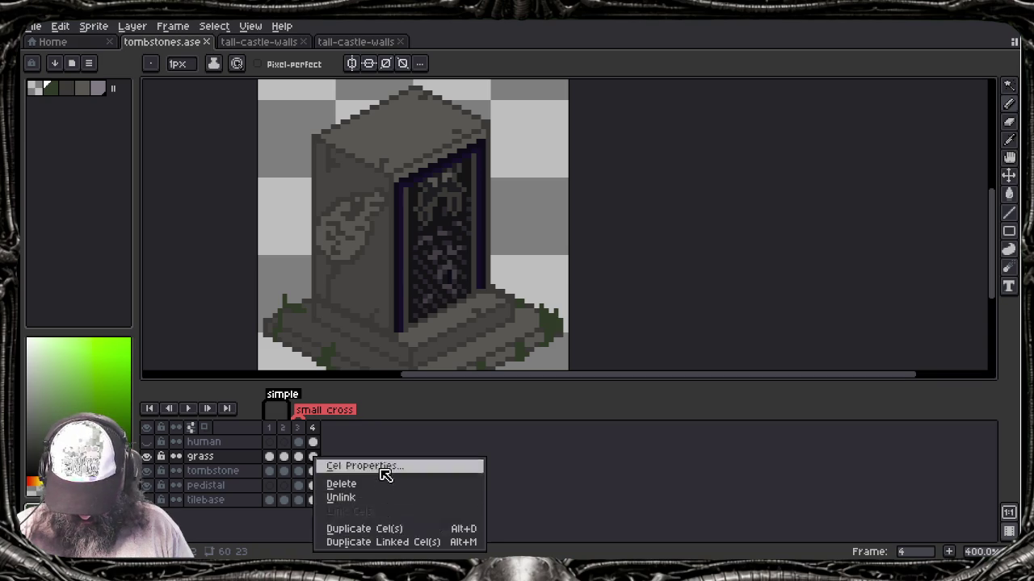
click(347, 427)
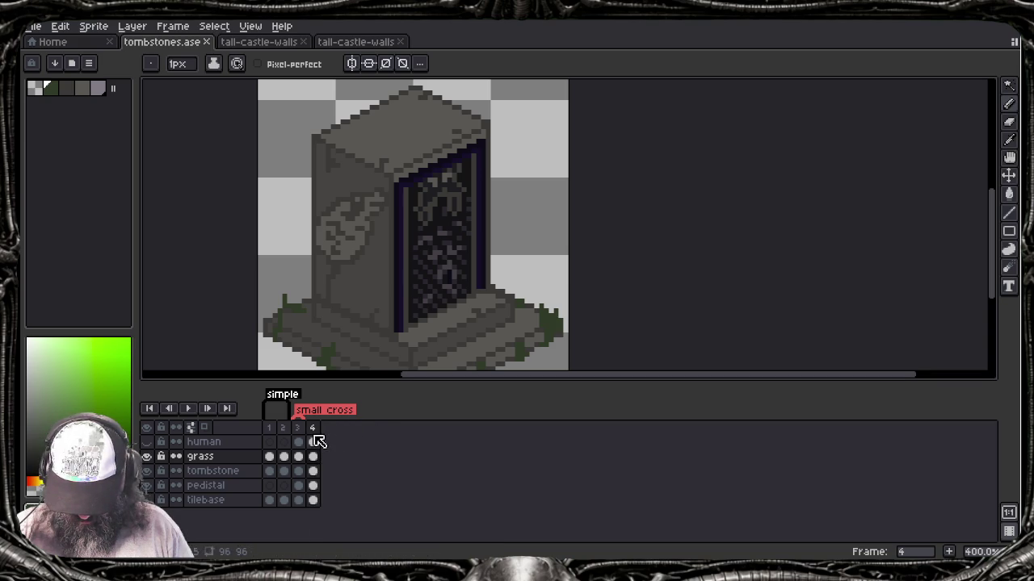
right_click(311, 428)
click(347, 487)
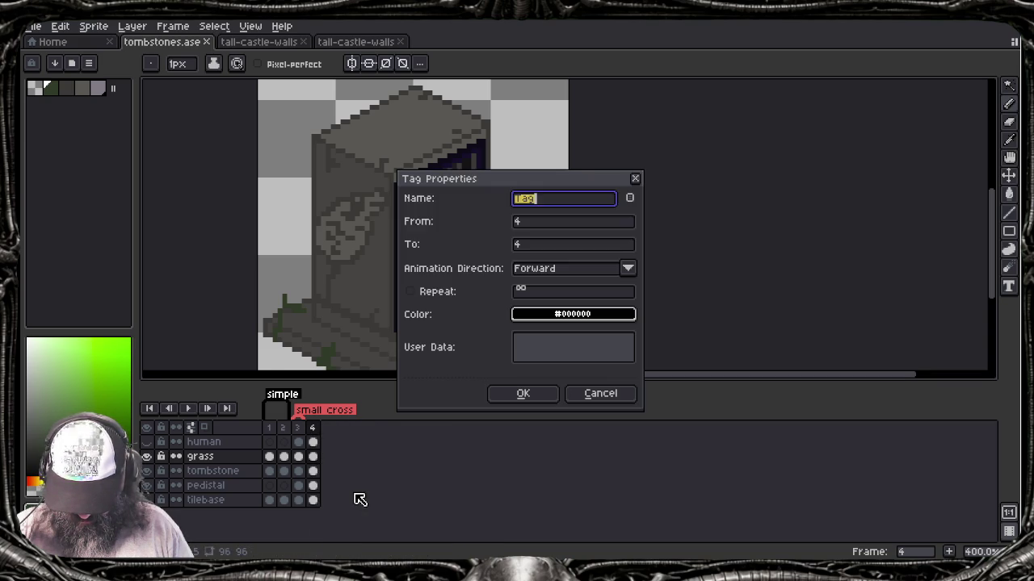
text(fancy)
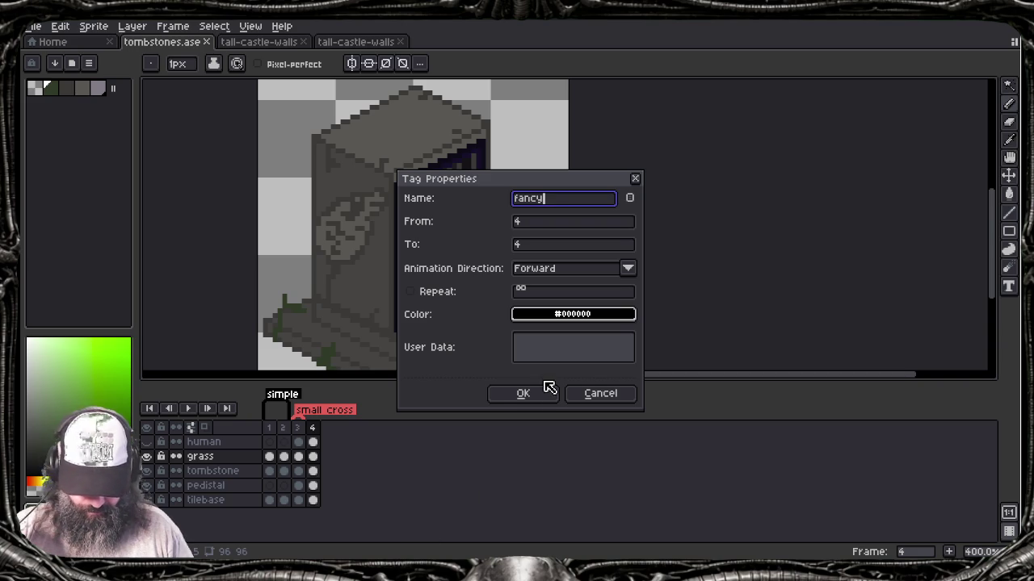
click(569, 312)
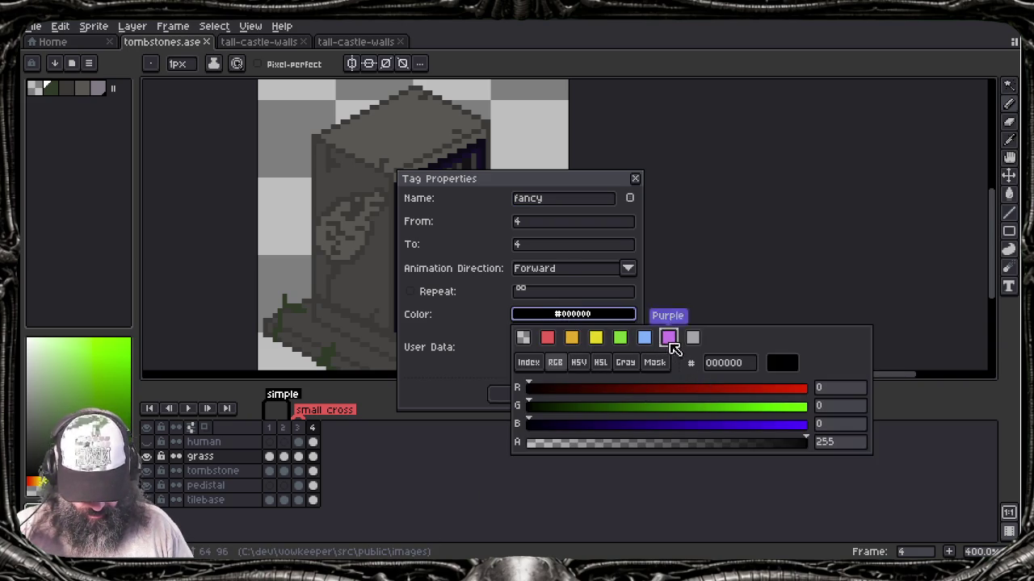
click(670, 340)
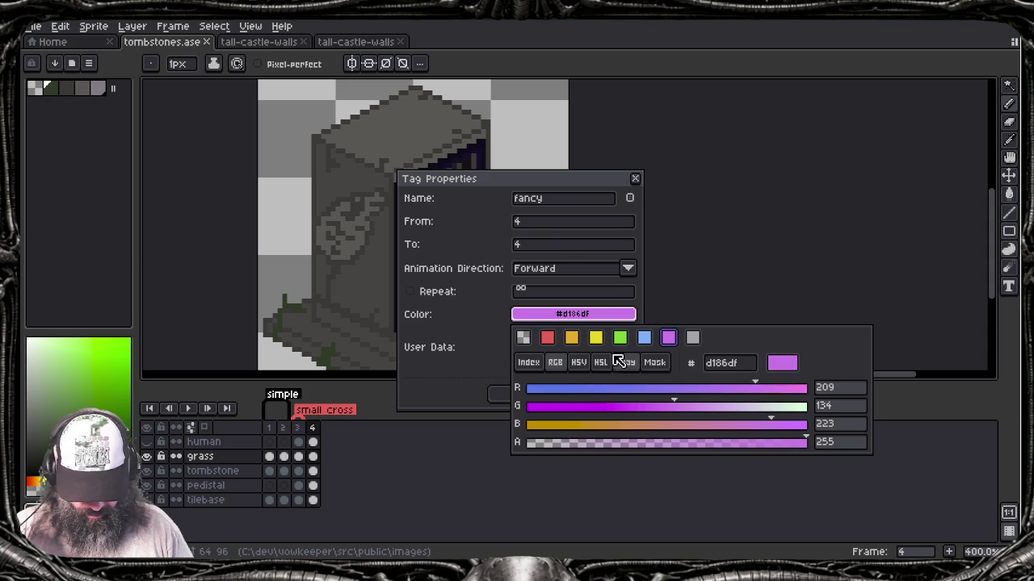
click(602, 363)
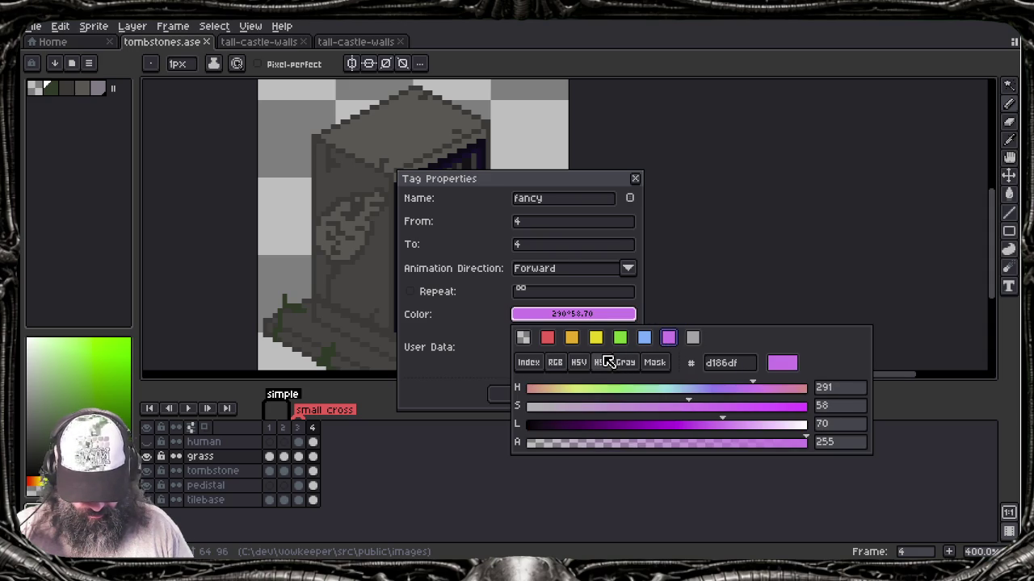
click(602, 422)
drag(600, 421, 583, 422)
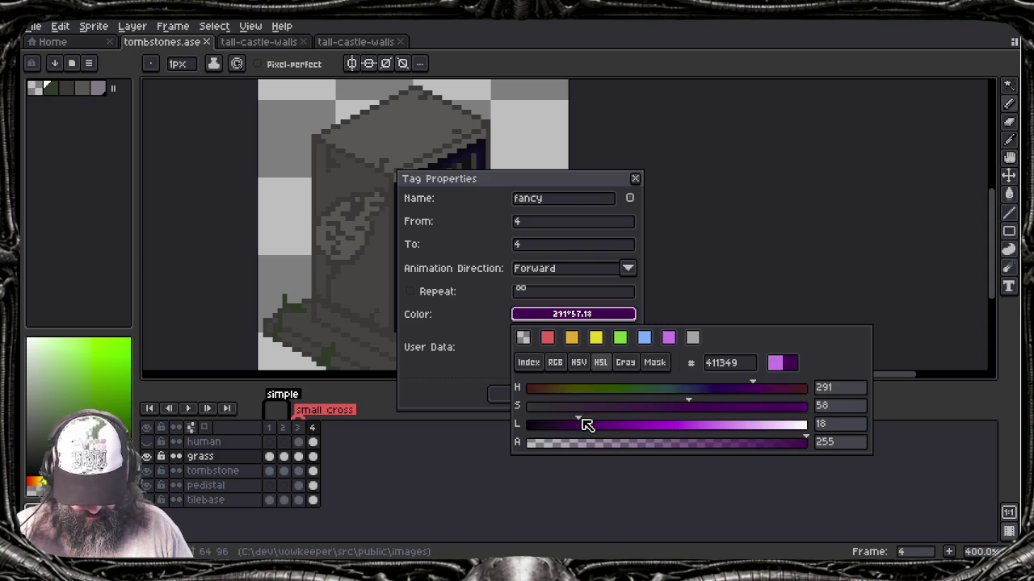
click(634, 315)
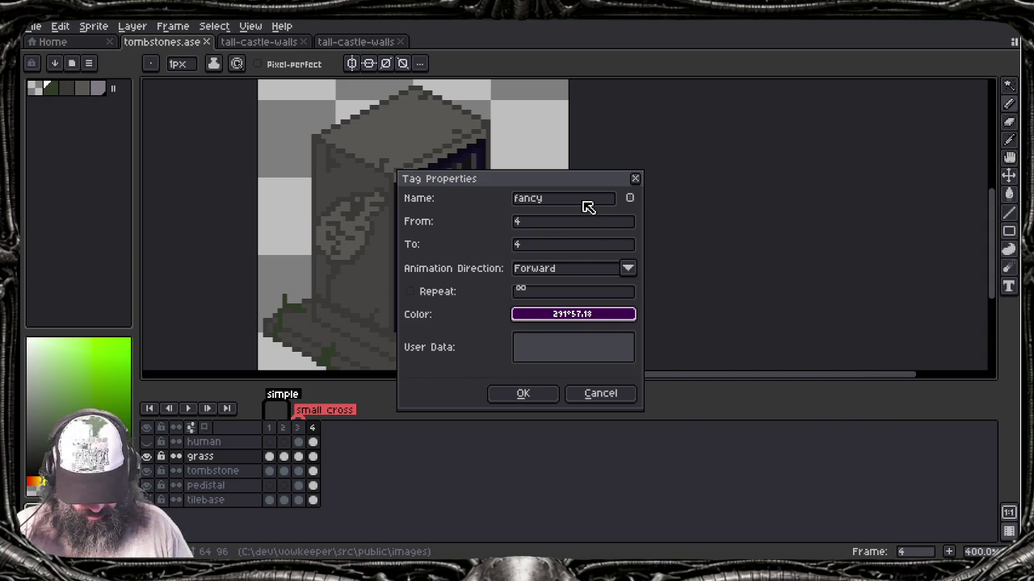
click(541, 398)
scroll(459, 315, down, 1)
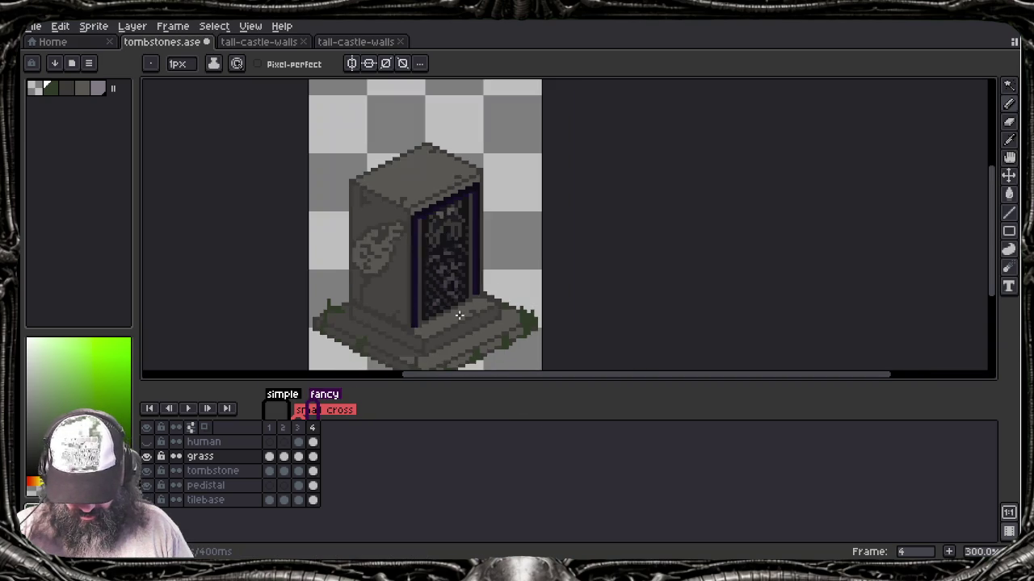
Step: Add frame 5, delete its grass, tombstone and pedestal cels, and show the tilebase layer
drag(457, 322, 485, 296)
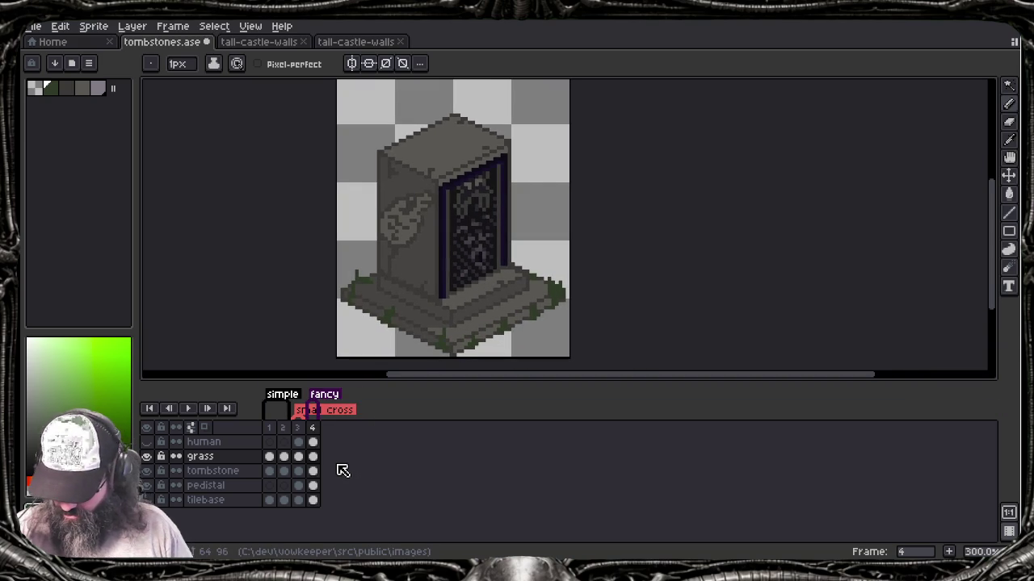
key(alt+n)
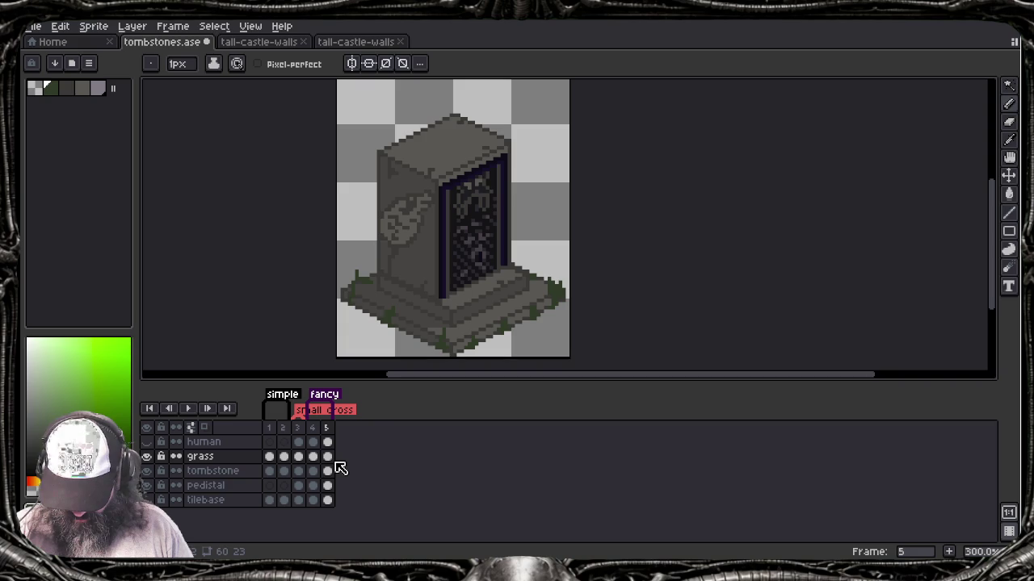
click(328, 457)
key(Delete)
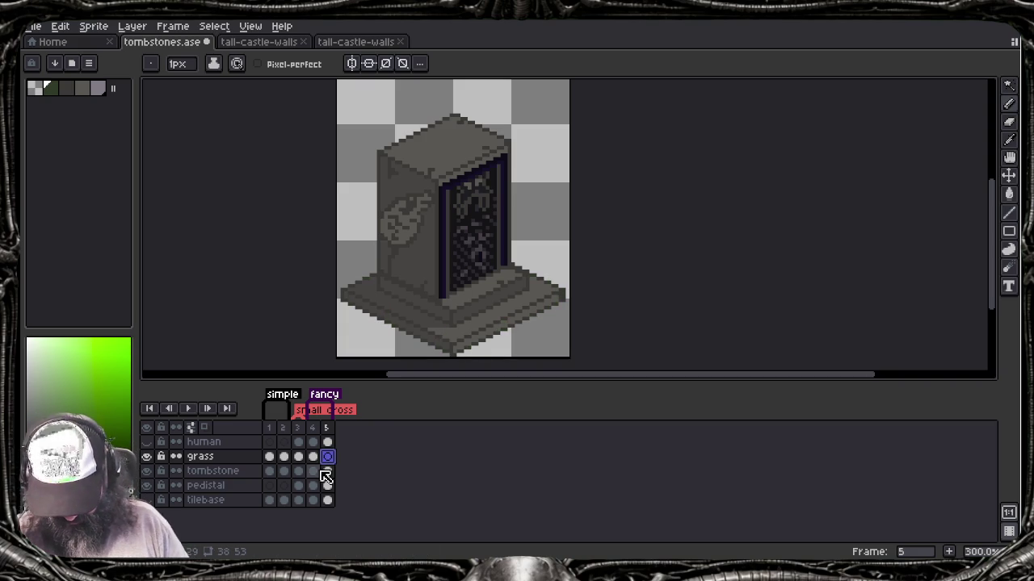
click(327, 471)
key(Delete)
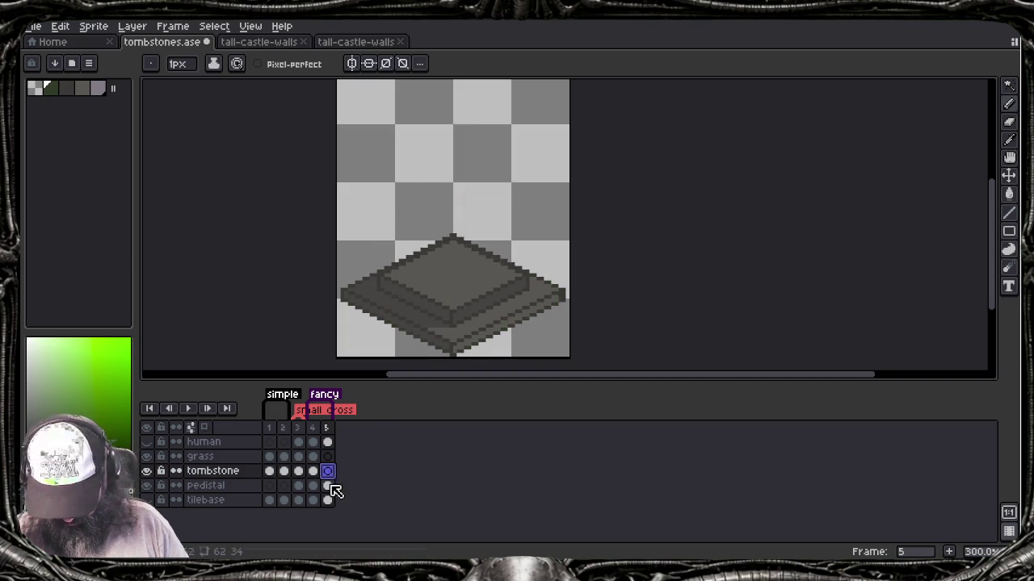
click(328, 485)
key(Delete)
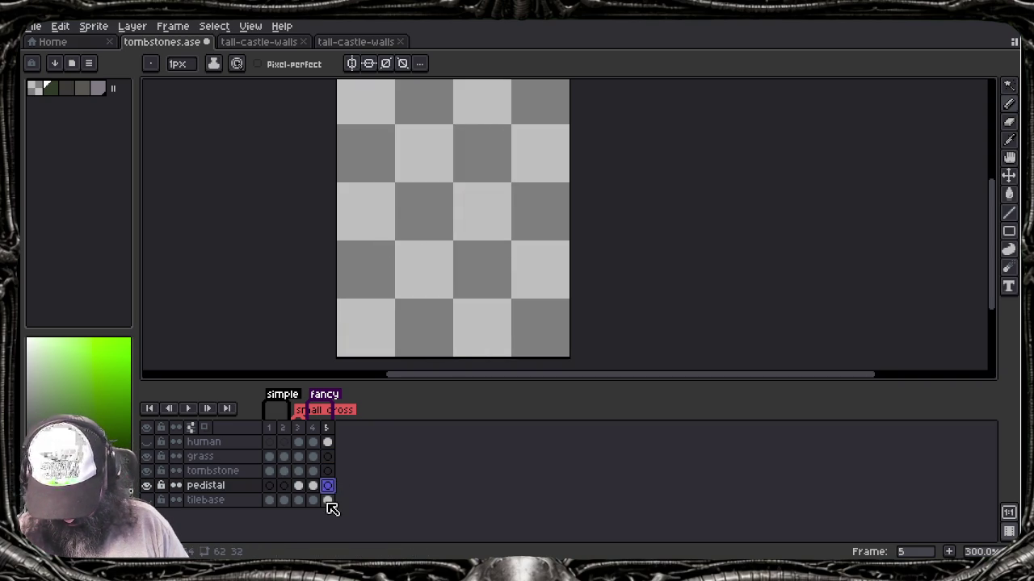
click(148, 501)
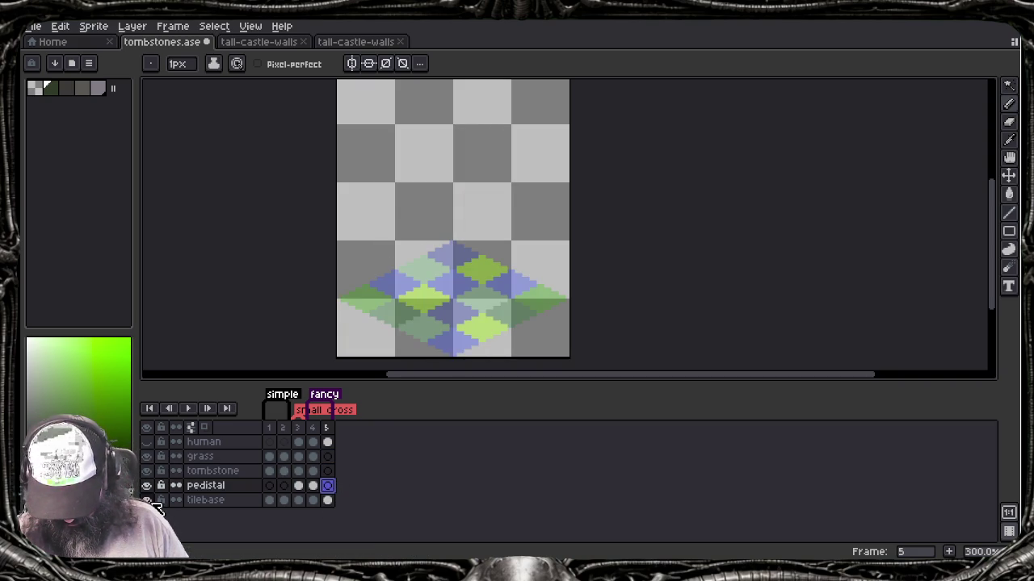
Step: Select the Line tool and frame the tile base in the canvas view
click(39, 539)
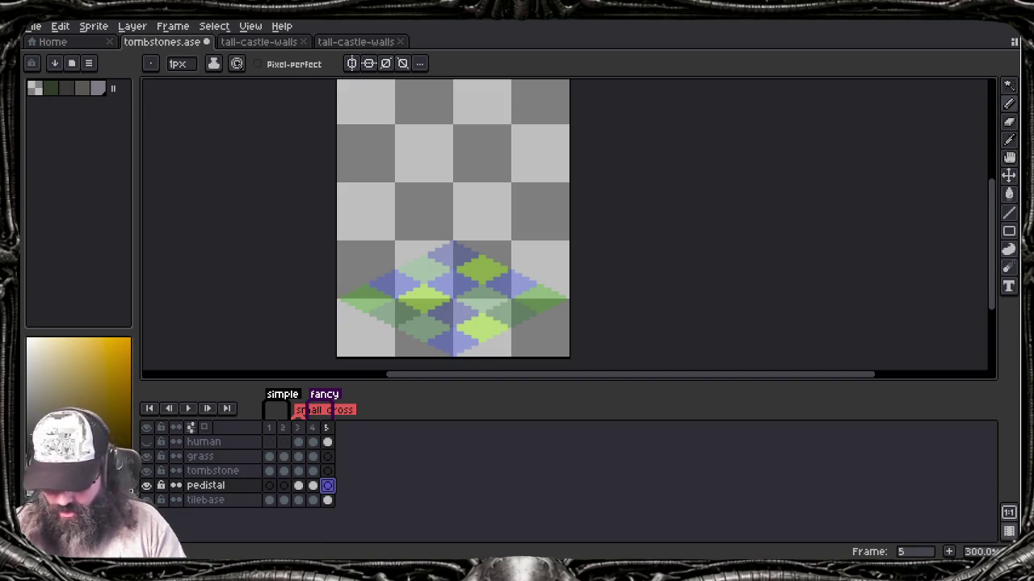
key(l)
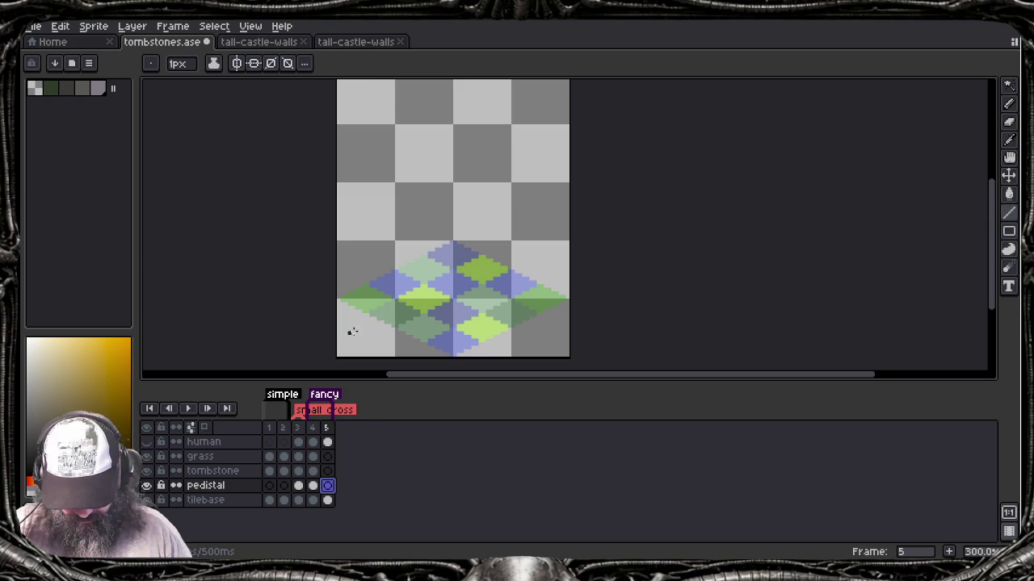
scroll(457, 315, up, 2)
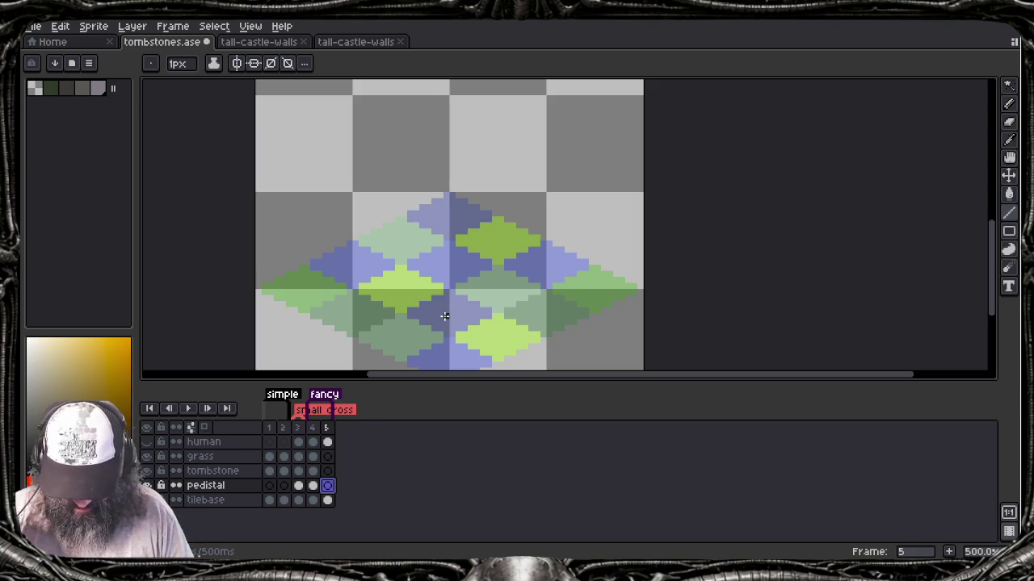
scroll(444, 316, up, 1)
scroll(444, 316, down, 1)
scroll(444, 316, down, 1)
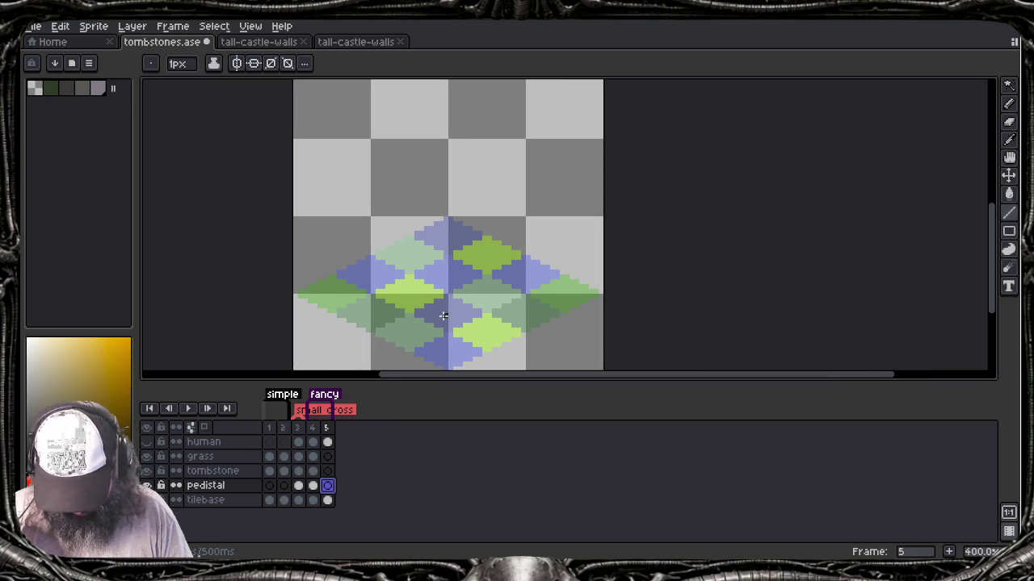
drag(435, 305, 450, 279)
scroll(450, 280, up, 1)
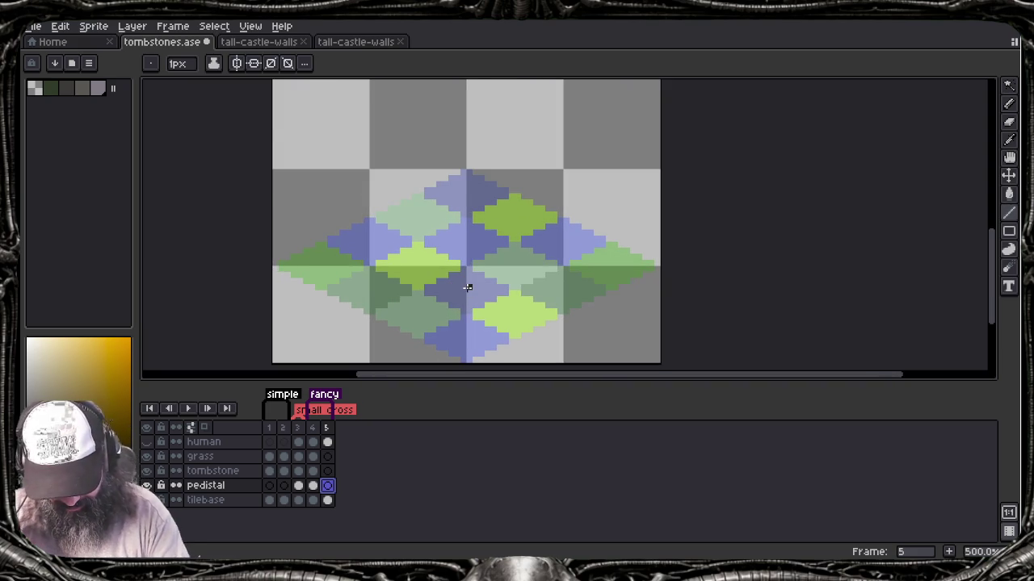
scroll(467, 287, down, 2)
drag(467, 277, 483, 309)
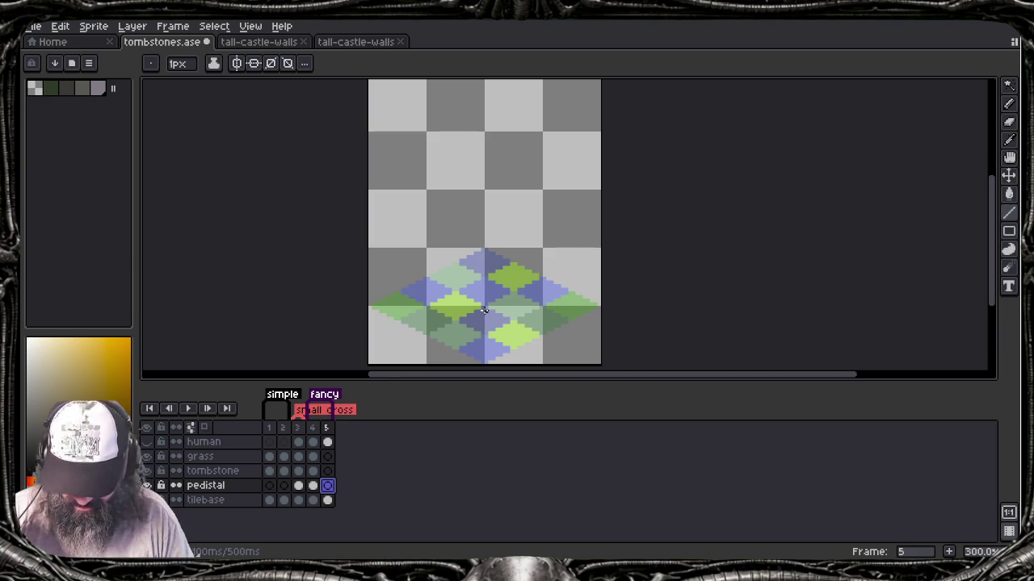
Step: Hide the timeline and draw one vertical line up from the tile centre, discarding a second
key(Tab)
drag(484, 316, 495, 406)
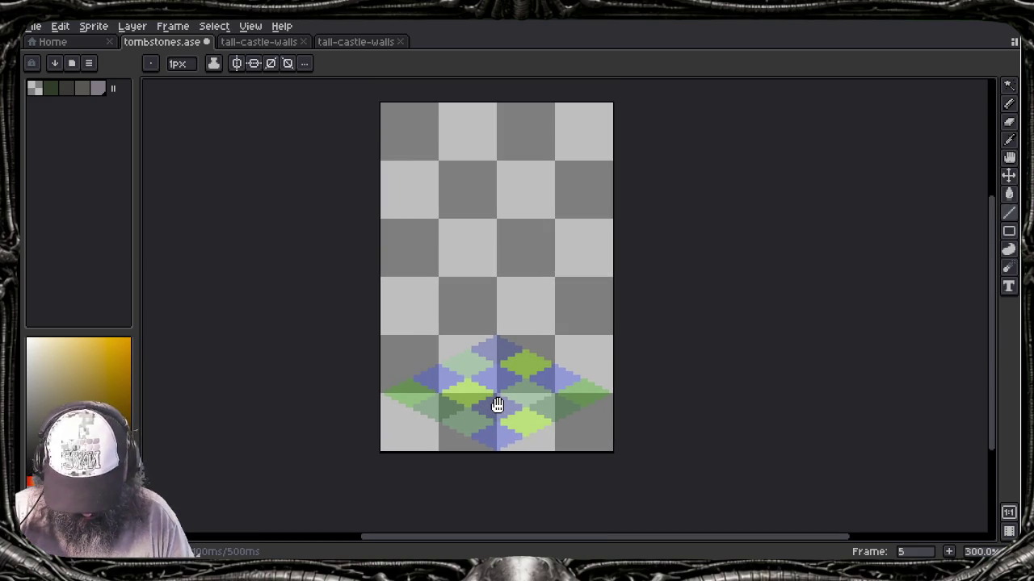
scroll(497, 405, up, 1)
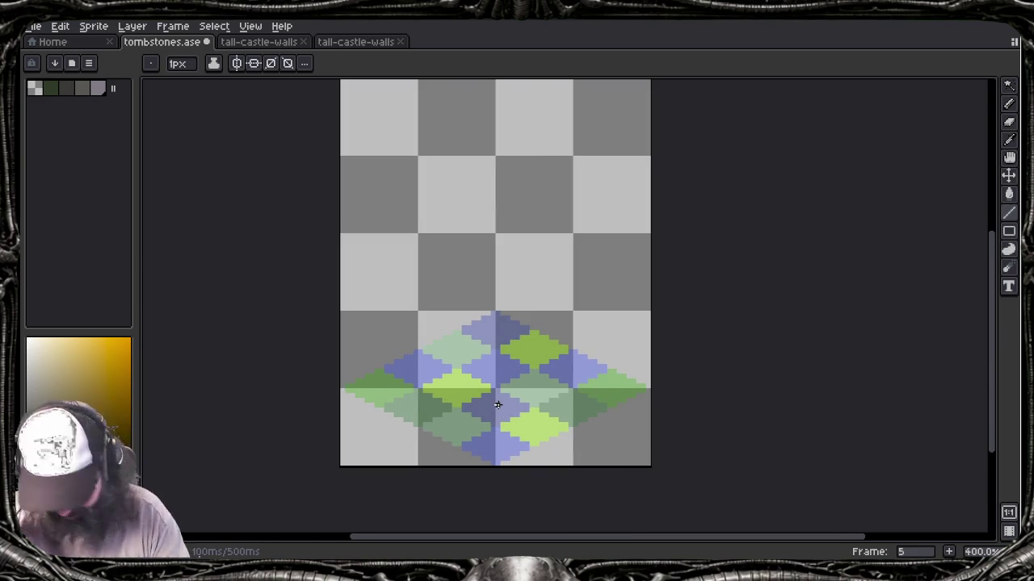
mouse_move(491, 402)
mouse_down()
mouse_move(493, 236)
mouse_move(493, 269)
mouse_up()
drag(528, 398, 531, 263)
key(ctrl+z)
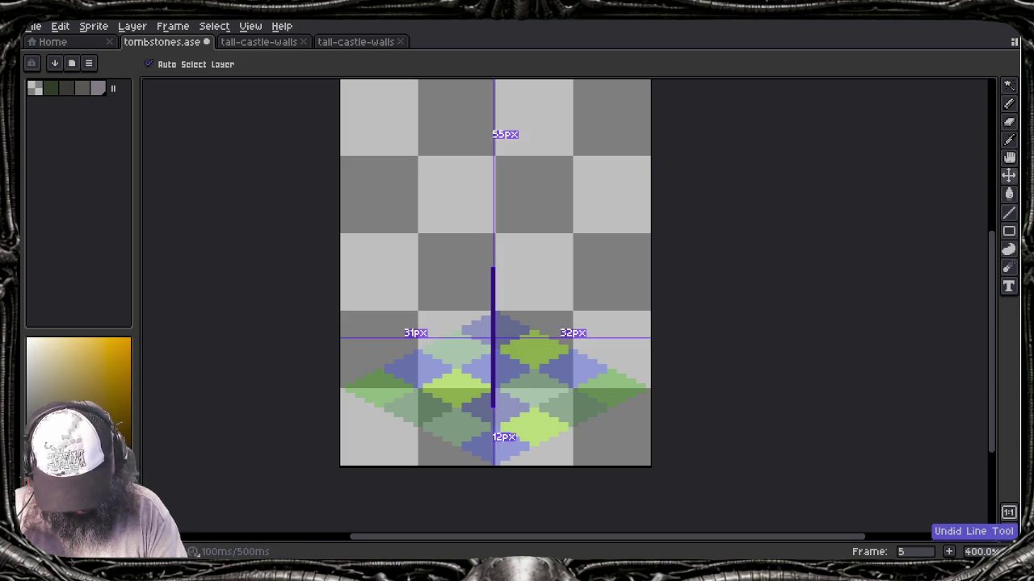
Step: Draw the cross post's base diagonal and its left and right vertical edges
drag(493, 404, 528, 391)
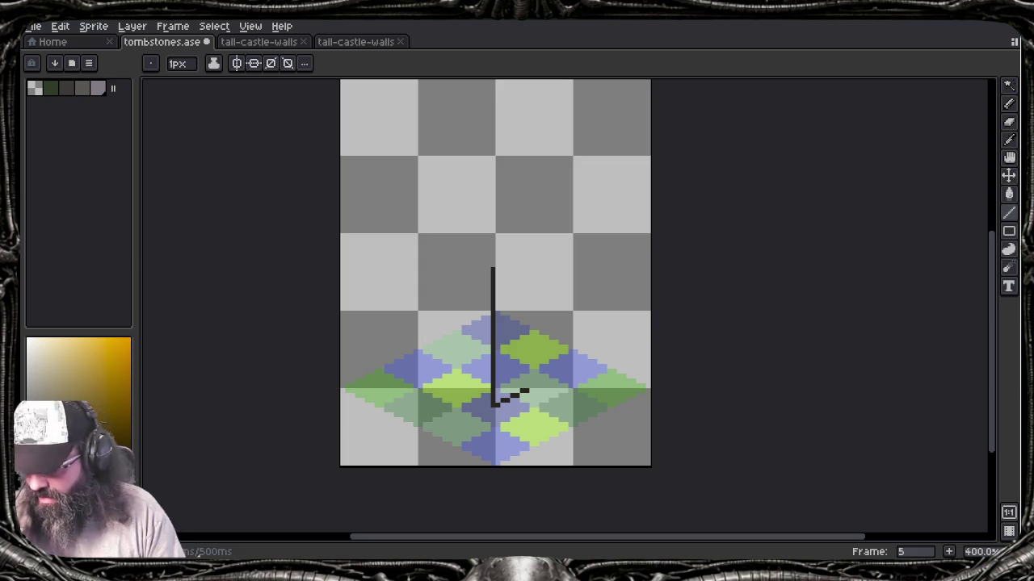
drag(490, 403, 488, 264)
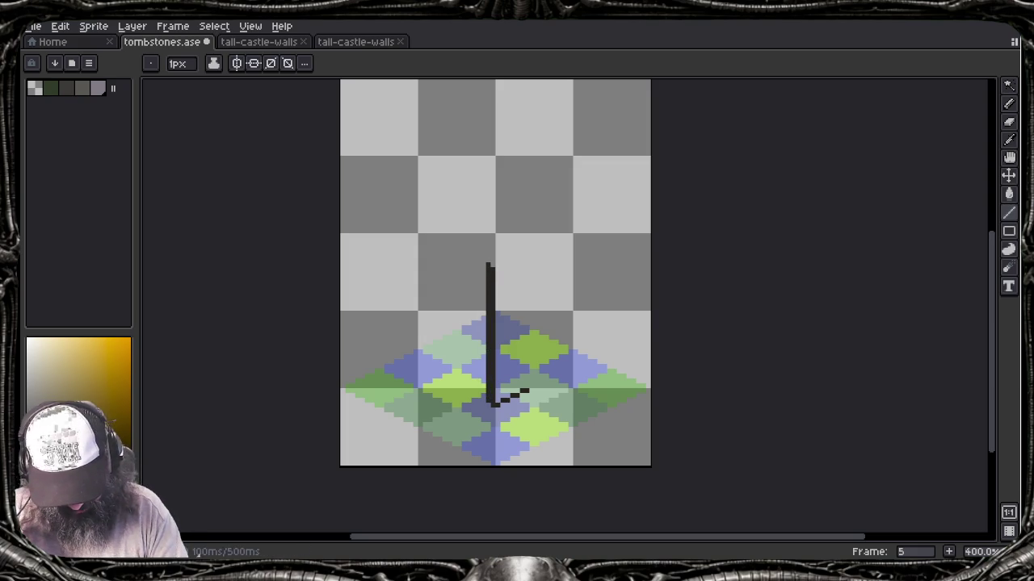
drag(525, 393, 525, 252)
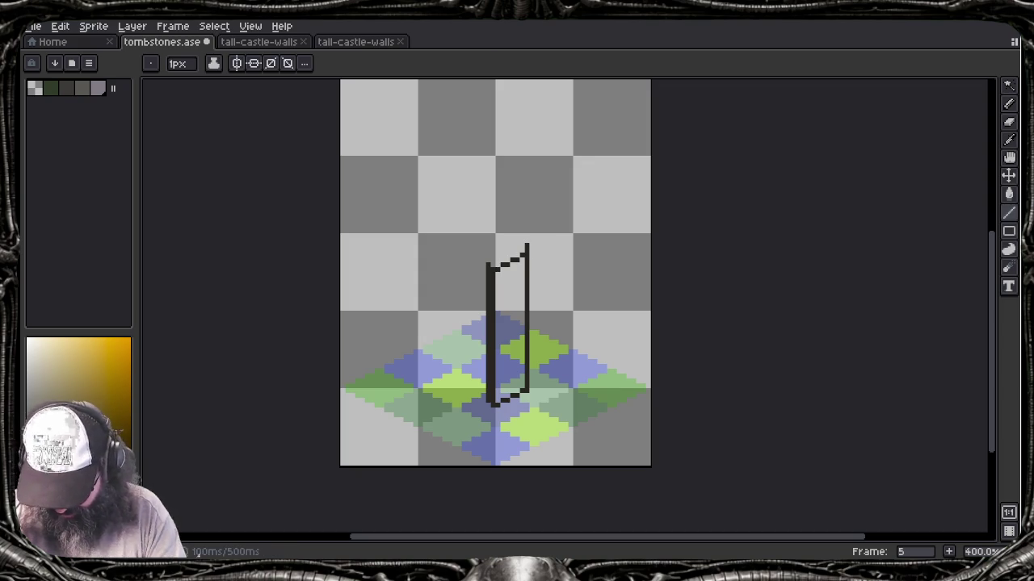
key(b)
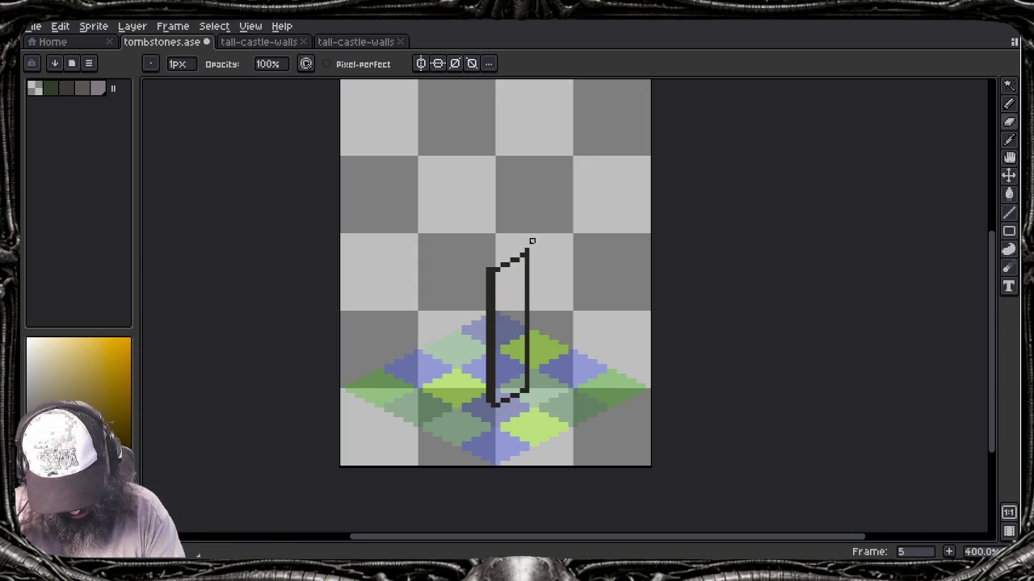
click(532, 241)
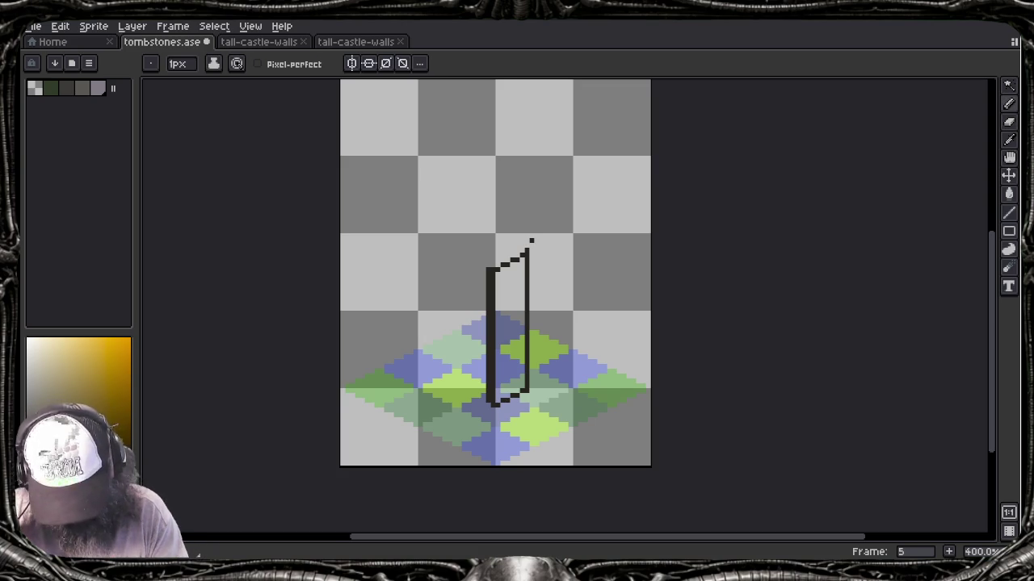
Step: Draw the diagonal crossbar's upper edge and the post's top above it
drag(450, 291, 545, 241)
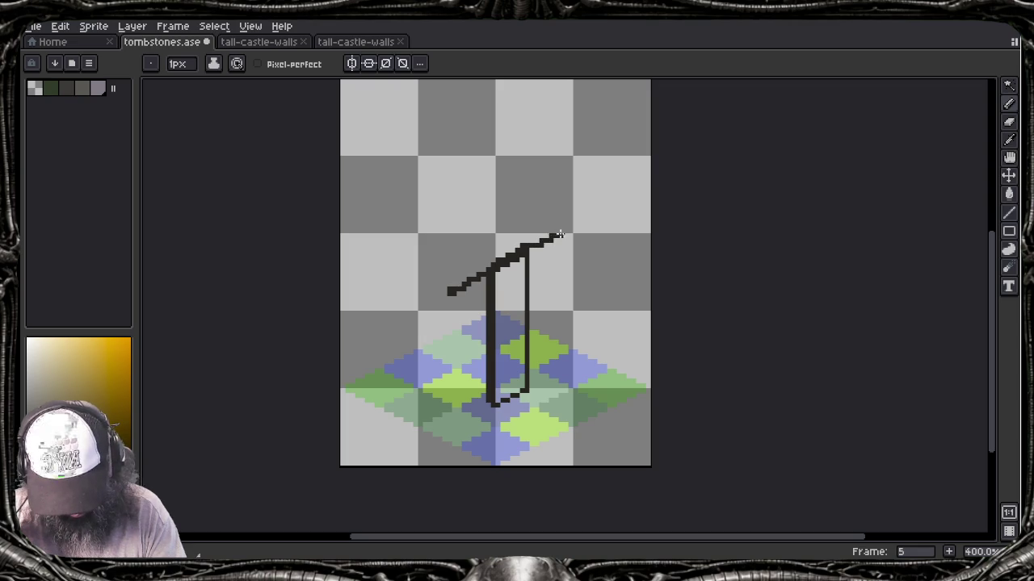
mouse_move(575, 192)
mouse_down()
mouse_move(569, 208)
mouse_move(570, 199)
mouse_move(449, 251)
mouse_up()
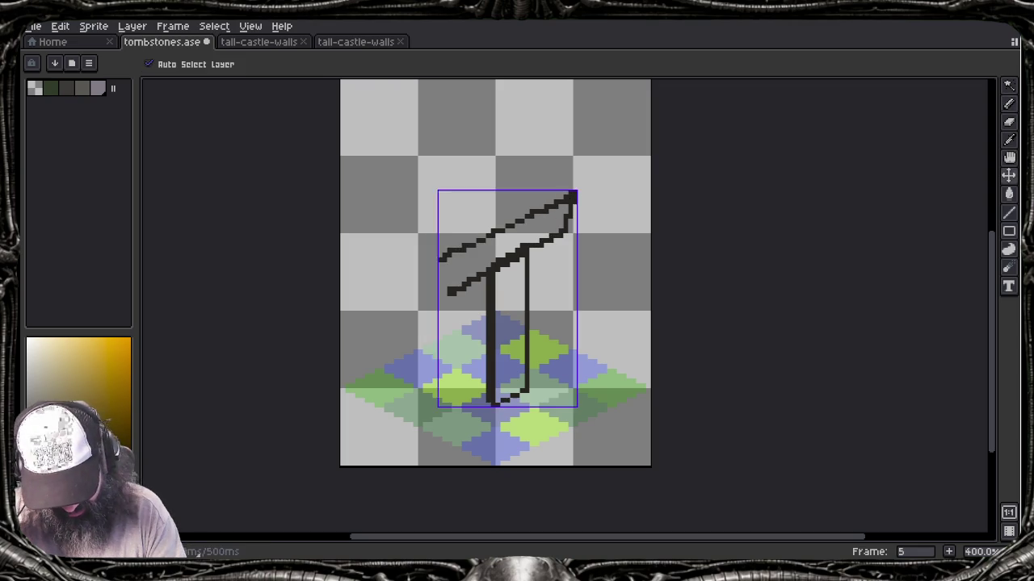
key(ctrl+z)
drag(575, 194, 461, 259)
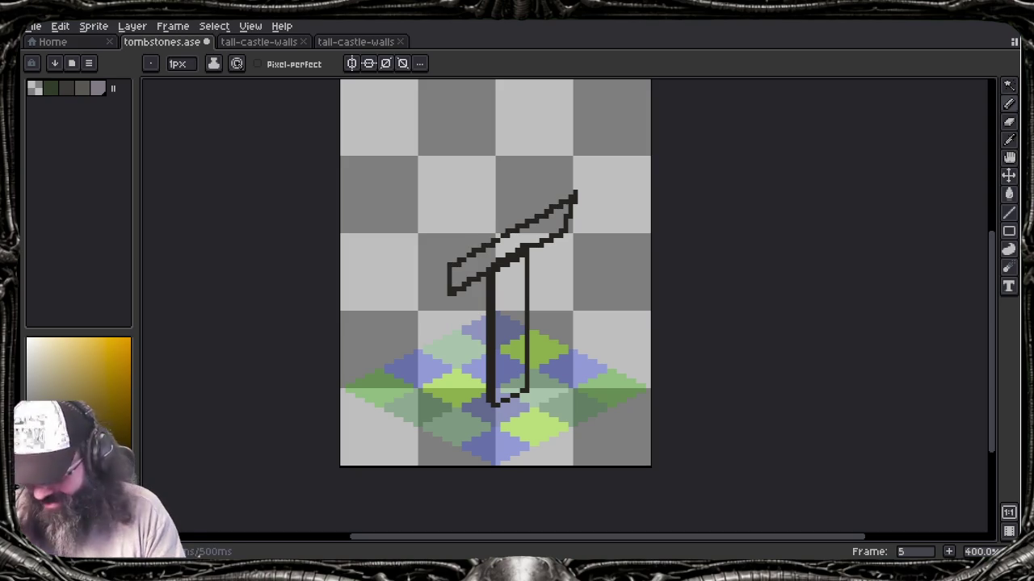
key(l)
mouse_move(492, 238)
mouse_down()
mouse_move(493, 194)
mouse_move(524, 183)
mouse_move(524, 223)
mouse_move(488, 196)
mouse_move(525, 172)
mouse_up()
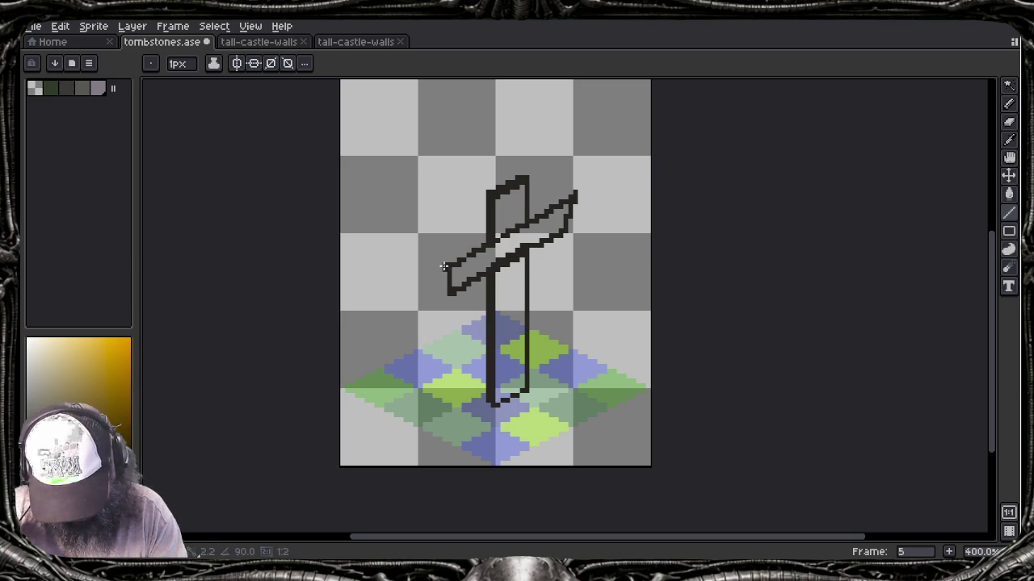
Step: Discard a trial diagonal at the crossbar's left end and move the VLC window down-left
drag(452, 261, 482, 241)
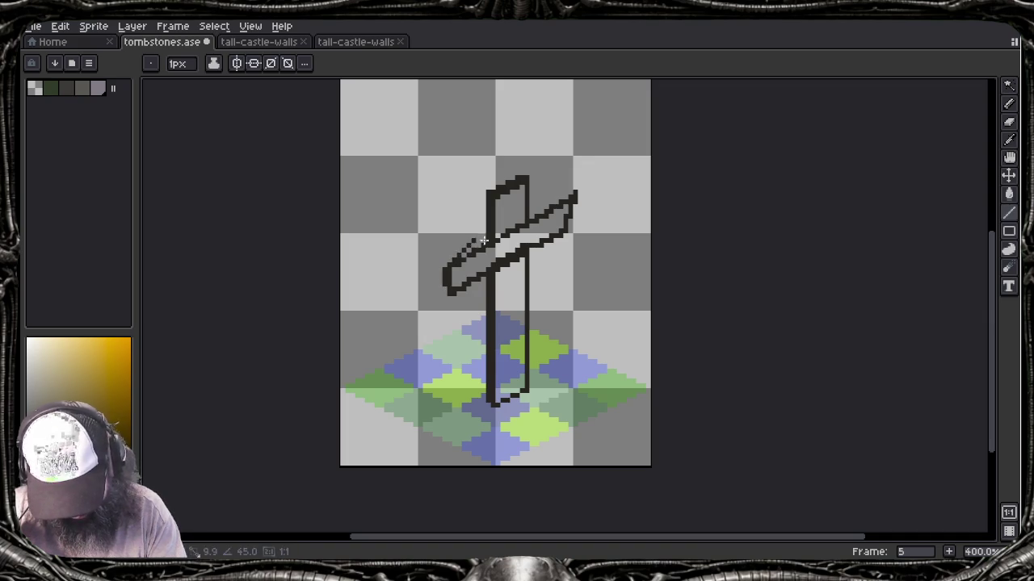
key(ctrl+z)
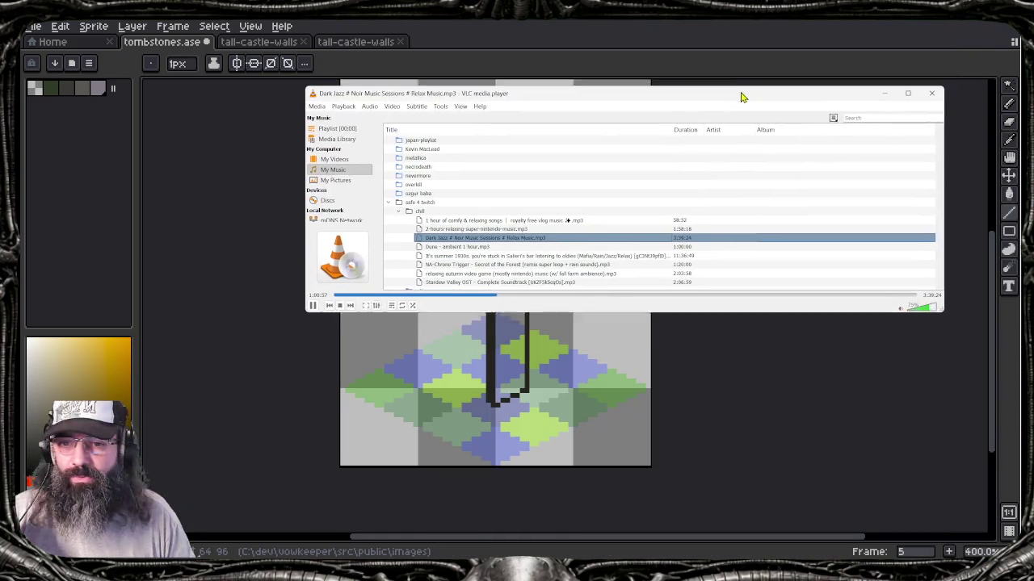
drag(741, 97, 634, 129)
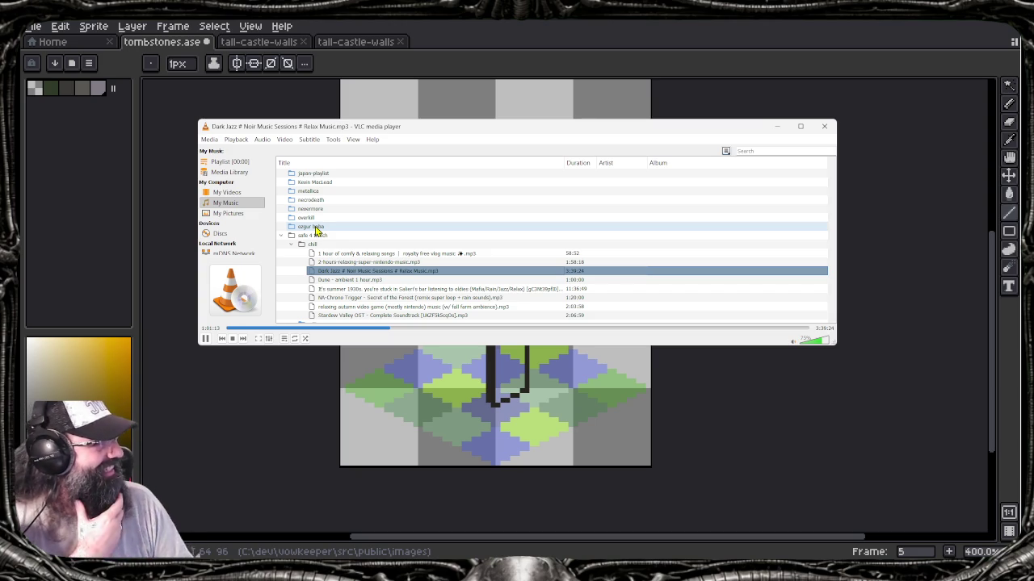
Step: Scroll through VLC's My Music folder list, then drag the VLC window off screen
scroll(299, 265, up, 2)
scroll(300, 264, up, 1)
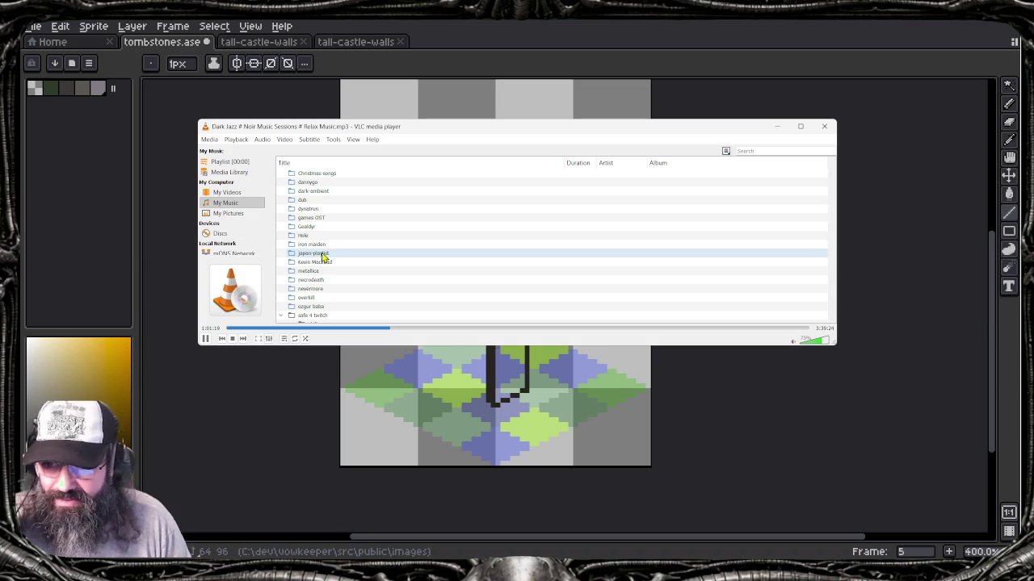
scroll(323, 275, up, 1)
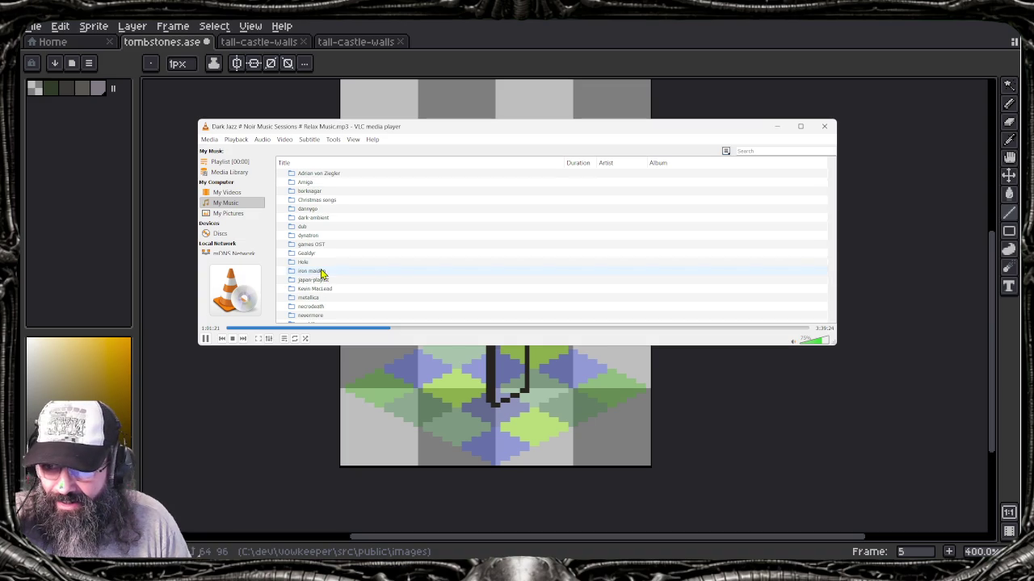
scroll(322, 266, up, 1)
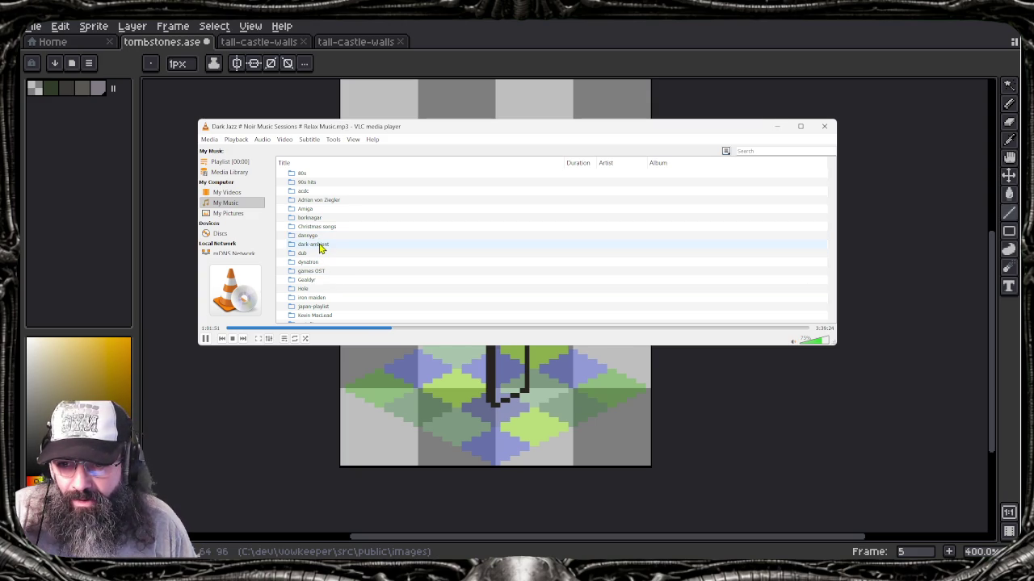
scroll(319, 271, down, 1)
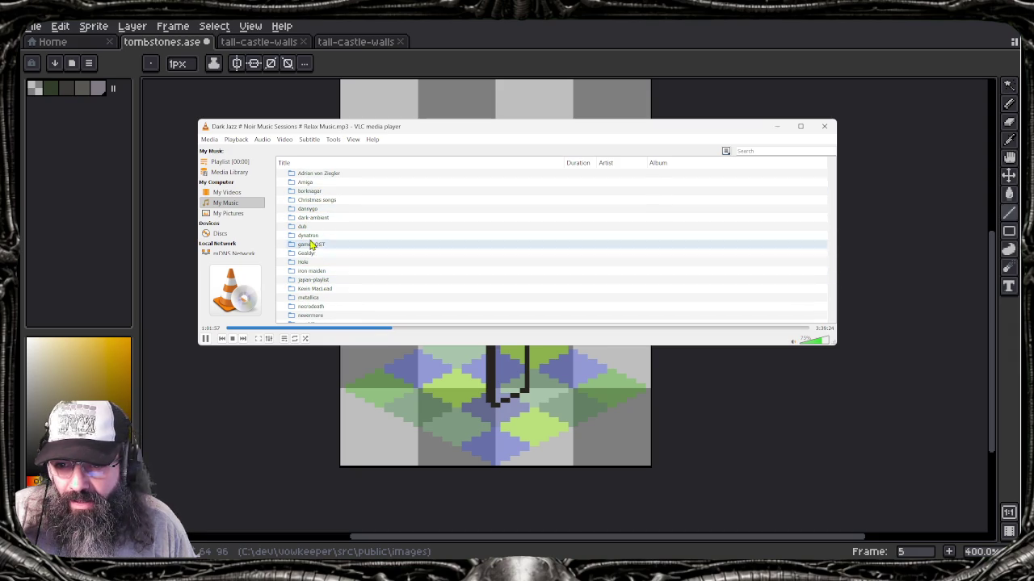
drag(541, 131, 1033, 161)
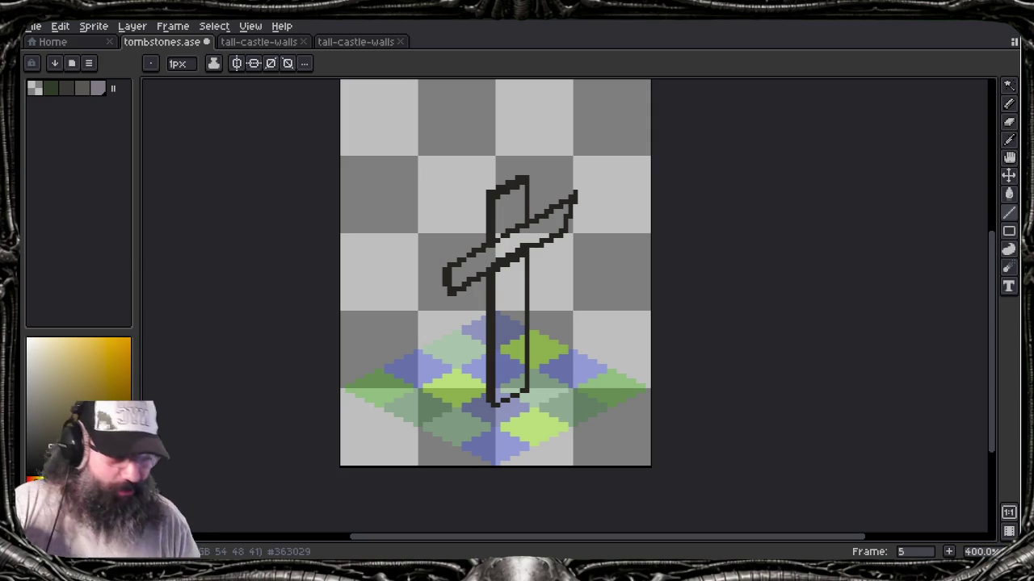
Step: Remove the crossbar's pointed right tip and close both arm ends with short vertical edges
key(b)
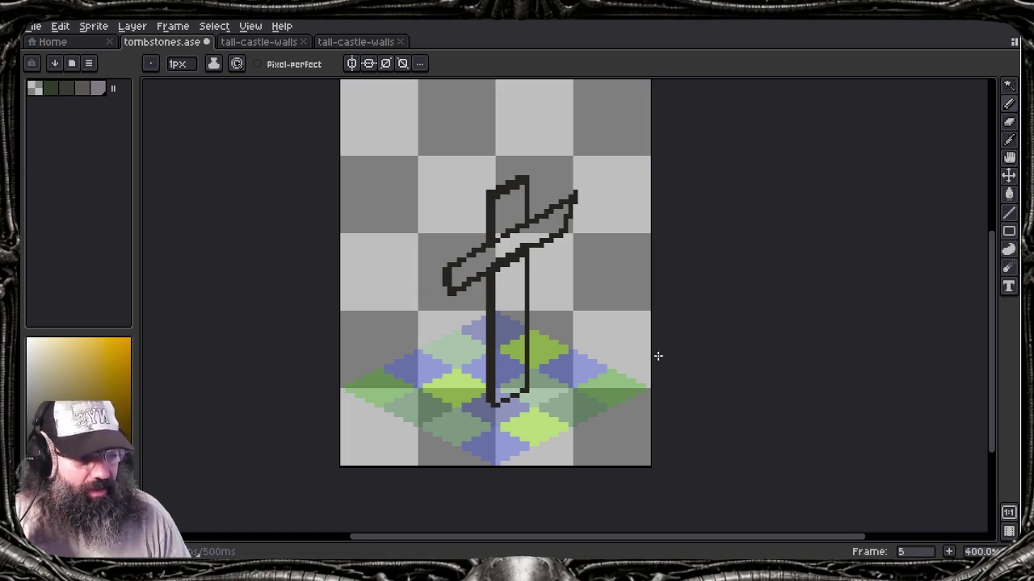
key(l)
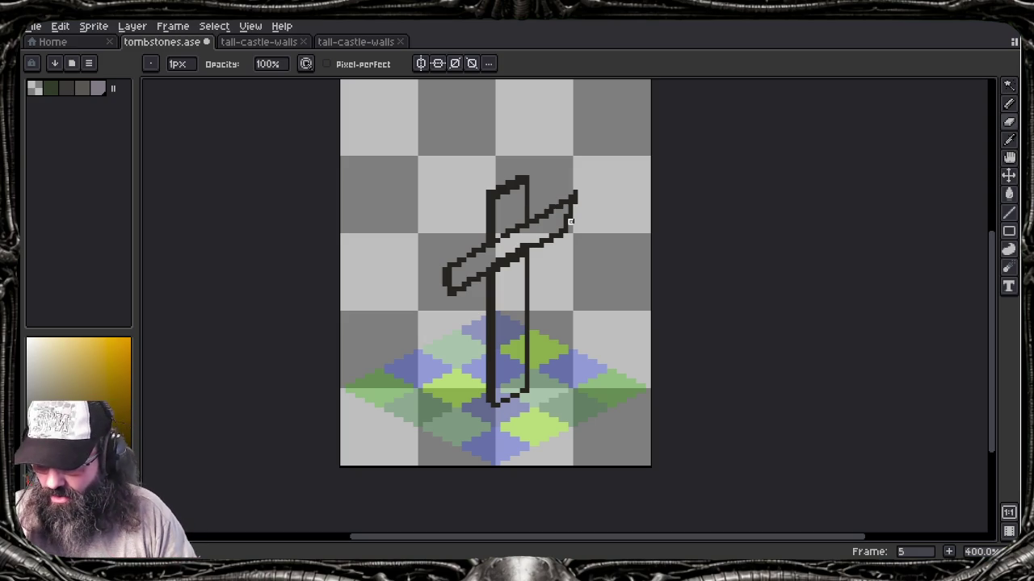
key(ctrl+z)
key(e)
drag(566, 204, 566, 223)
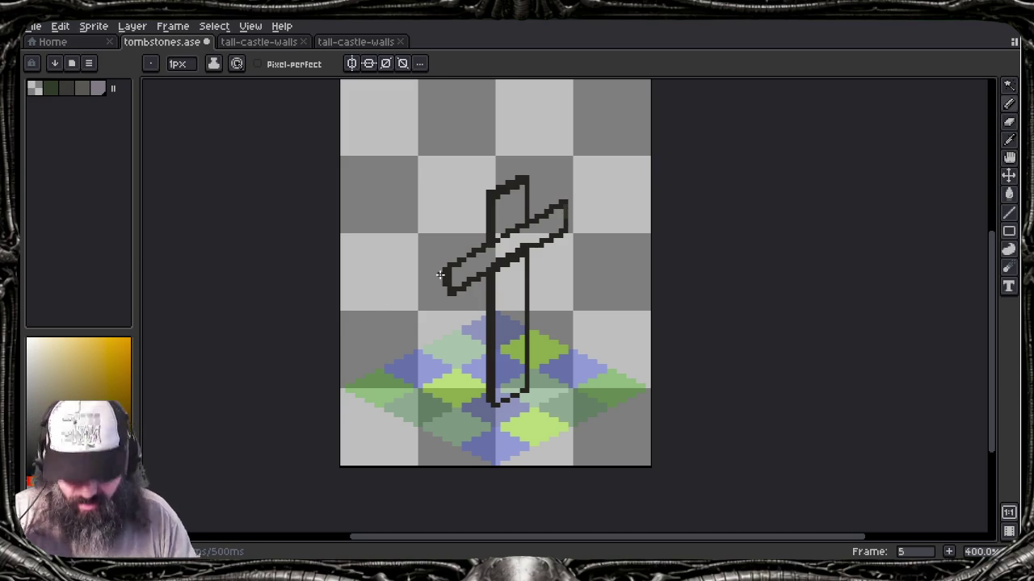
mouse_move(439, 275)
mouse_down()
mouse_move(403, 253)
mouse_move(403, 268)
mouse_up()
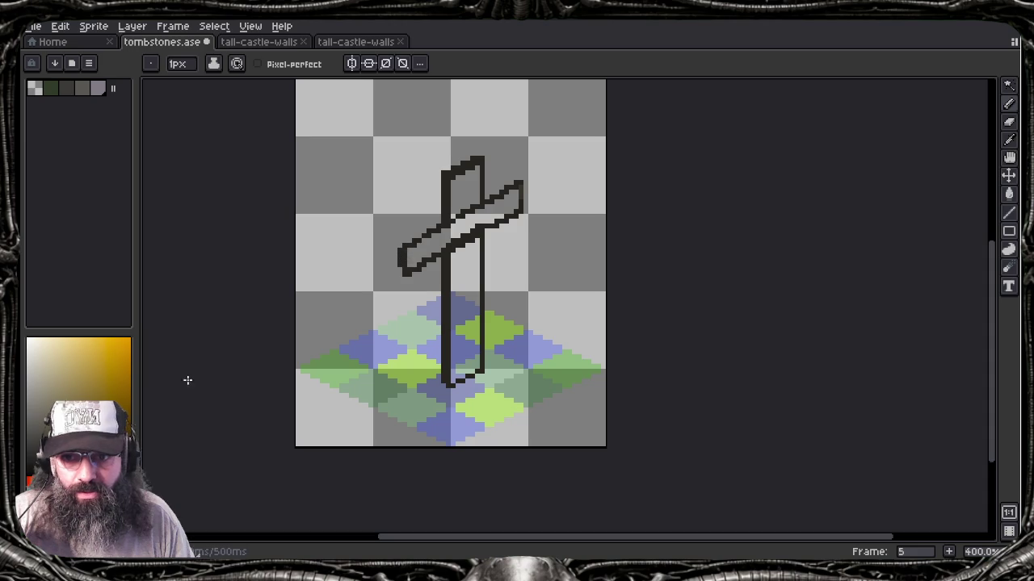
Step: Flood-fill the cross arm and the upper and lower post sections solid dark
key(g)
click(465, 222)
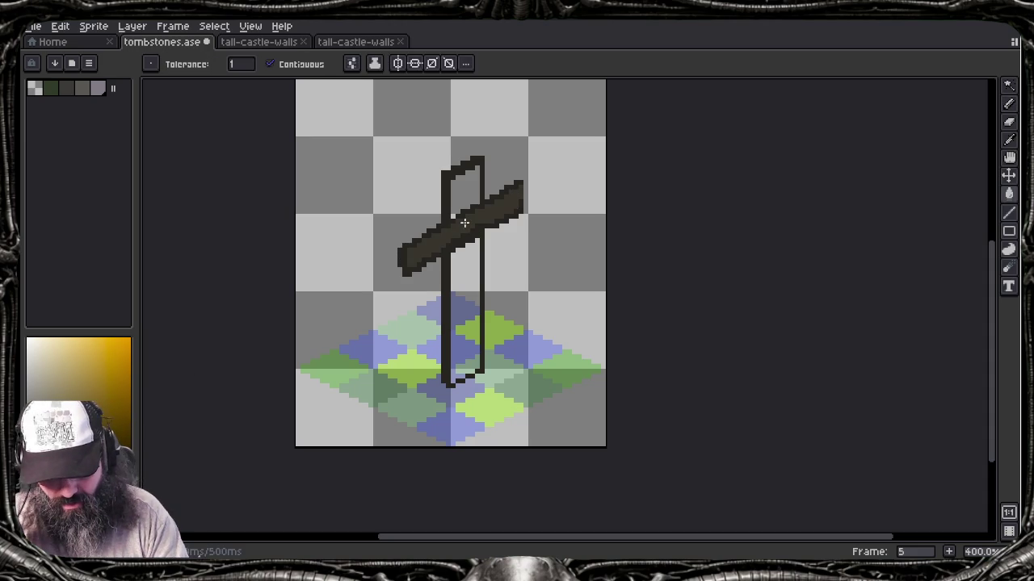
click(462, 184)
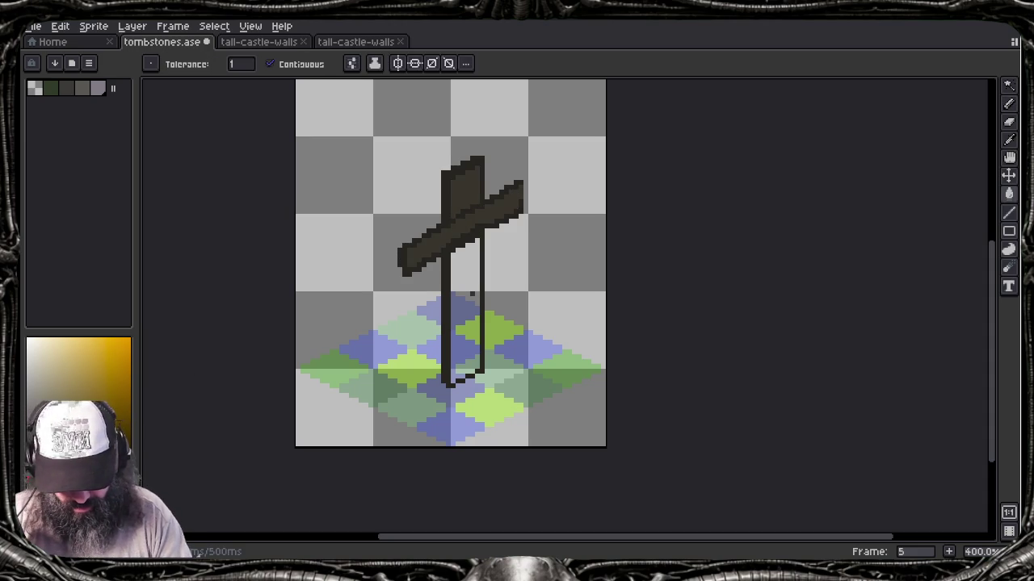
click(468, 270)
key(b)
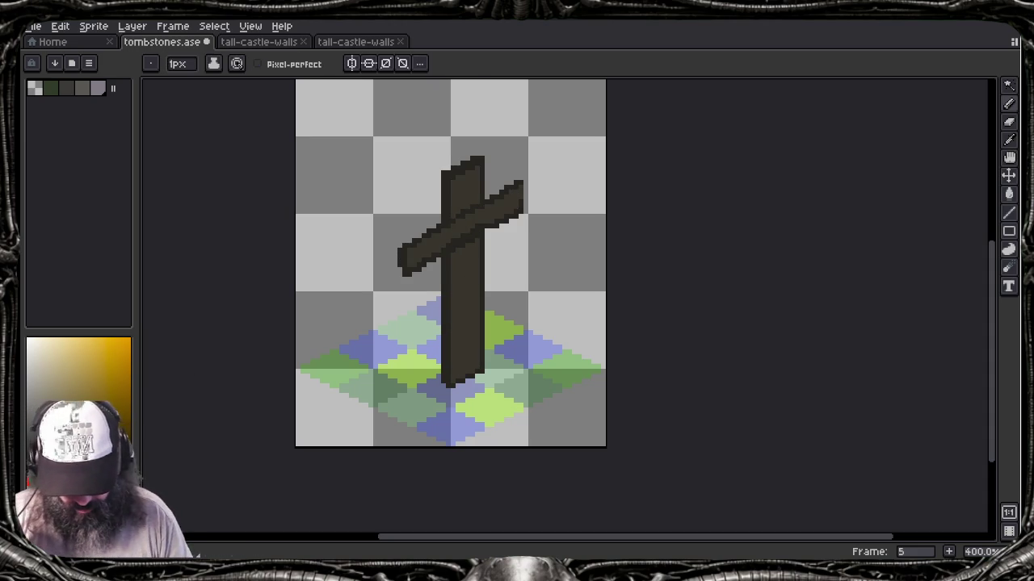
scroll(495, 303, down, 2)
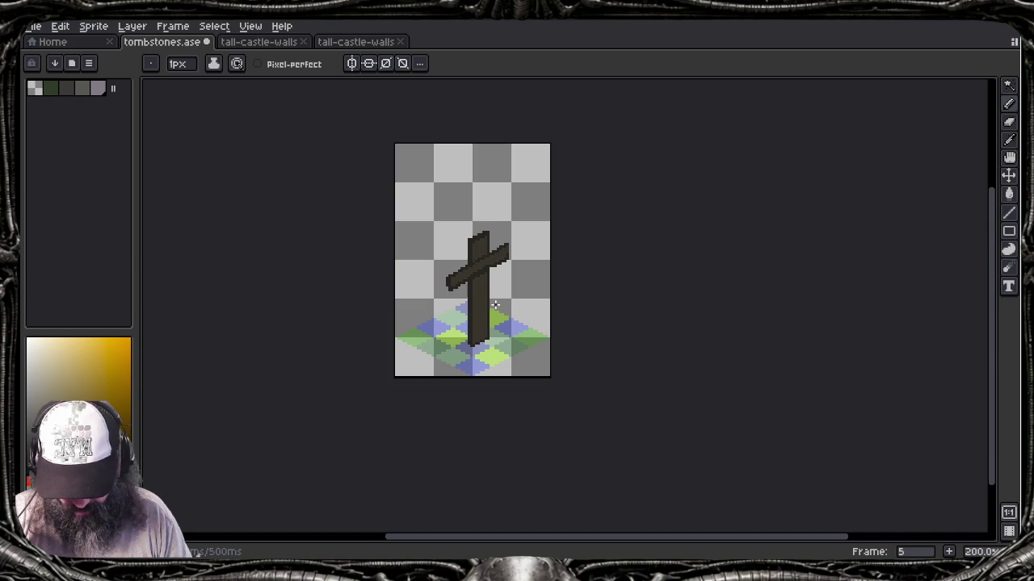
Step: Show the timeline and briefly toggle the human reference layer on, leaving it hidden
key(Tab)
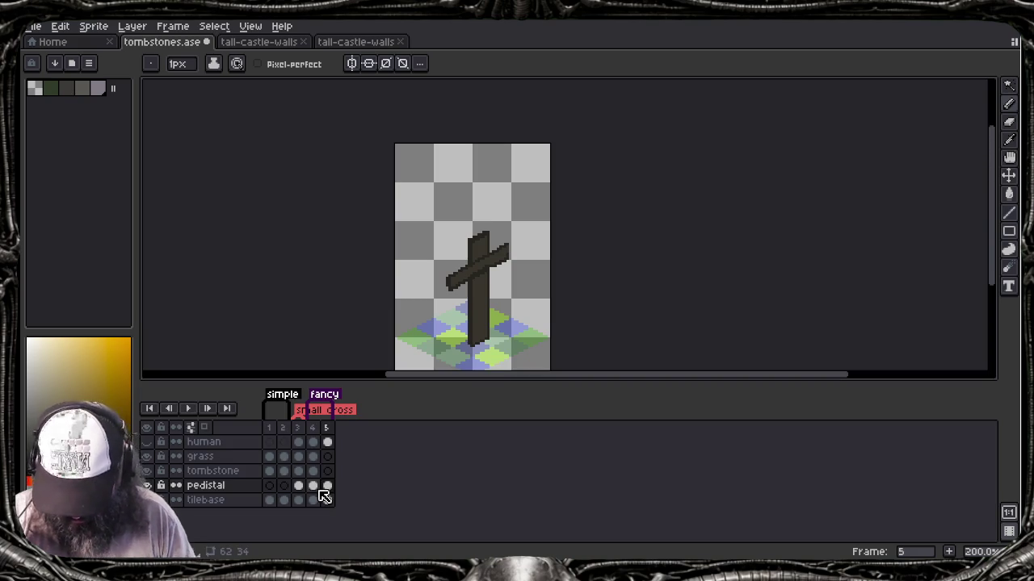
click(146, 442)
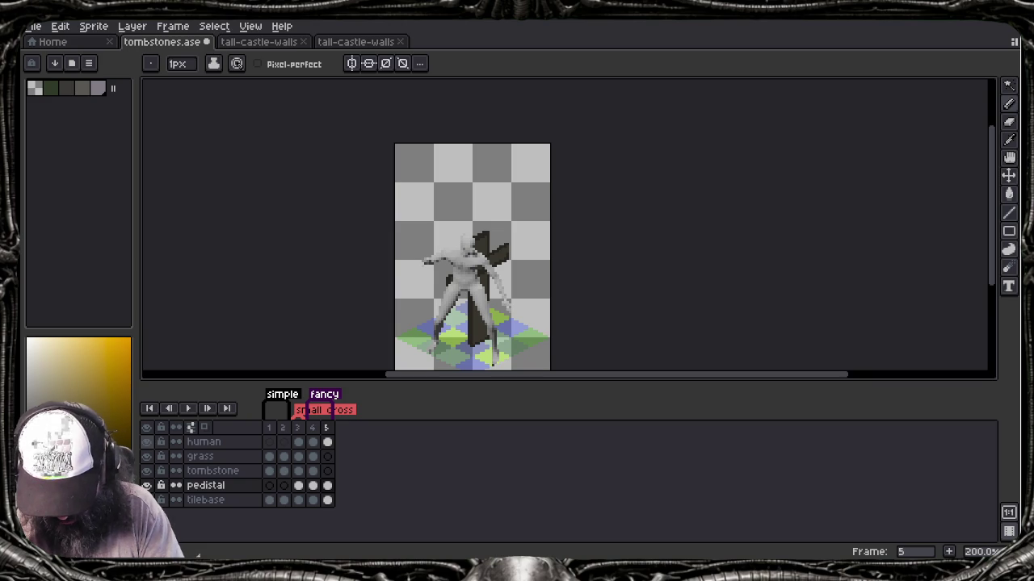
click(147, 442)
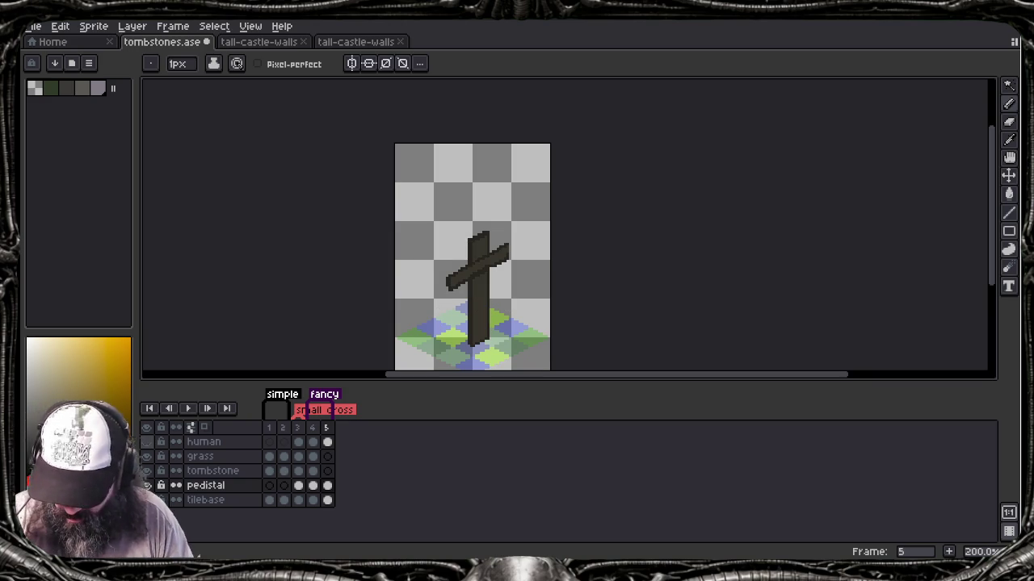
scroll(413, 278, down, 1)
scroll(416, 270, down, 1)
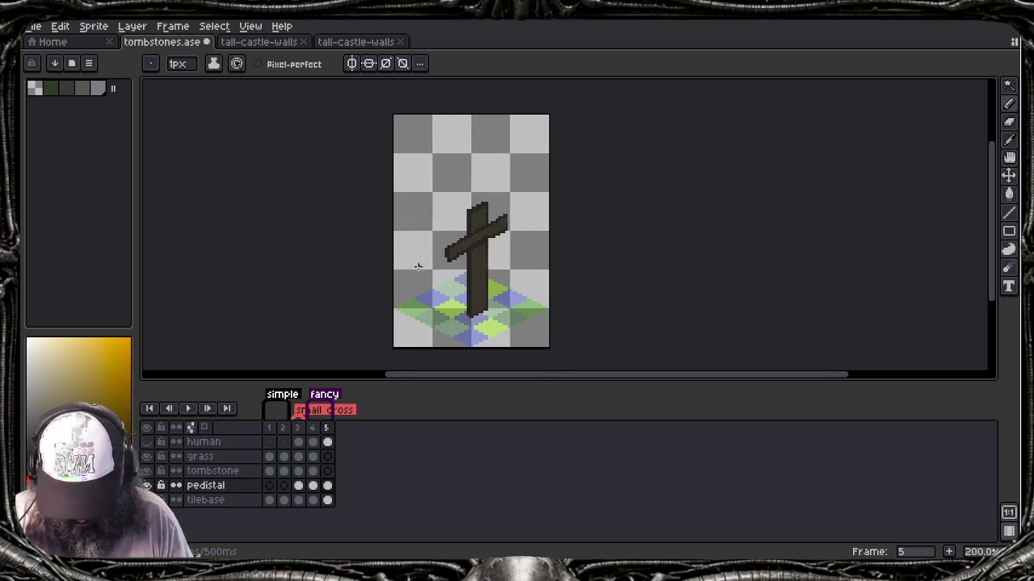
Step: Lasso-select the tall cross and delete it
key(q)
drag(464, 173, 484, 173)
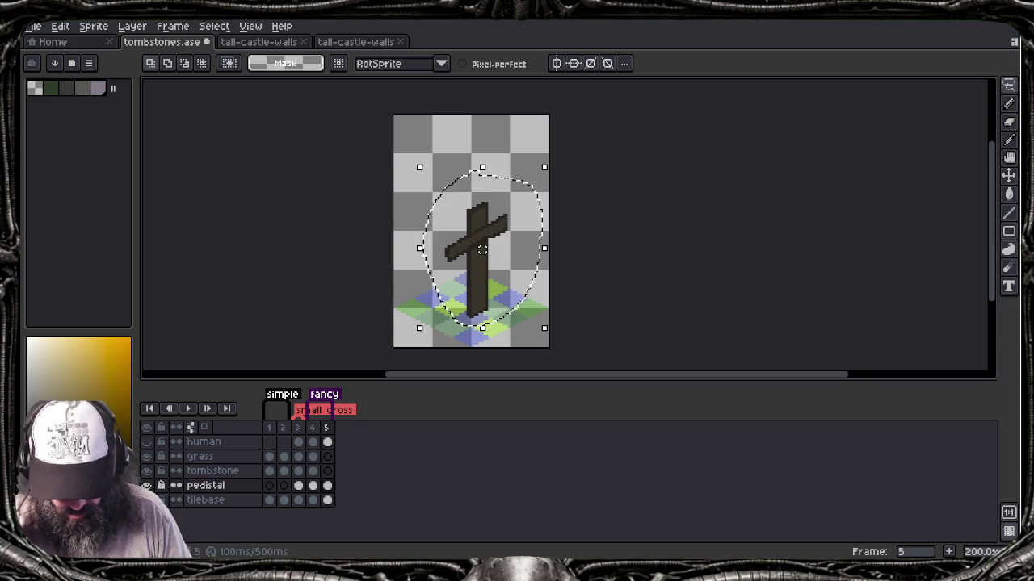
key(Delete)
key(b)
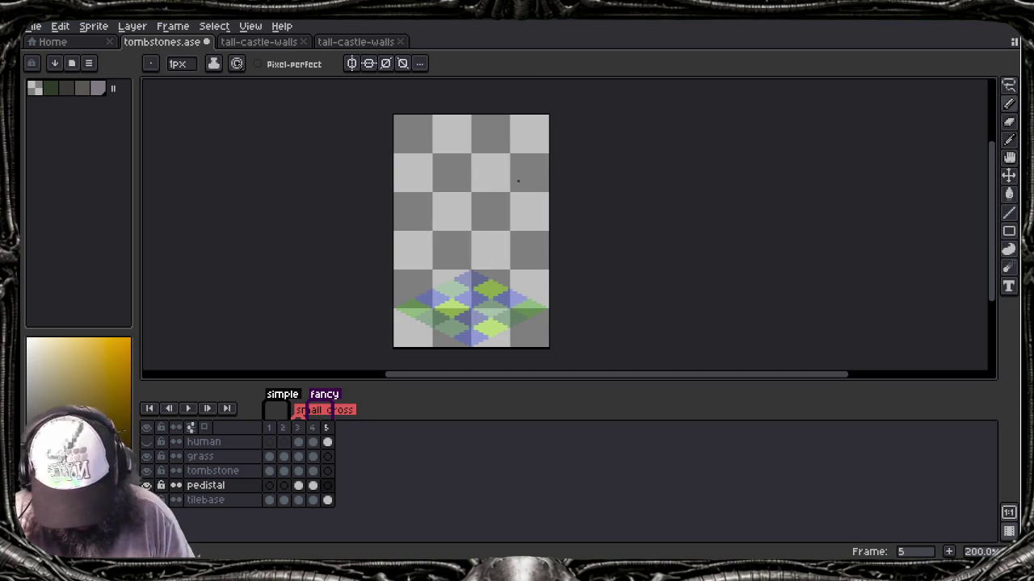
scroll(517, 274, down, 1)
scroll(479, 314, up, 2)
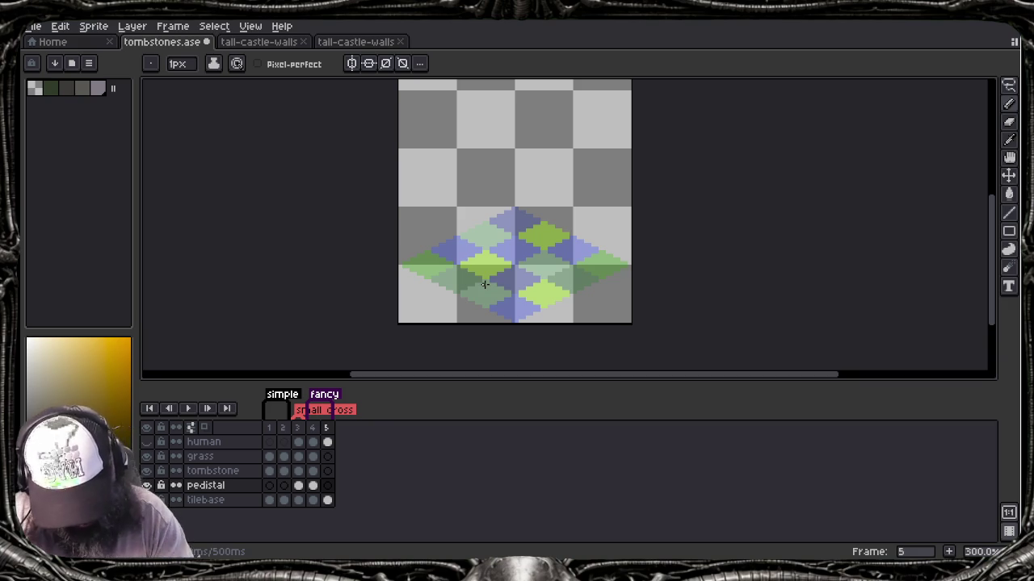
Step: Draw a smaller crooked cross outline: post, left arm, and downward-bent right arm
mouse_move(505, 273)
mouse_down()
mouse_move(492, 181)
mouse_move(501, 179)
mouse_move(522, 271)
mouse_up()
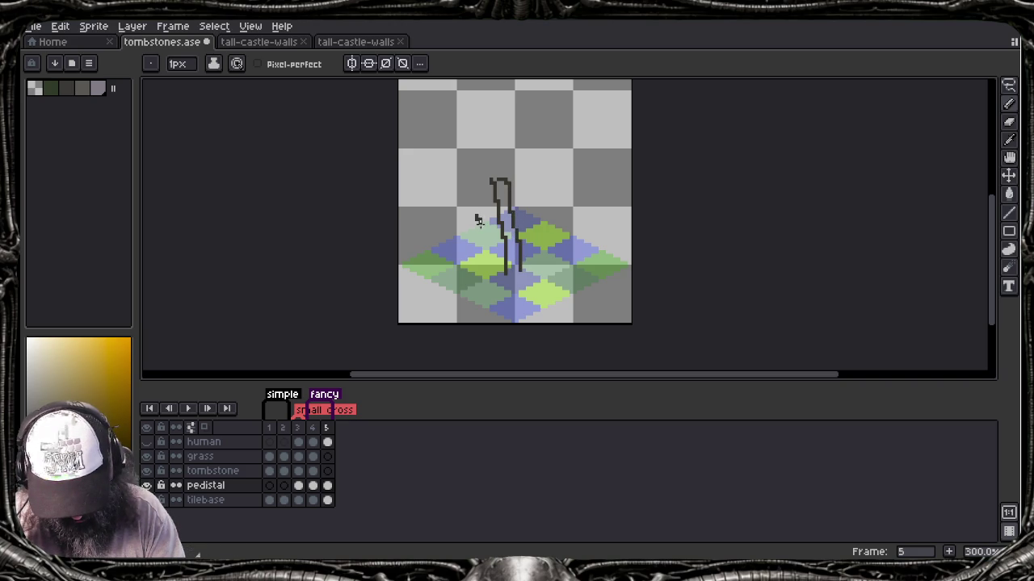
drag(476, 220, 490, 211)
mouse_move(517, 201)
mouse_down()
mouse_move(531, 197)
mouse_move(532, 207)
mouse_up()
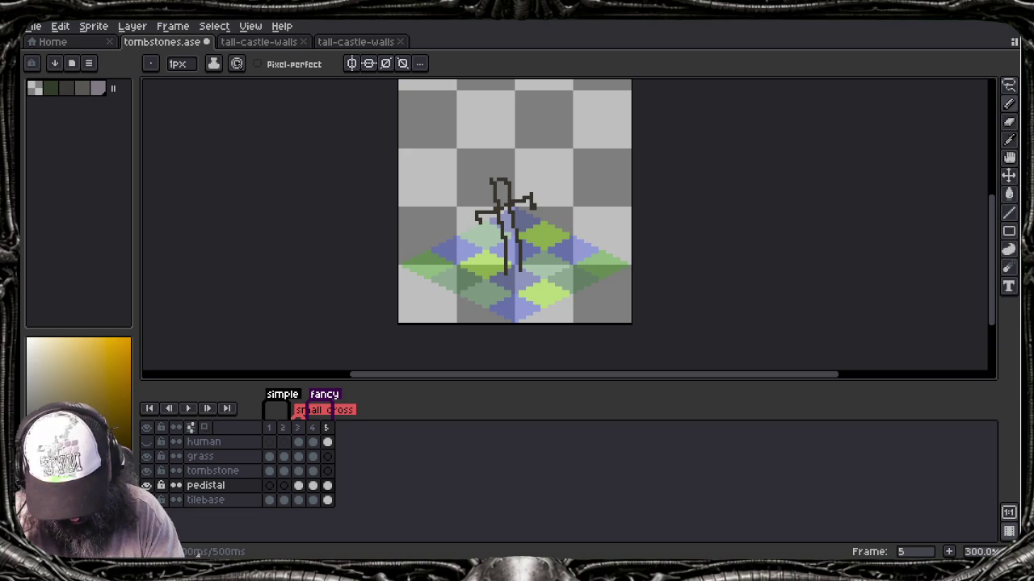
drag(500, 218, 535, 207)
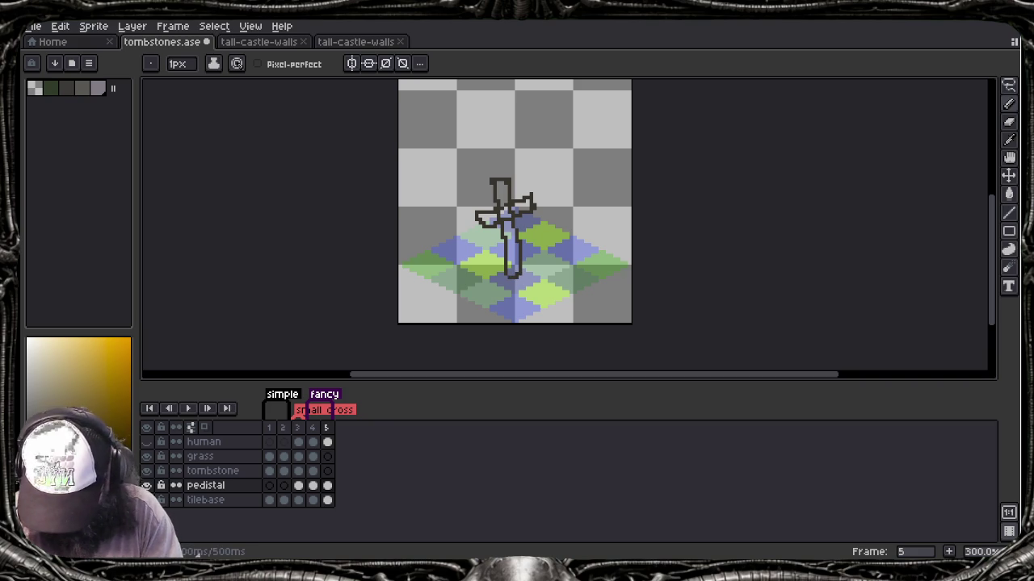
Step: Fill the new cross's stem, centre, arms and top dark grey, then recolour them brown
key(g)
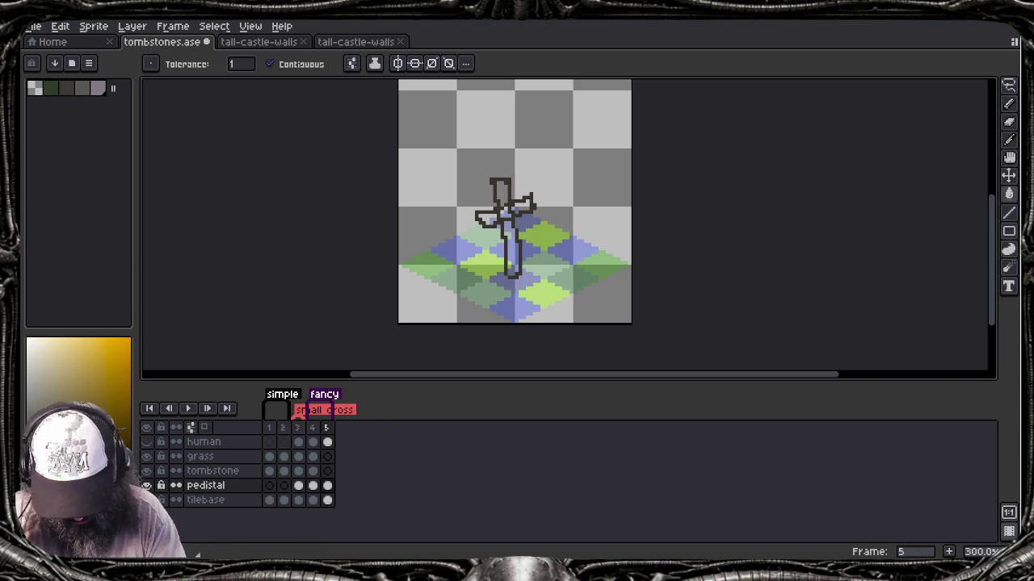
click(511, 254)
click(506, 213)
click(522, 206)
click(485, 219)
click(501, 193)
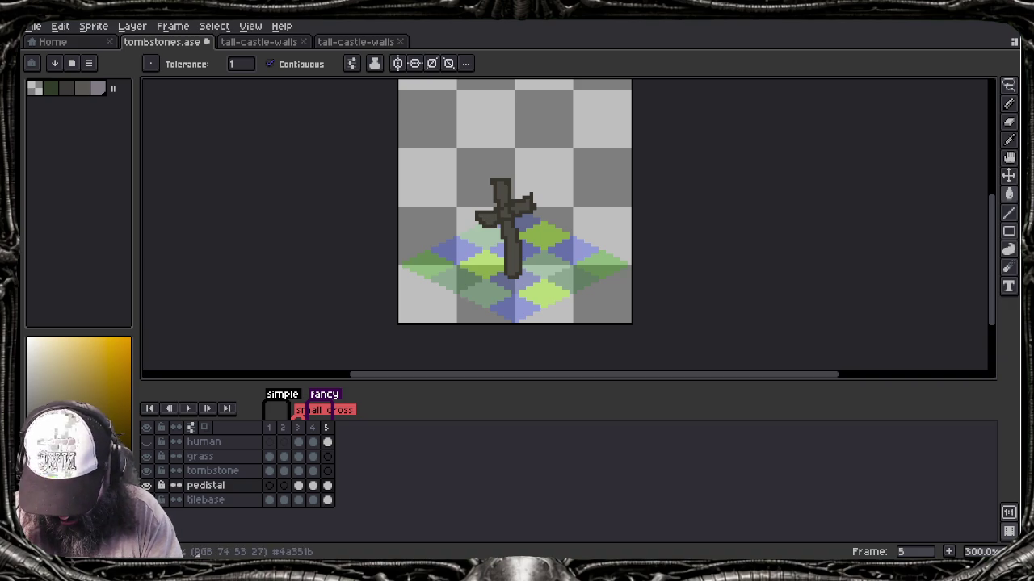
click(511, 250)
click(523, 206)
click(501, 192)
click(506, 211)
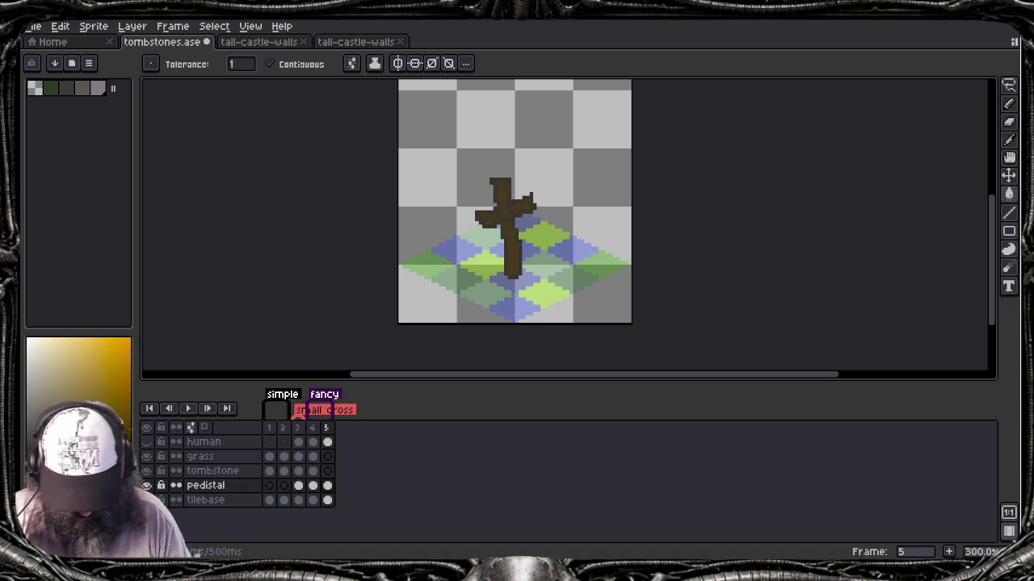
Step: Sample colours from the canvas and erase the cross's top and left arm
key(b)
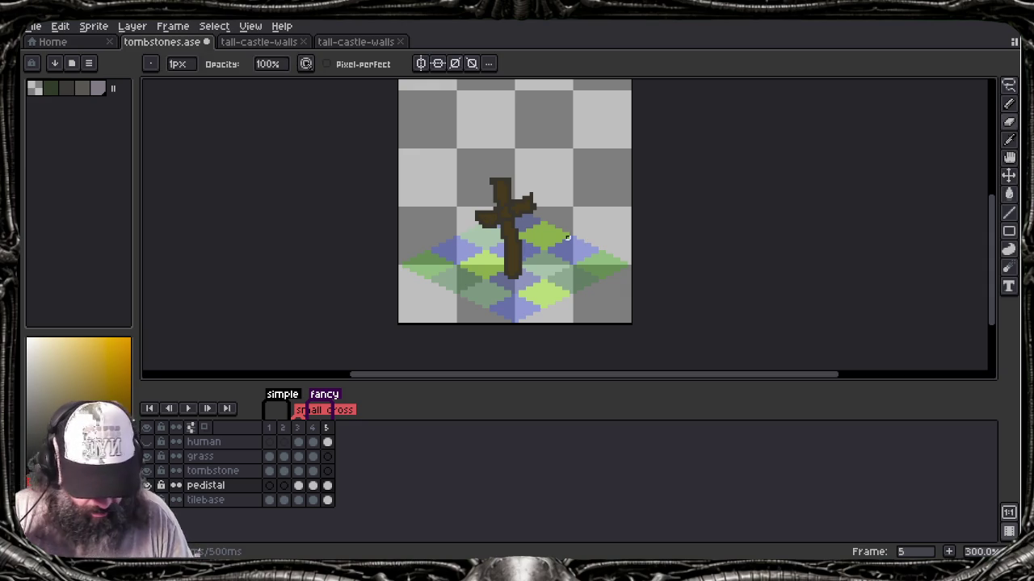
scroll(567, 236, up, 2)
scroll(563, 238, up, 1)
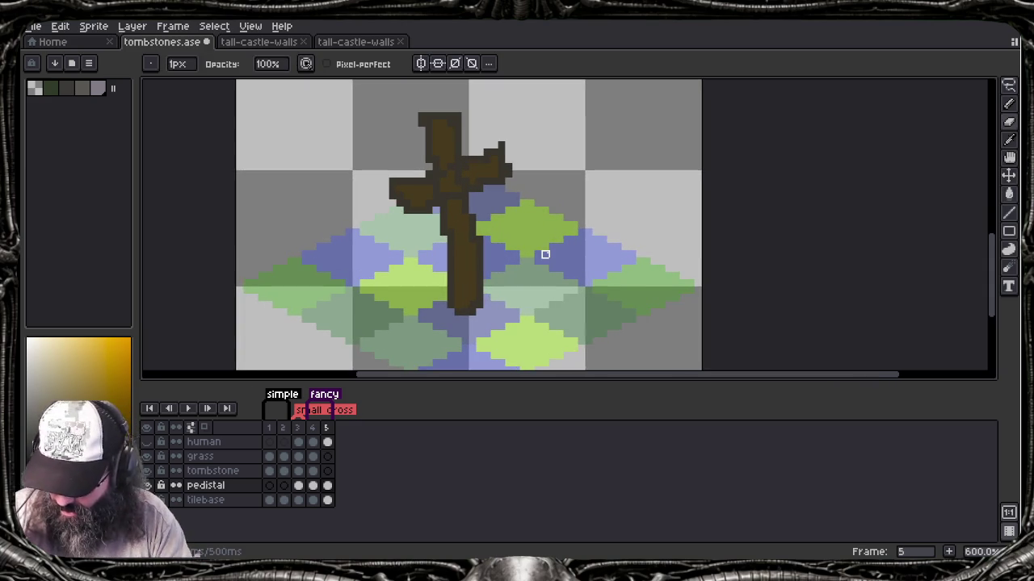
key(alt)
key(e)
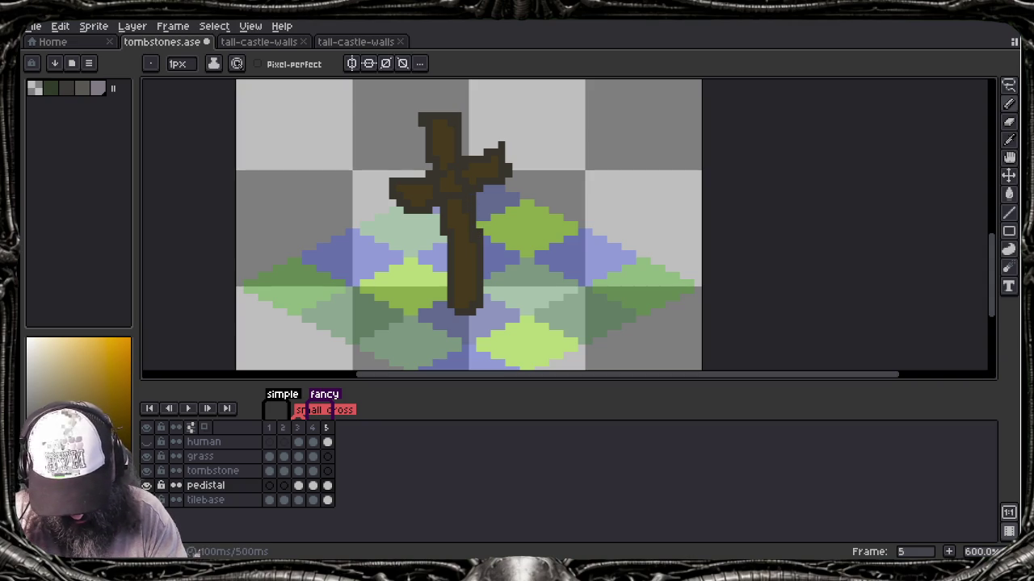
key(alt)
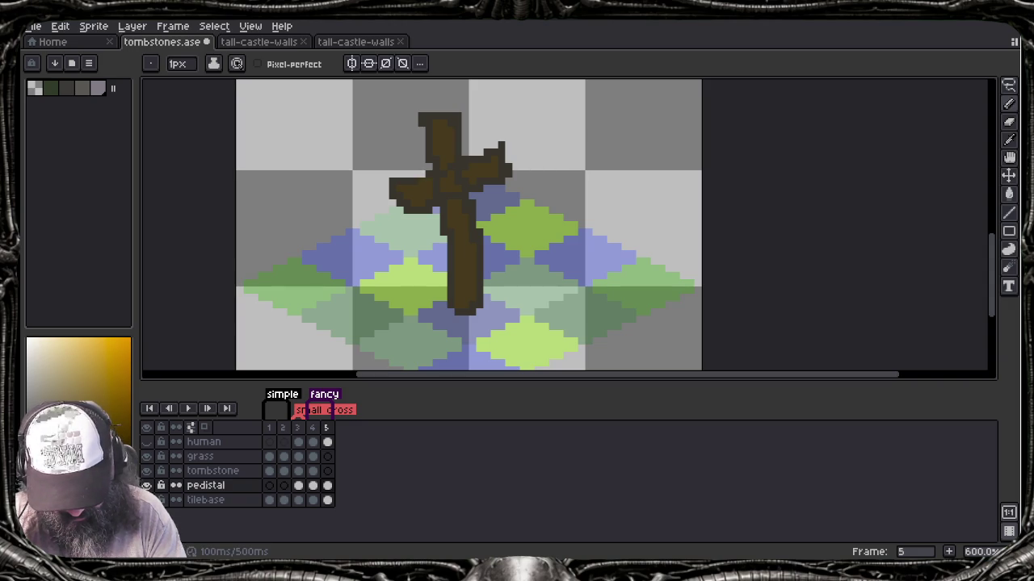
key(alt)
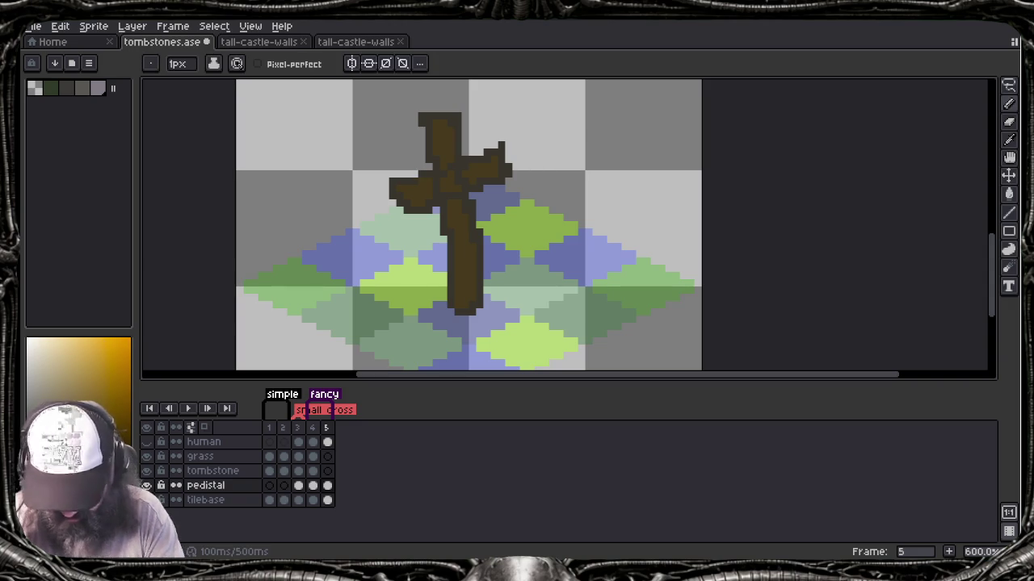
key(e)
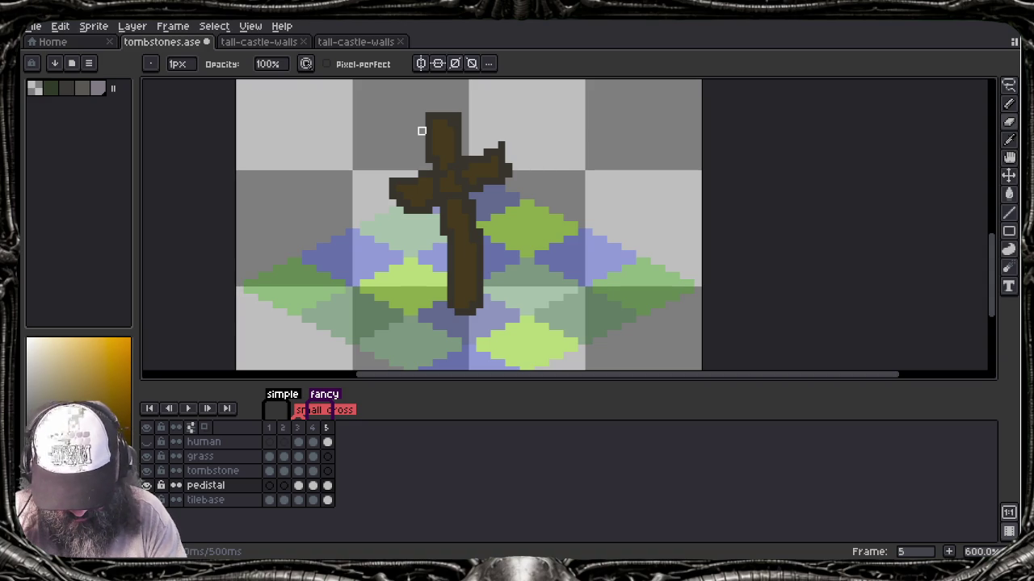
key(ctrl+z)
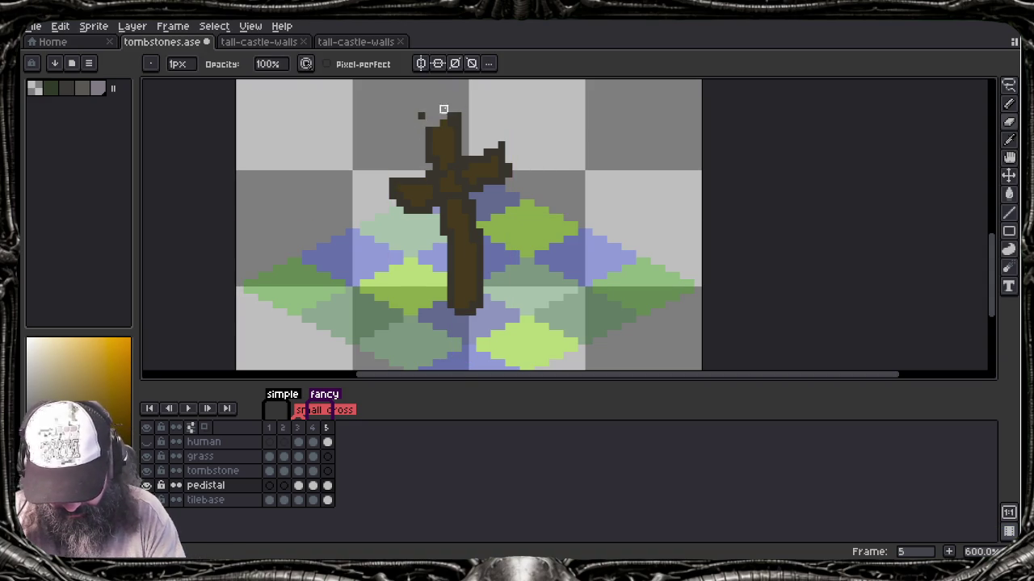
mouse_move(420, 113)
mouse_down()
mouse_move(457, 116)
mouse_move(415, 196)
mouse_move(385, 223)
mouse_move(501, 138)
mouse_move(496, 178)
mouse_move(439, 203)
mouse_move(465, 196)
mouse_up()
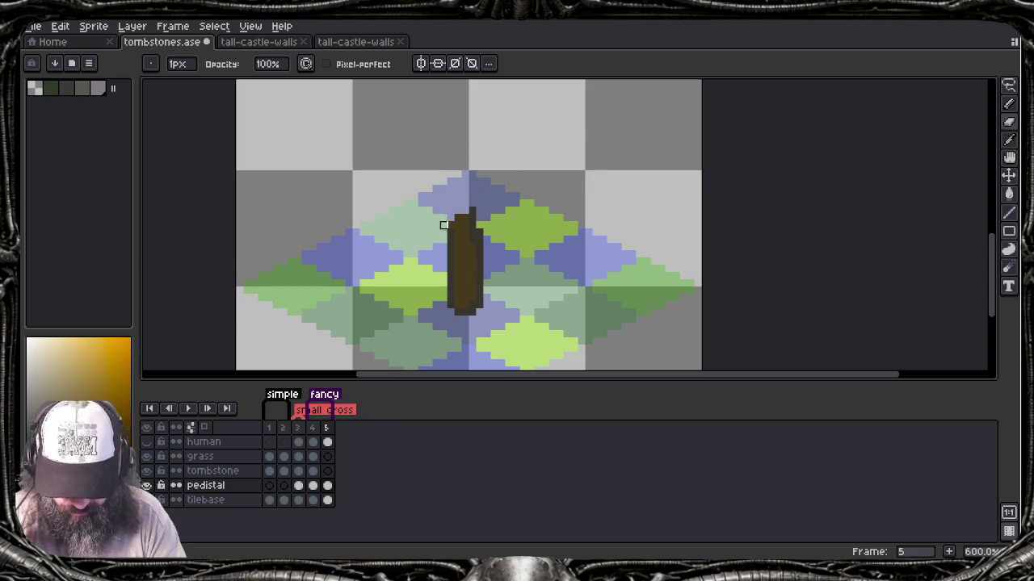
Step: Open and dismiss the window switcher, then switch windows back to Aseprite
key(alt+Tab)
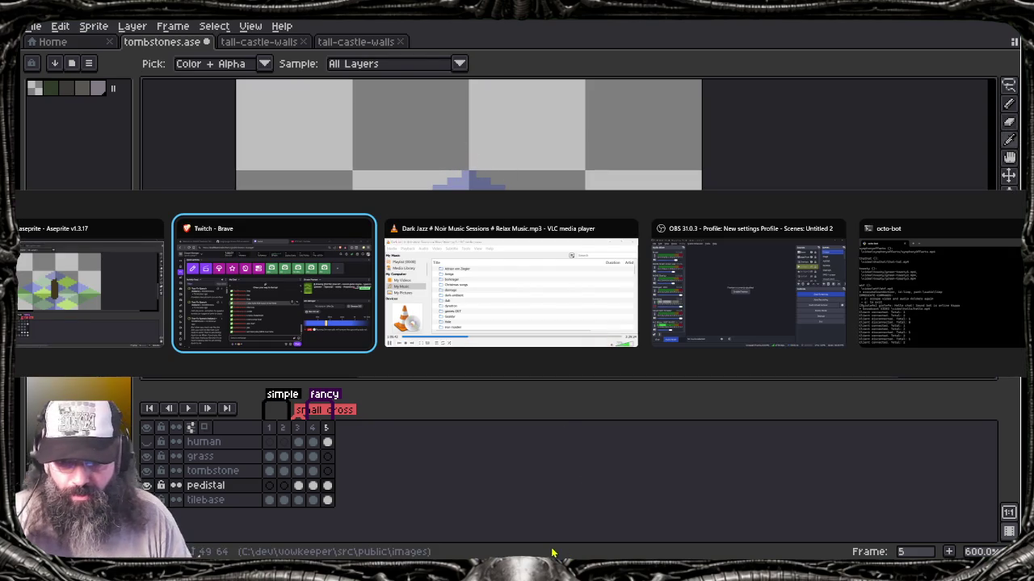
key(Escape)
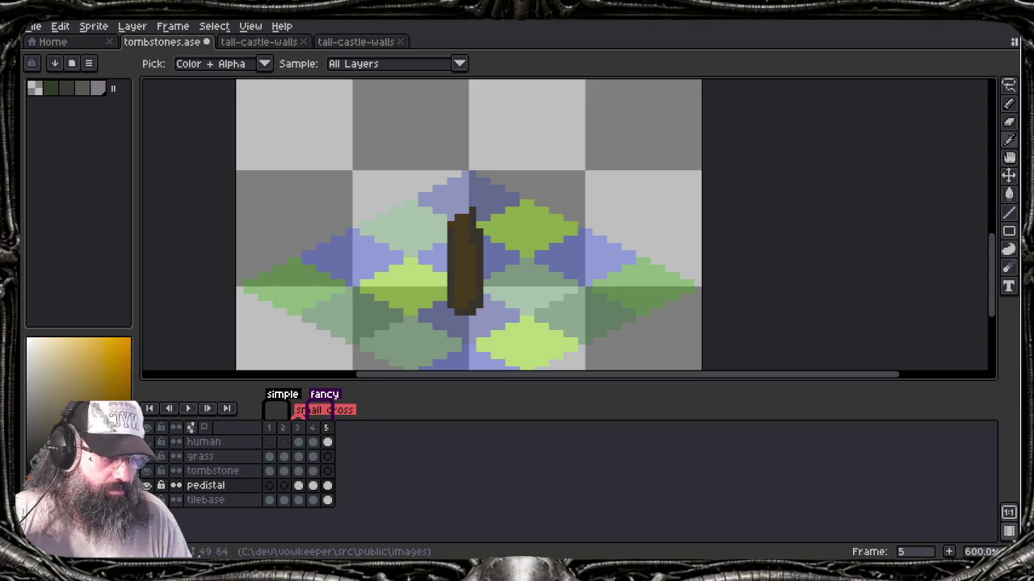
key(alt+Tab)
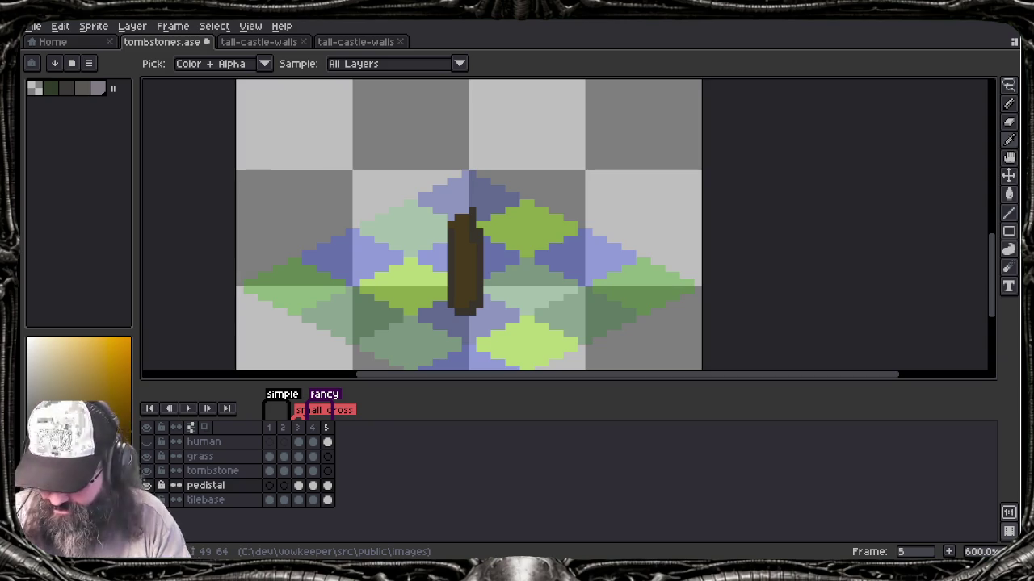
Step: Draw broken branch stubs on the trunk and erase the protrusion on its left side
key(b)
key(v)
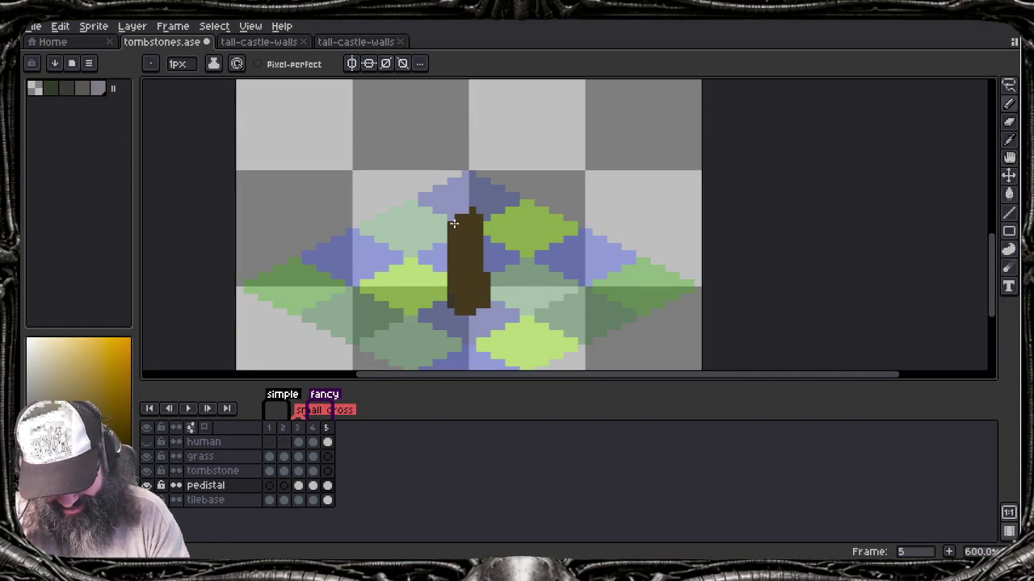
mouse_move(427, 224)
mouse_down()
mouse_move(445, 244)
mouse_move(504, 208)
mouse_move(484, 194)
mouse_move(496, 197)
mouse_move(441, 232)
mouse_move(467, 196)
mouse_move(494, 196)
mouse_move(488, 212)
mouse_up()
key(e)
key(b)
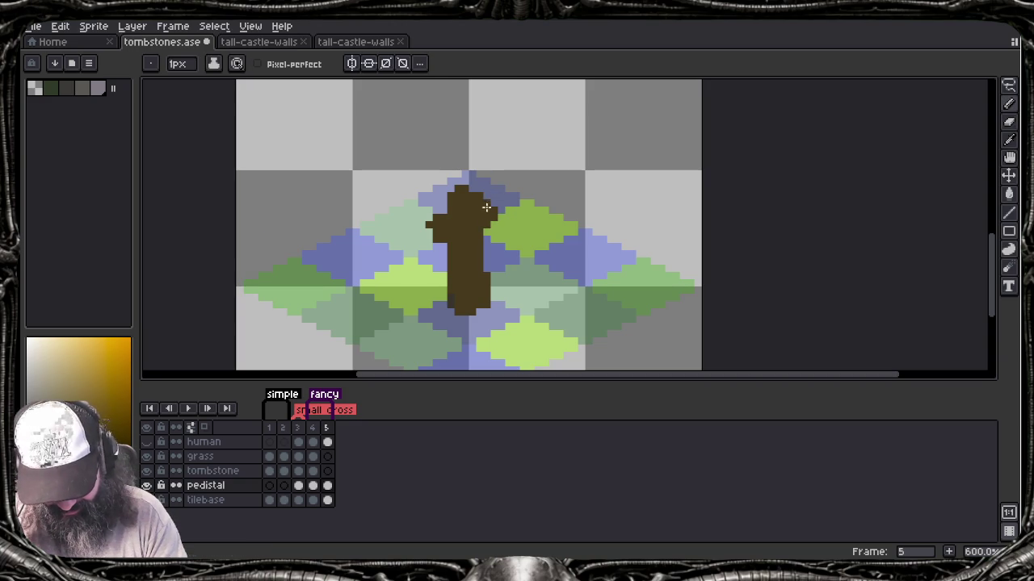
key(e)
drag(433, 221, 427, 226)
Step: Shade the trunk's top-left and lower part with darker brown
key(b)
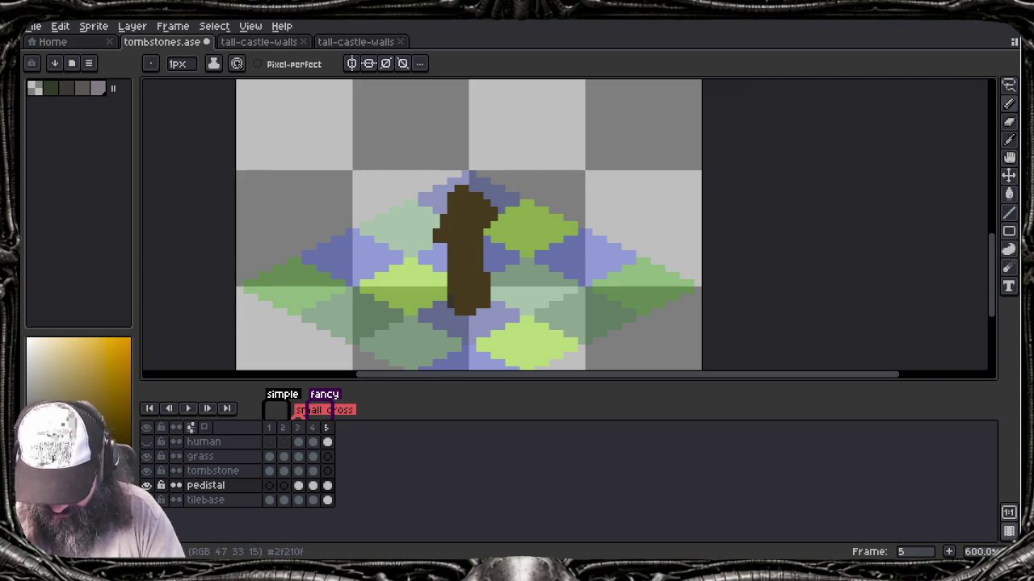
mouse_move(457, 217)
mouse_down()
mouse_move(457, 200)
mouse_move(442, 235)
mouse_move(488, 216)
mouse_move(490, 202)
mouse_up()
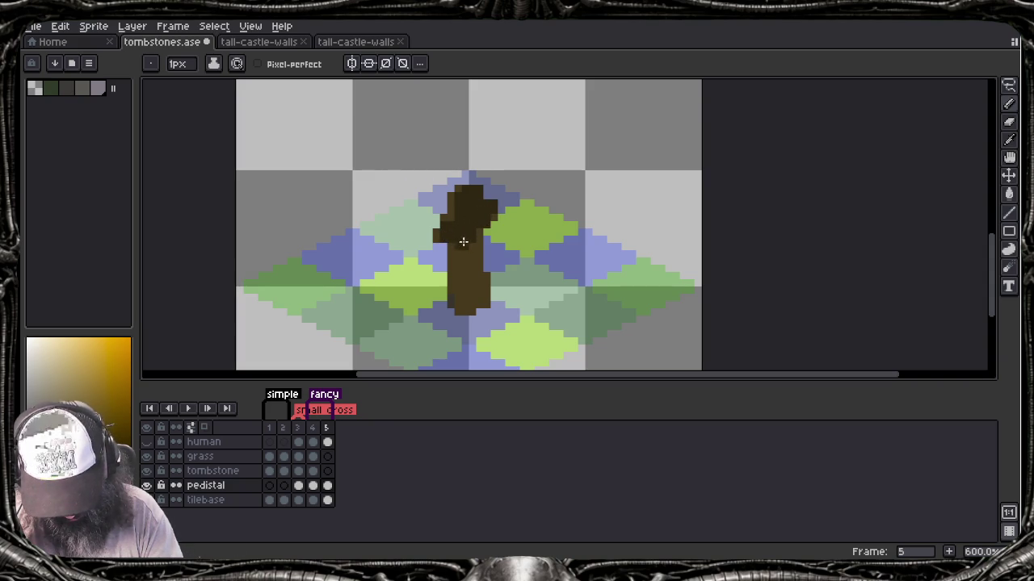
mouse_move(456, 251)
mouse_down()
mouse_move(457, 282)
mouse_move(468, 294)
mouse_move(476, 260)
mouse_move(469, 293)
mouse_move(484, 293)
mouse_up()
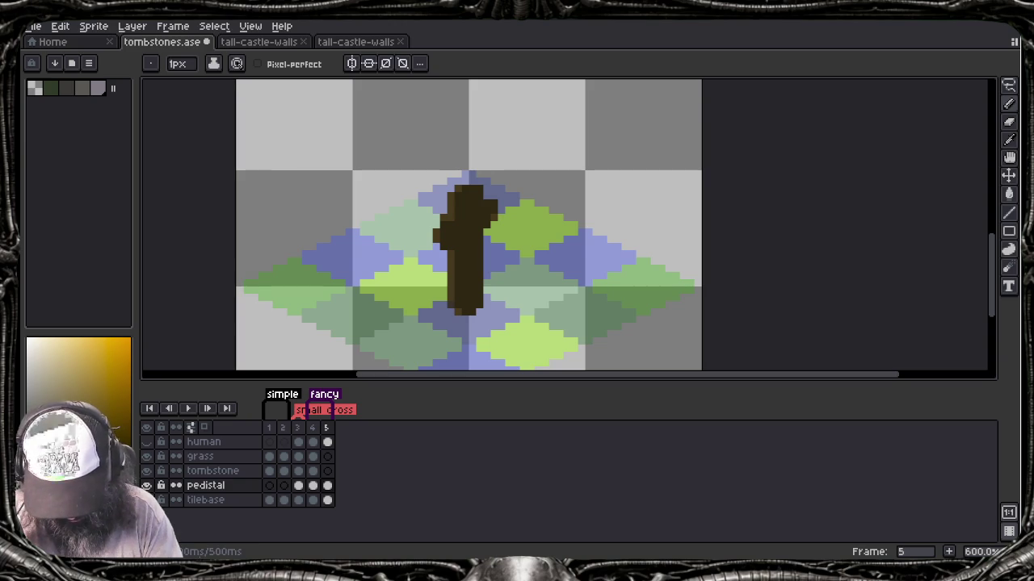
Step: On the grass layer in frame 5, paint dark green shadow and blades around the stump base
click(327, 456)
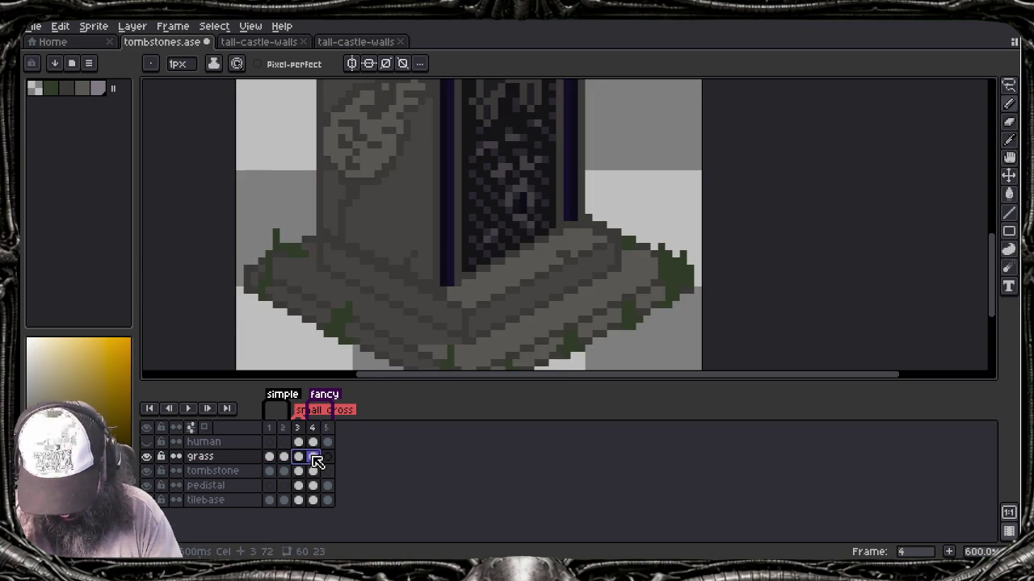
alt+click(679, 266)
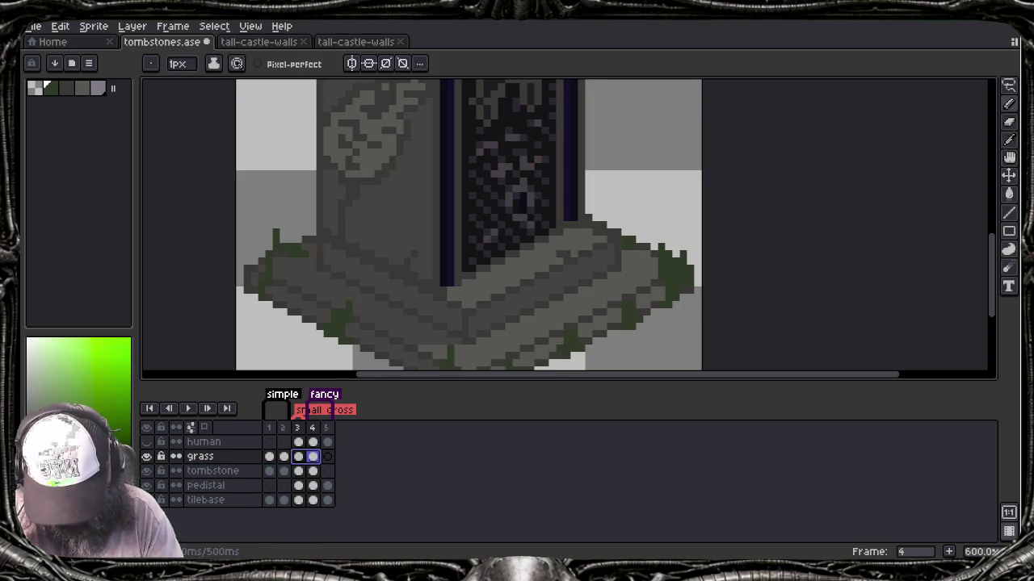
key(Right)
mouse_move(457, 315)
mouse_down()
mouse_move(420, 297)
mouse_move(465, 312)
mouse_move(469, 327)
mouse_up()
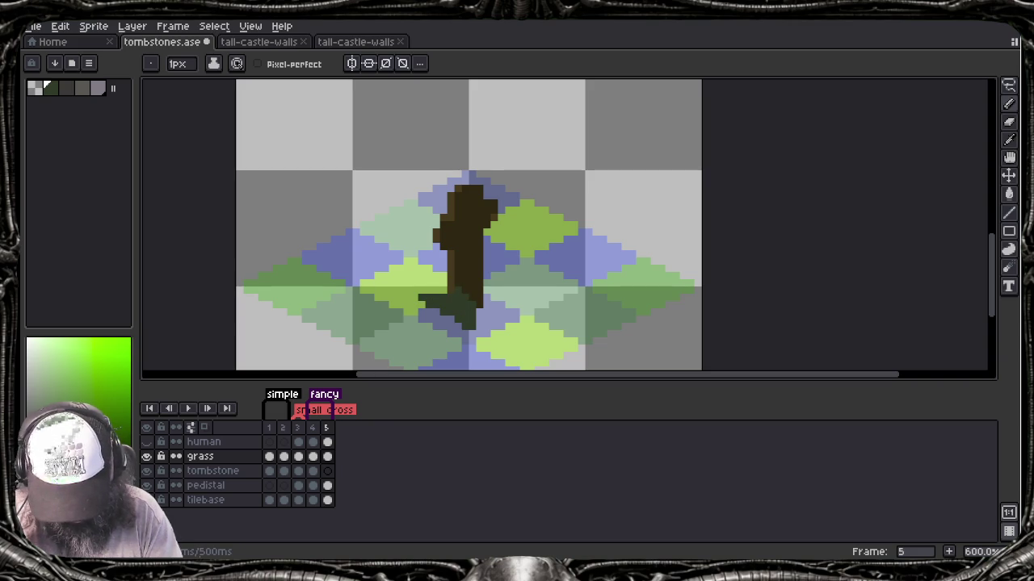
mouse_move(501, 297)
mouse_down()
mouse_move(516, 275)
mouse_move(491, 301)
mouse_move(527, 307)
mouse_up()
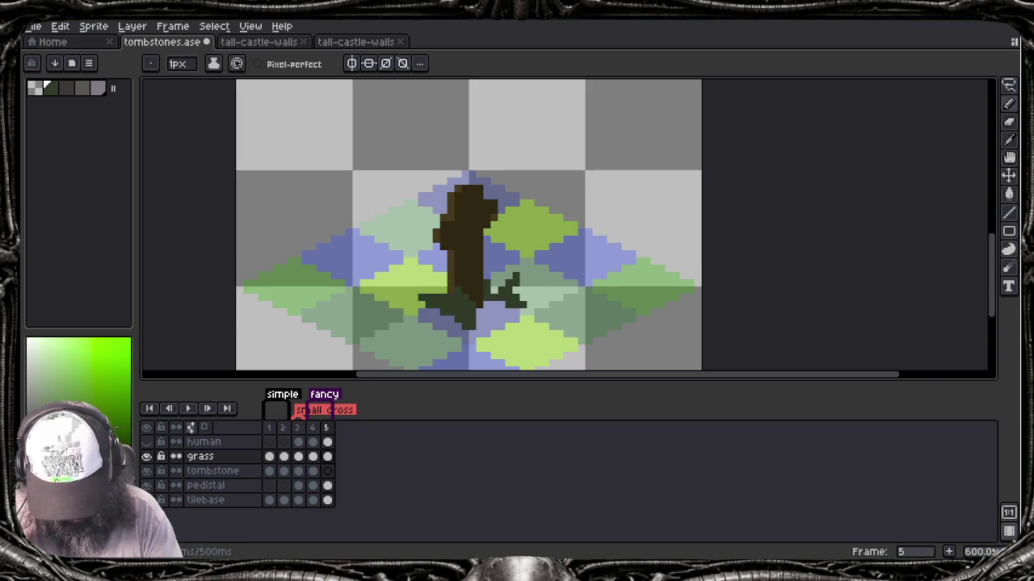
Step: Add grass blades left of the stump, plus a tall spike and a patch on its right
drag(384, 291, 393, 260)
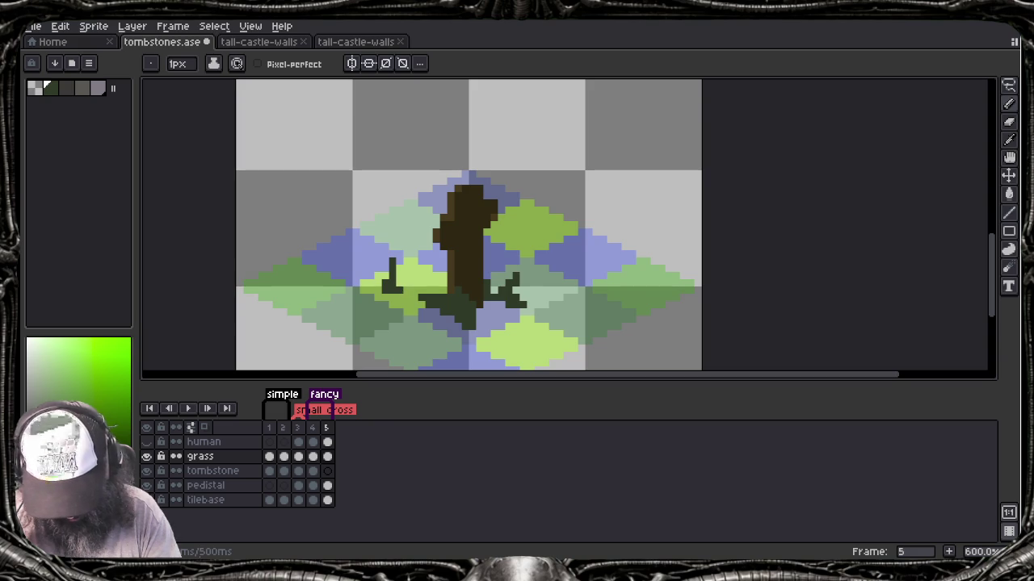
mouse_move(517, 262)
mouse_down()
mouse_move(510, 208)
mouse_move(513, 243)
mouse_move(500, 271)
mouse_move(509, 264)
mouse_up()
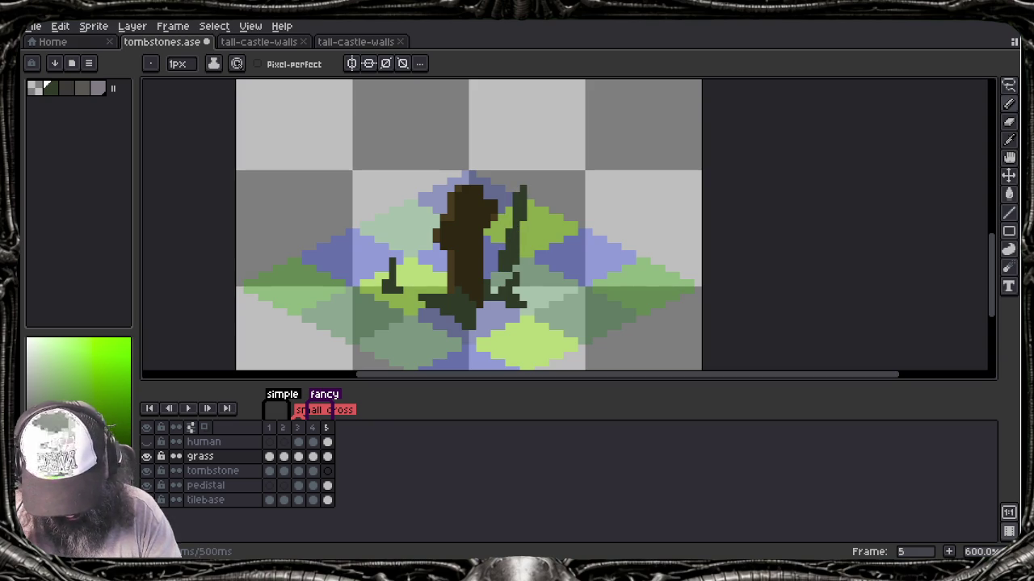
drag(523, 262, 534, 158)
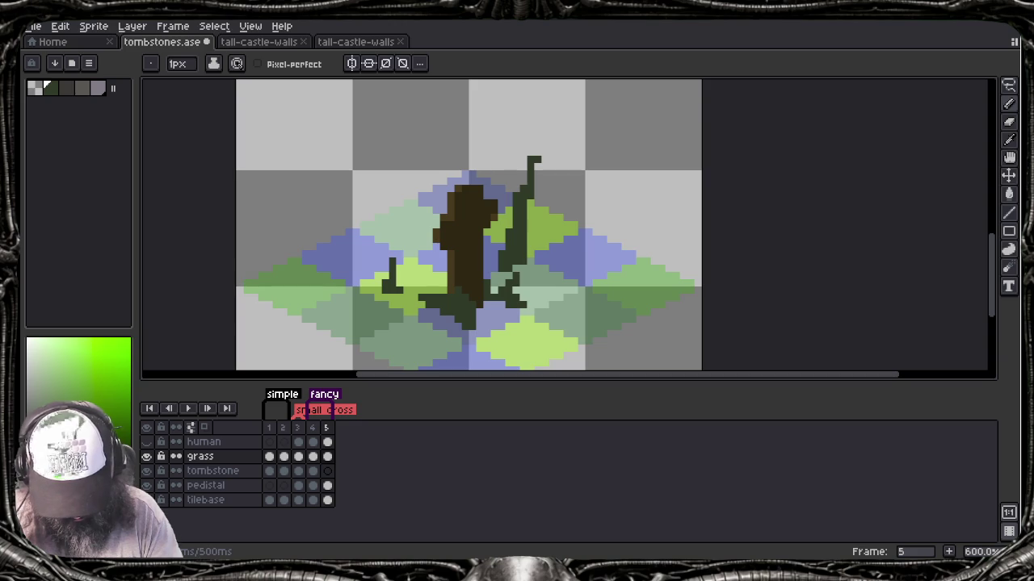
drag(549, 289, 577, 284)
drag(407, 278, 413, 259)
drag(413, 271, 429, 264)
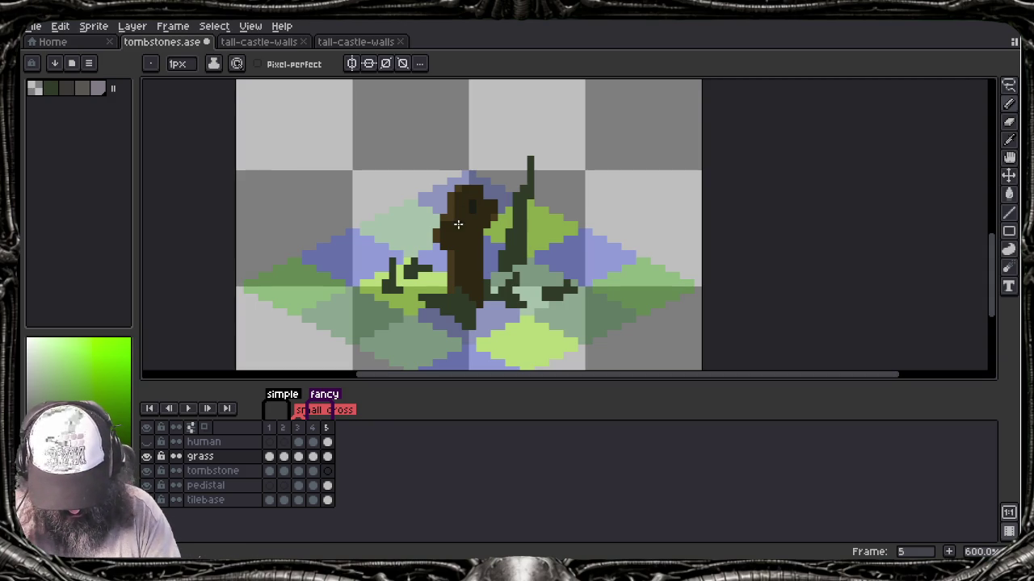
key(i)
click(436, 254)
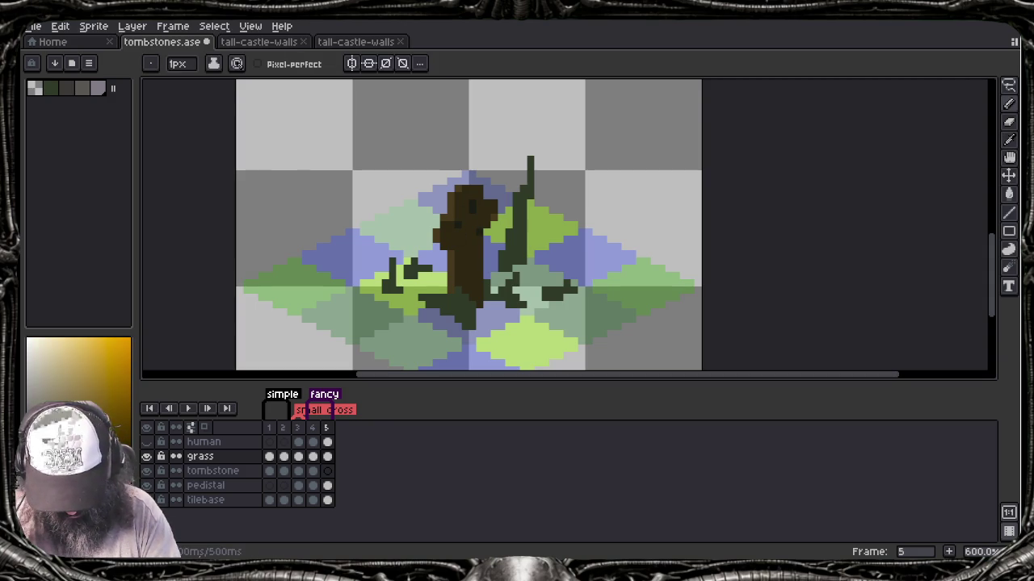
Step: Undo the last stroke and toggle the tombstone and pedistal layers' visibility to locate the stump
key(ctrl+z)
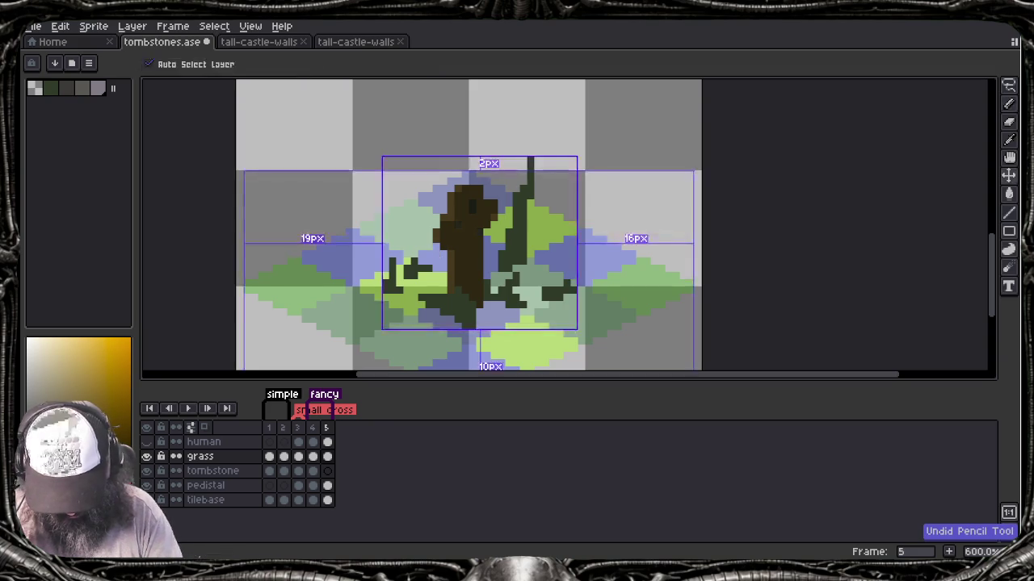
click(242, 472)
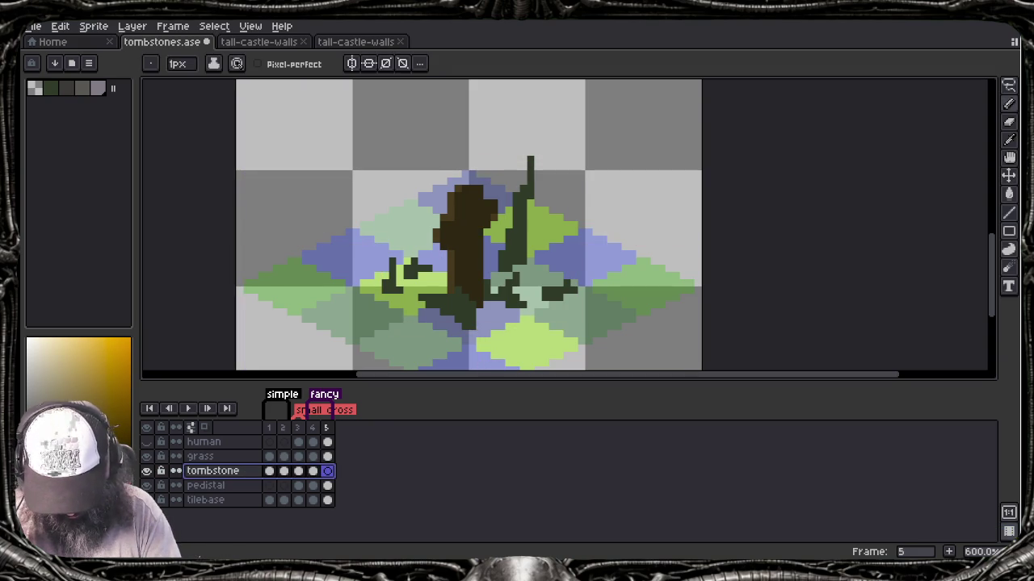
click(146, 471)
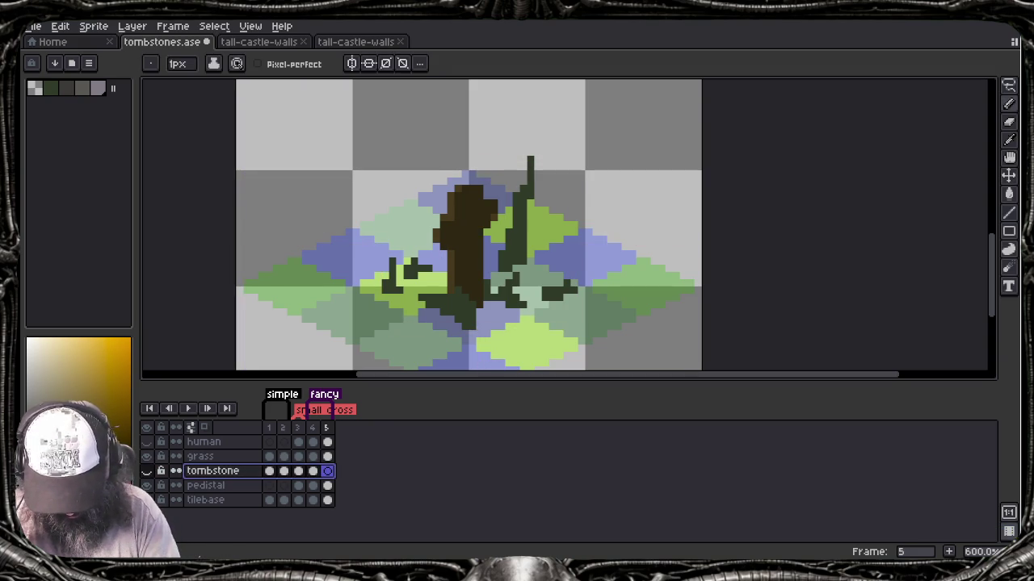
click(146, 471)
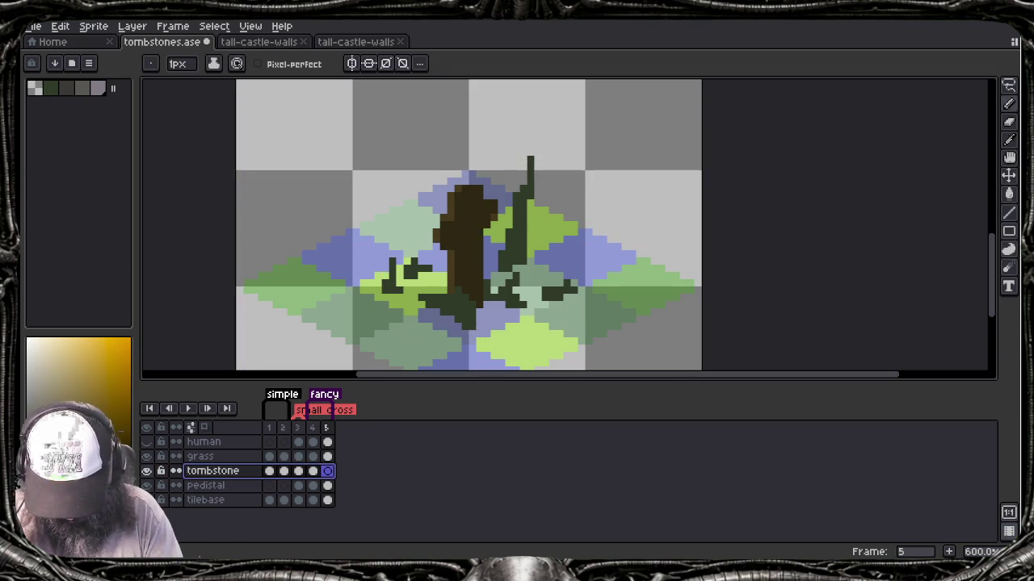
key(Down)
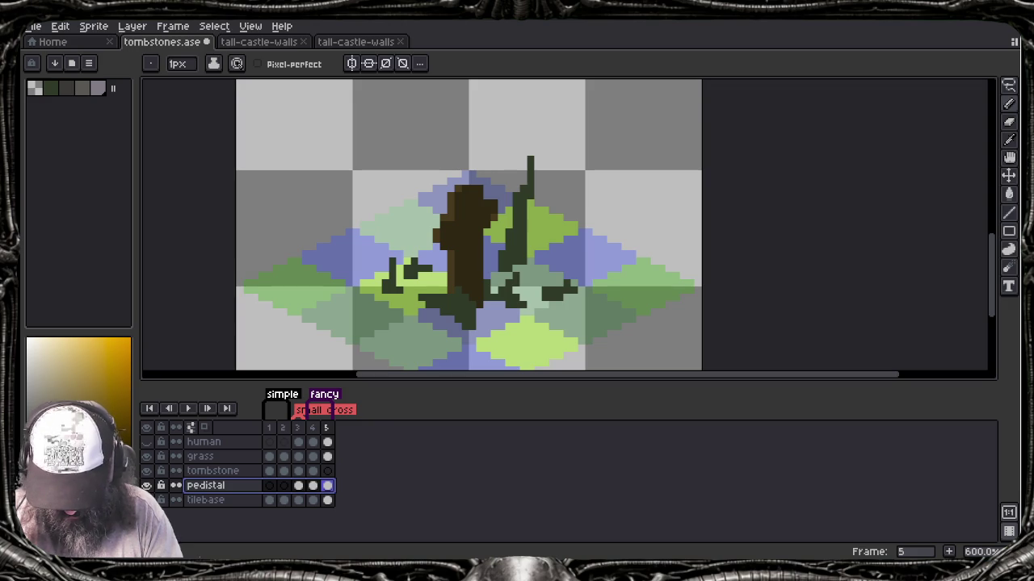
click(146, 485)
click(146, 486)
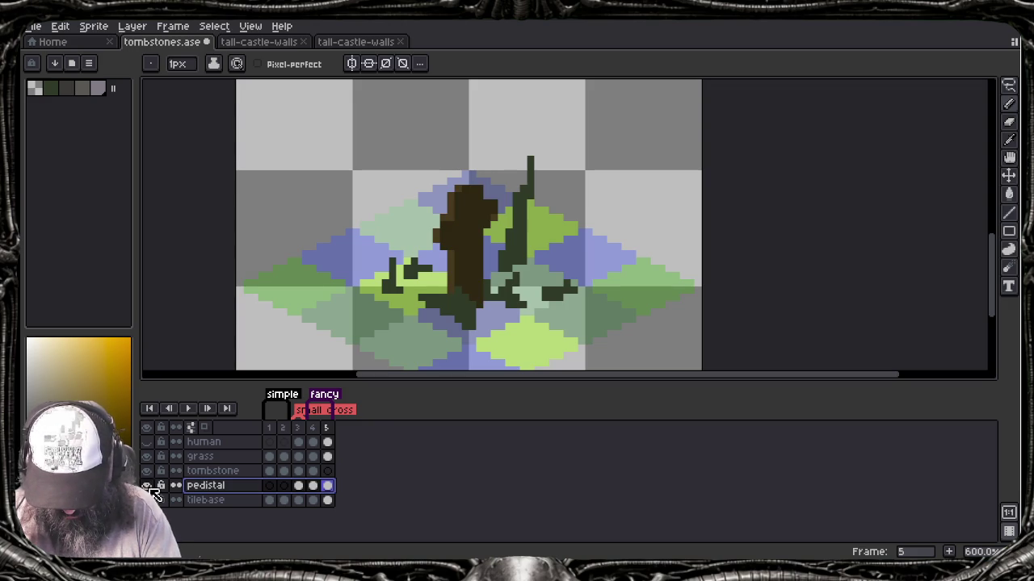
Step: Copy the stump, delete it from the pedistal layer and paste it in place on the tombstone layer
key(ctrl+a)
key(ctrl+c)
key(Up)
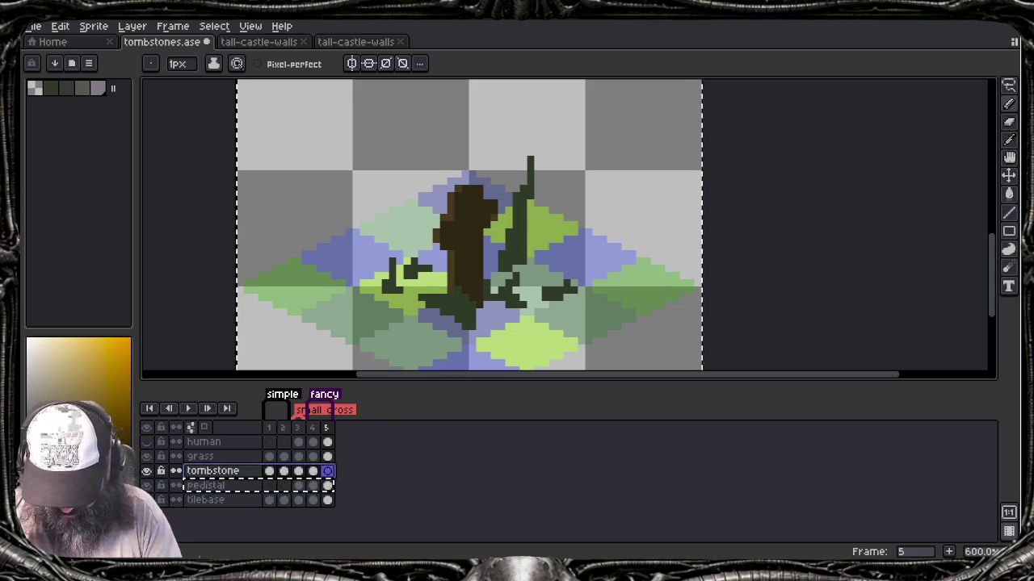
key(ctrl+v)
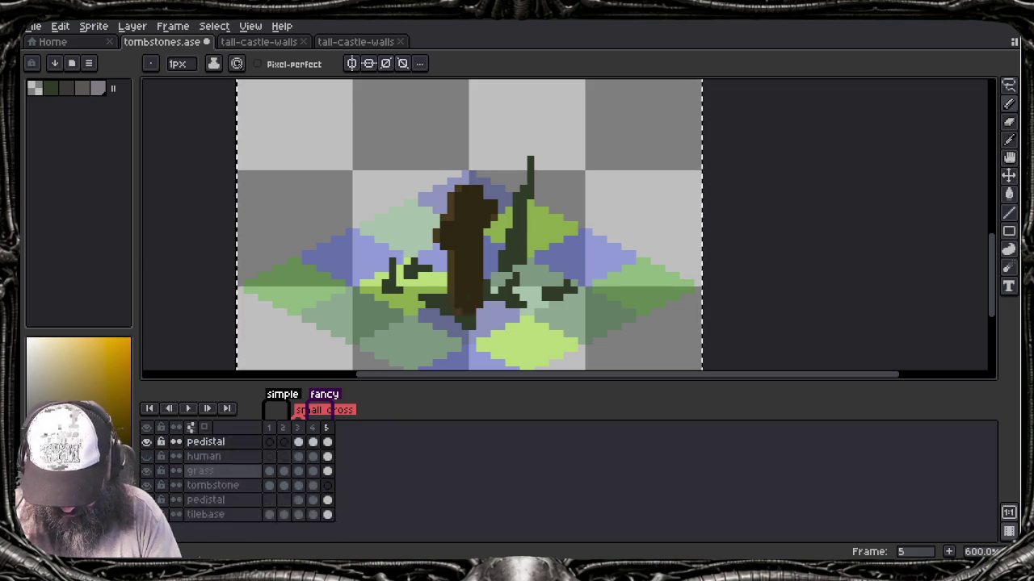
key(ctrl+z)
click(210, 485)
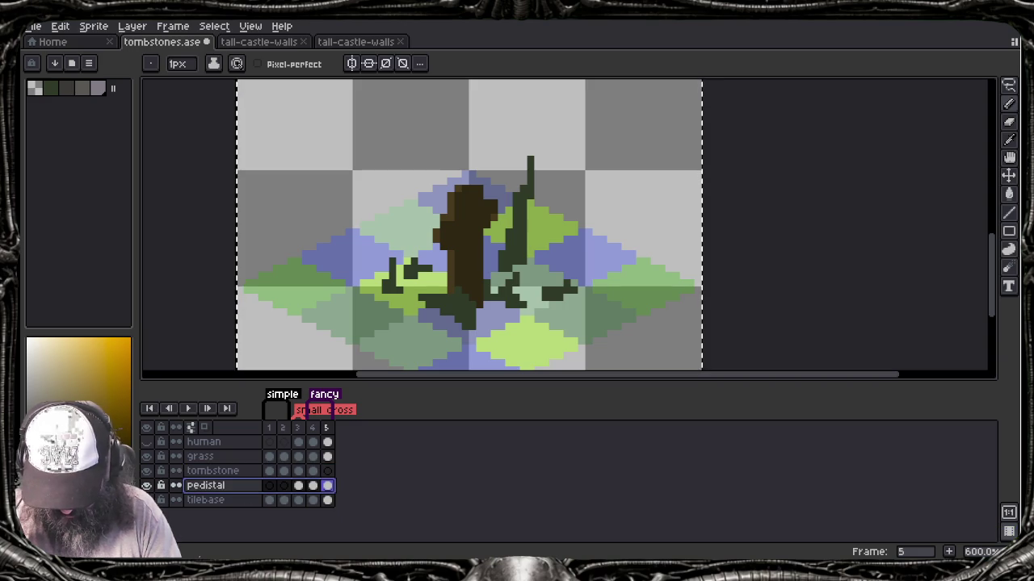
key(Delete)
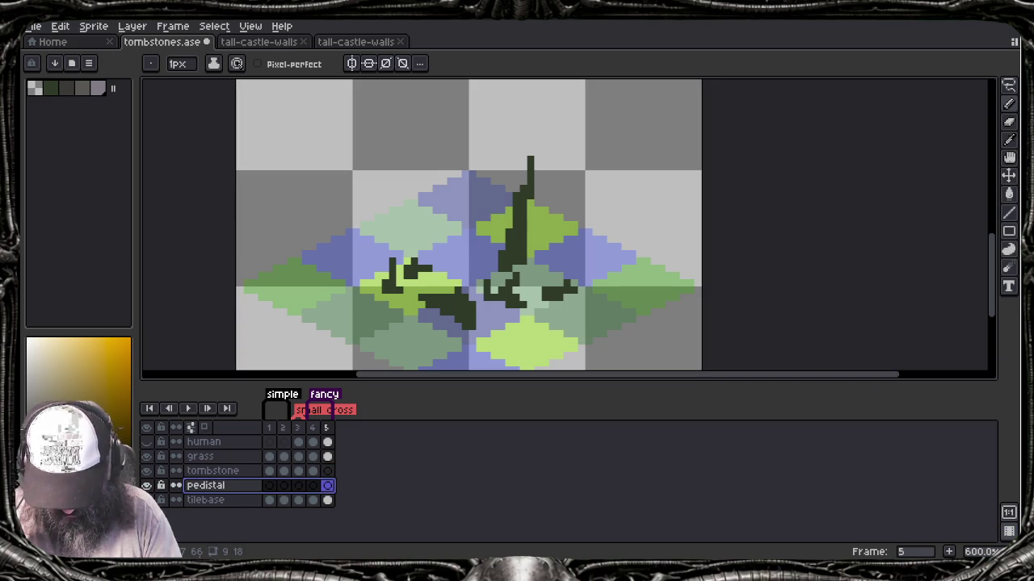
key(Up)
key(ctrl+v)
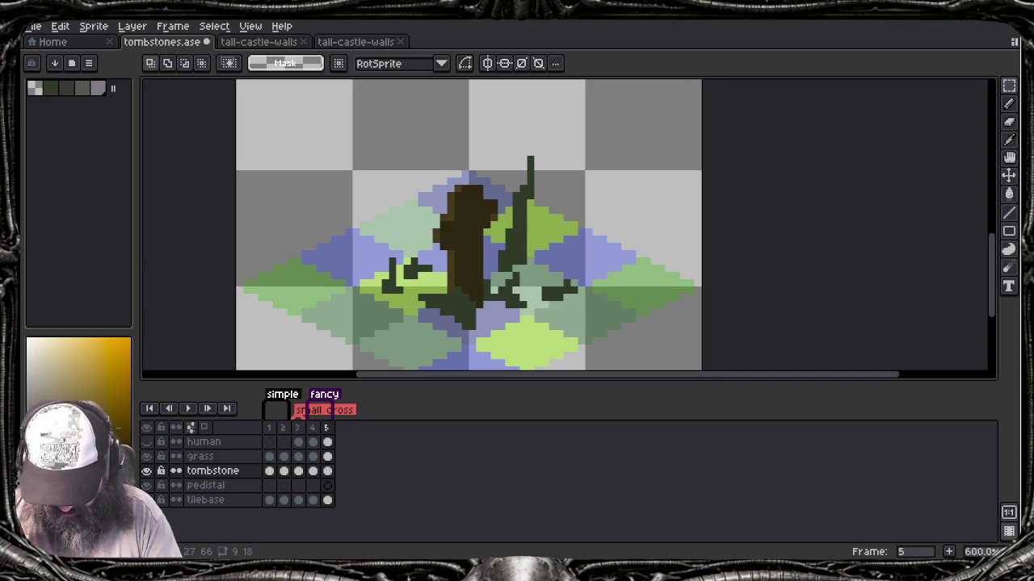
key(Return)
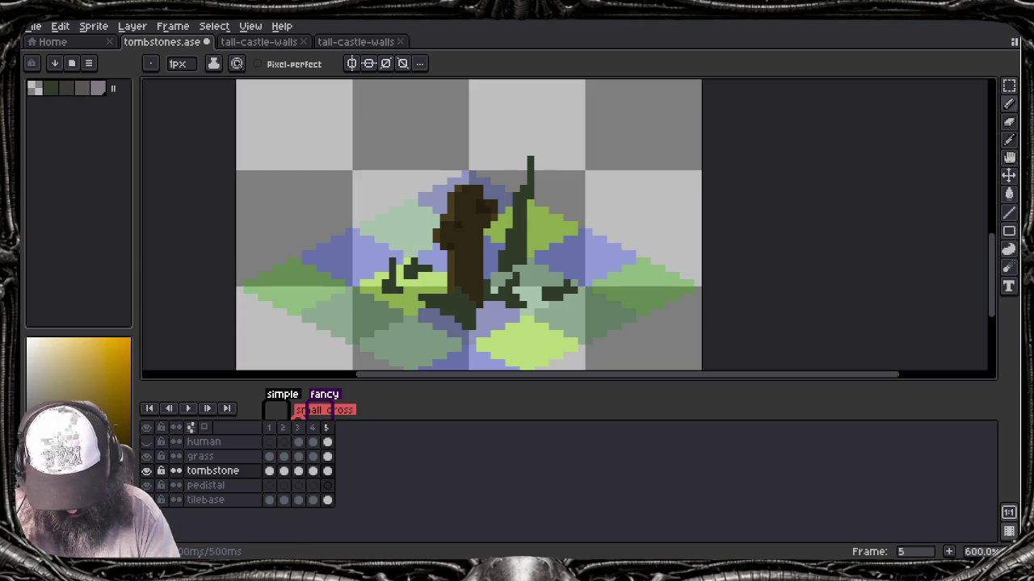
Step: Add brown pixels along the stump's left edge and jagged pixels on its top
alt+click(456, 230)
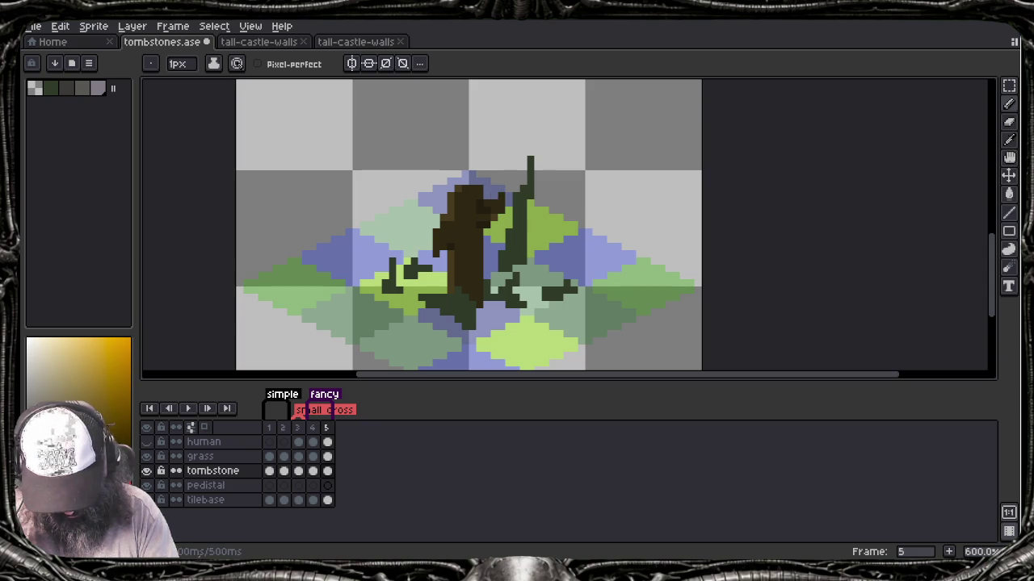
click(430, 247)
click(428, 255)
click(471, 179)
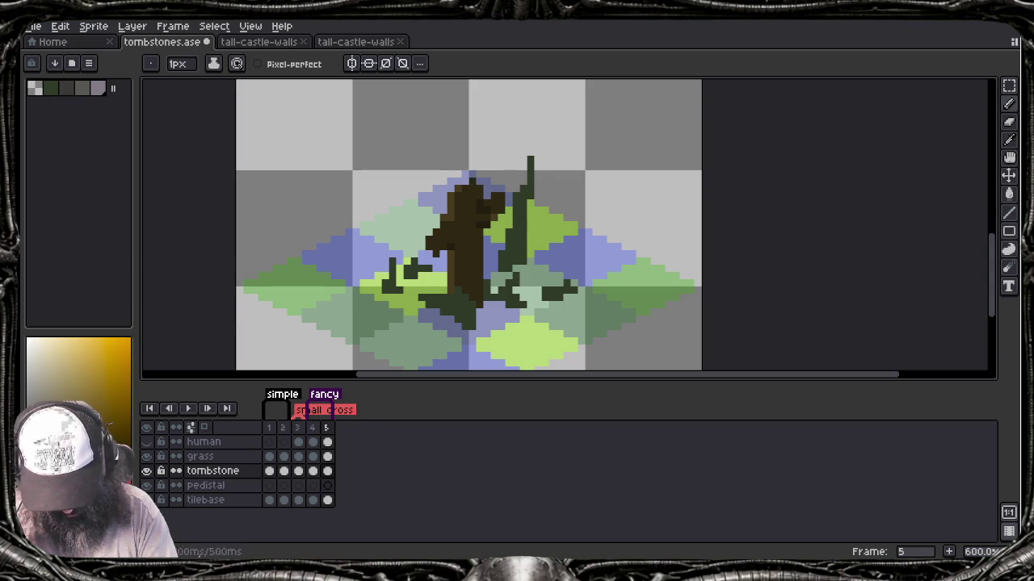
click(478, 173)
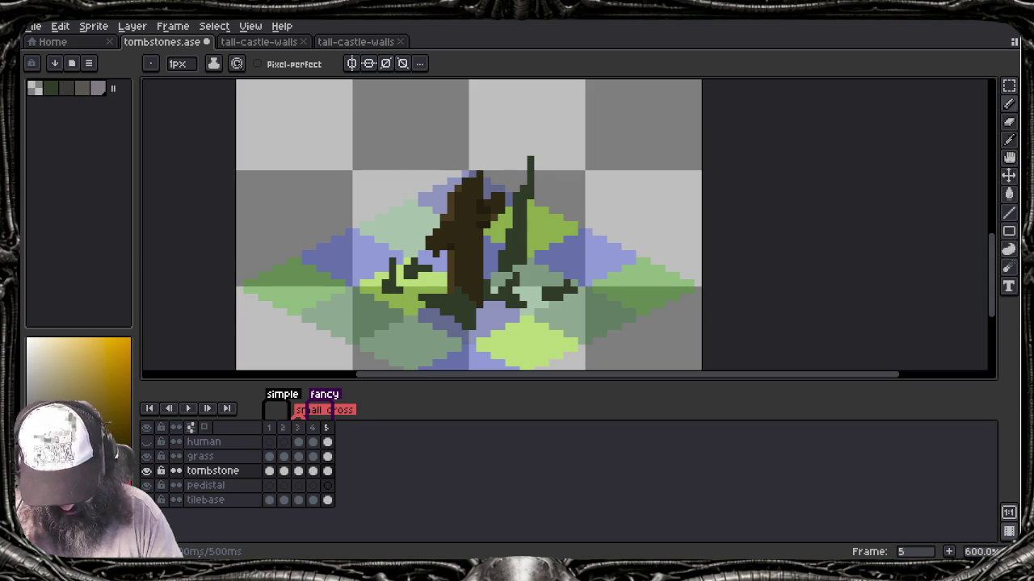
Step: Zoom out and show the human figure layer to compare the stump's scale
scroll(523, 184, down, 2)
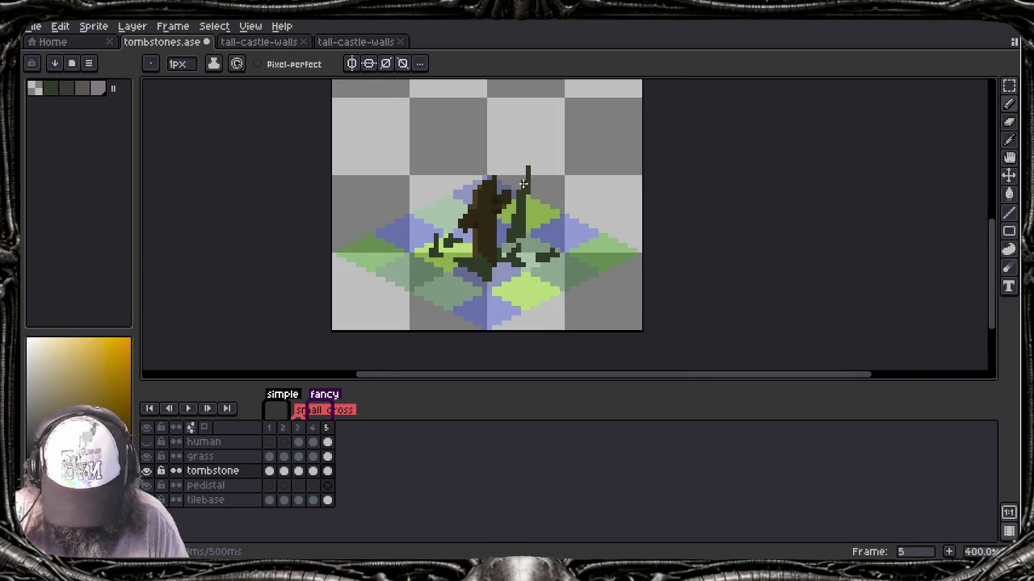
scroll(523, 184, down, 1)
click(146, 443)
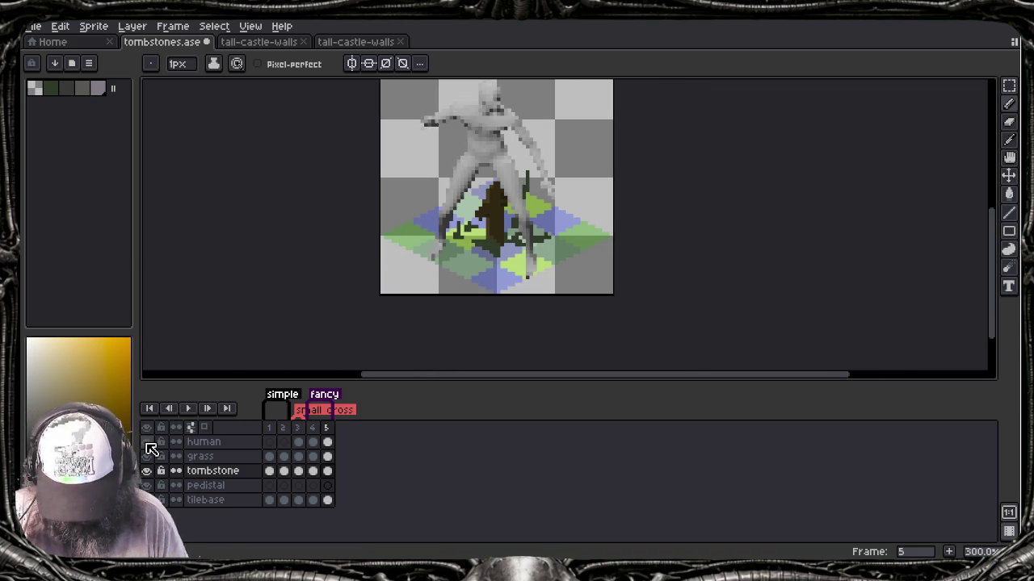
scroll(404, 237, down, 1)
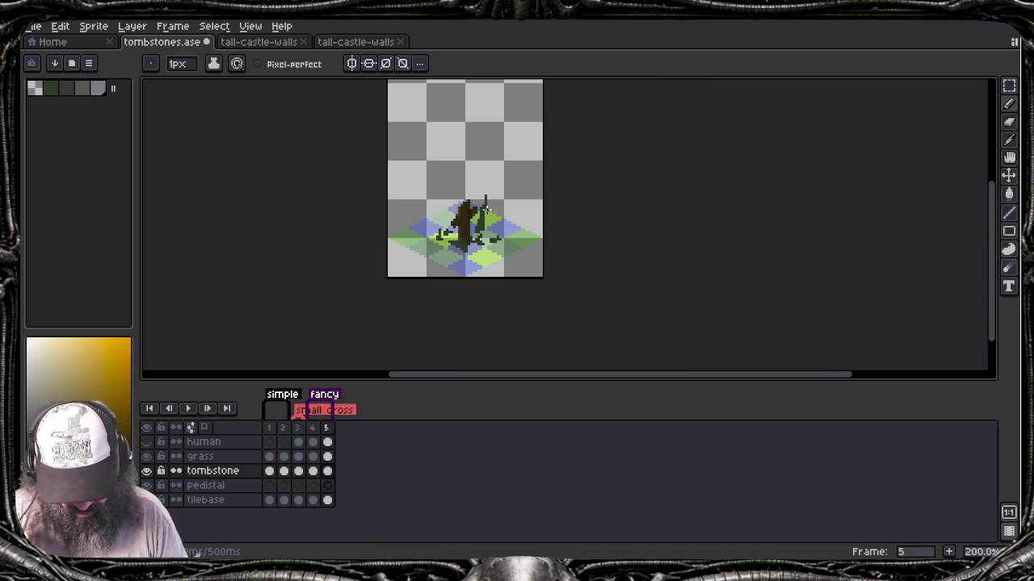
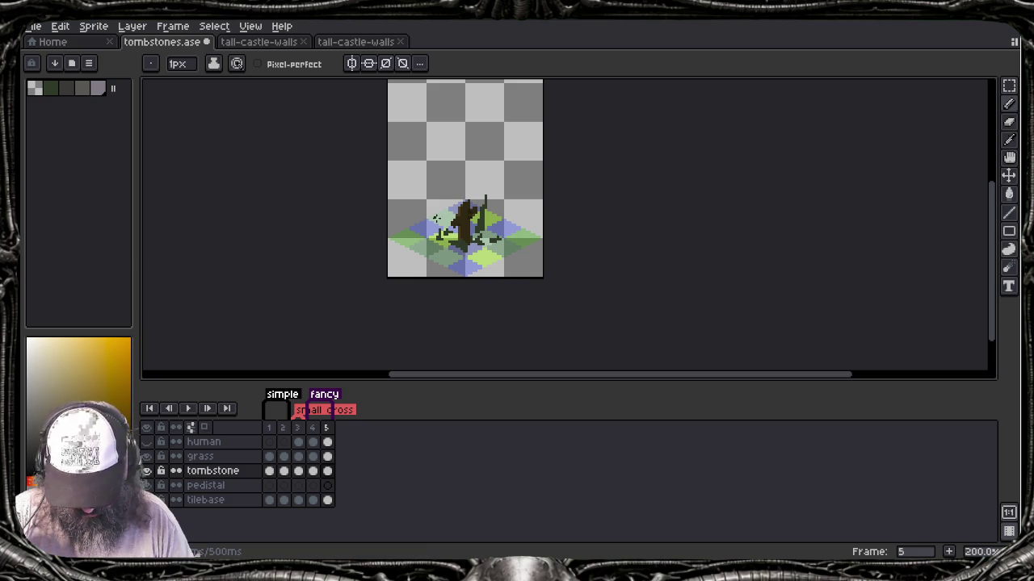
Step: Zoom in on frame 5 and hide the tilebase ground-tile layer
drag(451, 221, 468, 265)
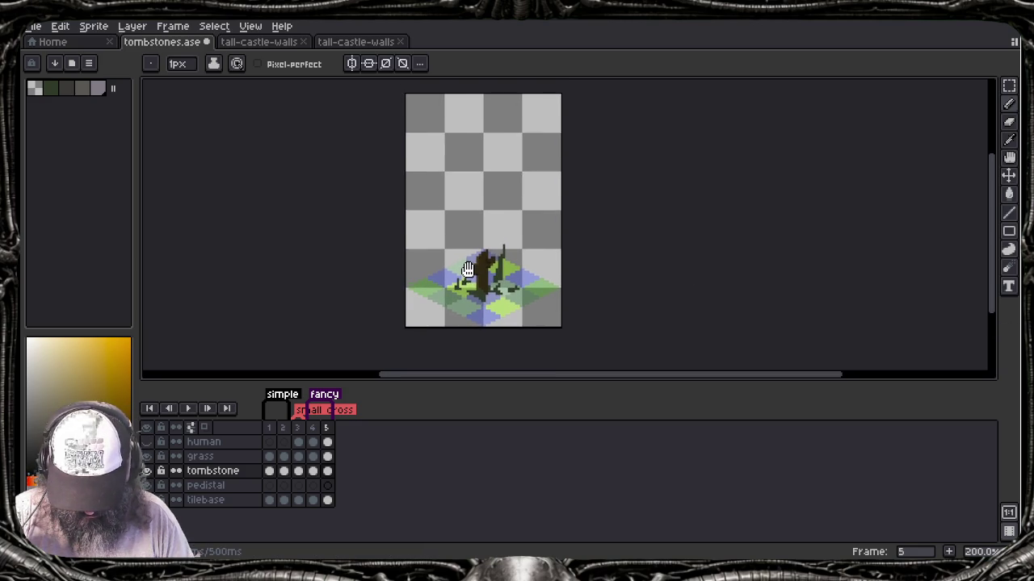
scroll(483, 290, up, 2)
scroll(484, 292, up, 1)
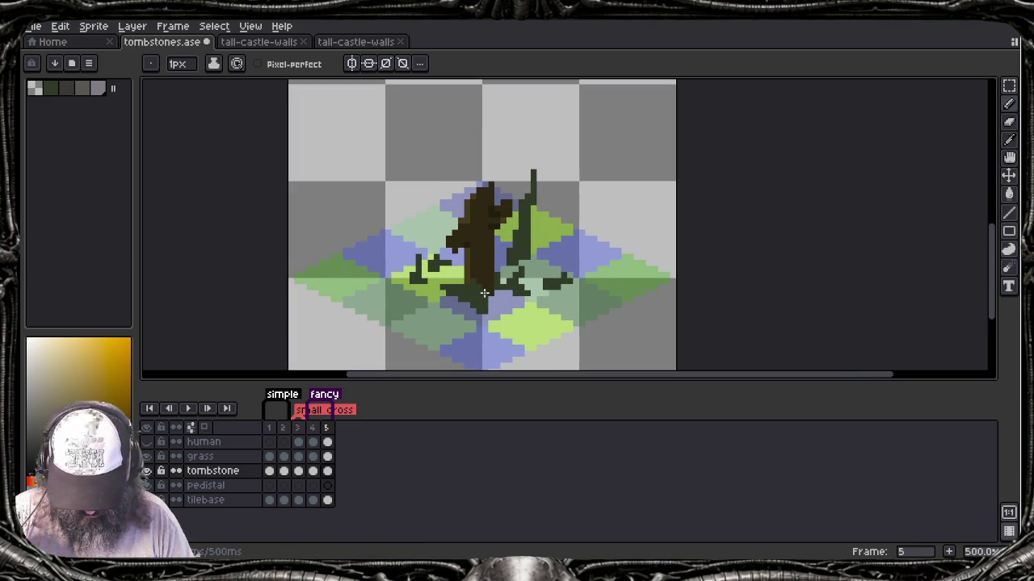
scroll(483, 292, down, 1)
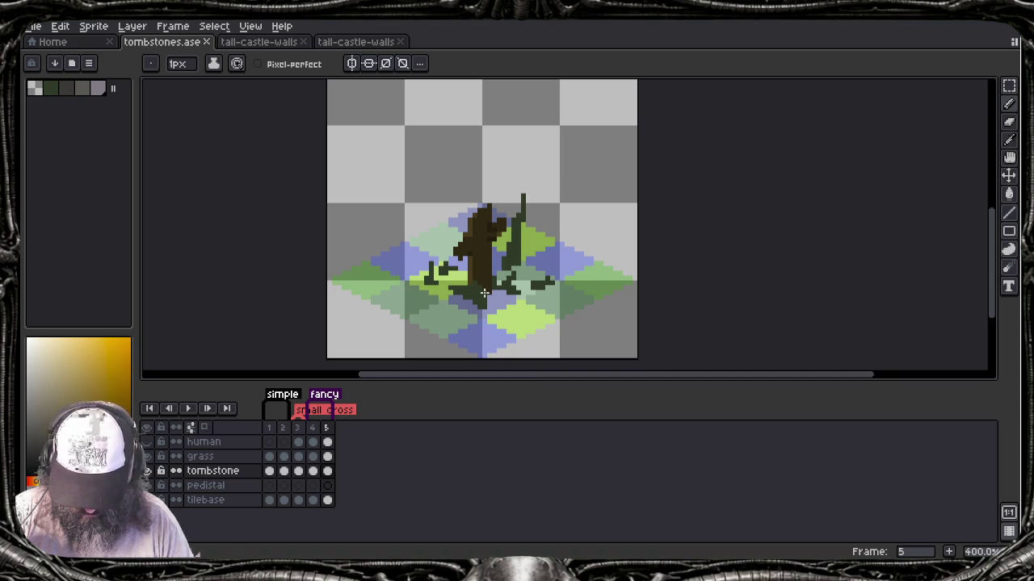
drag(502, 283, 504, 282)
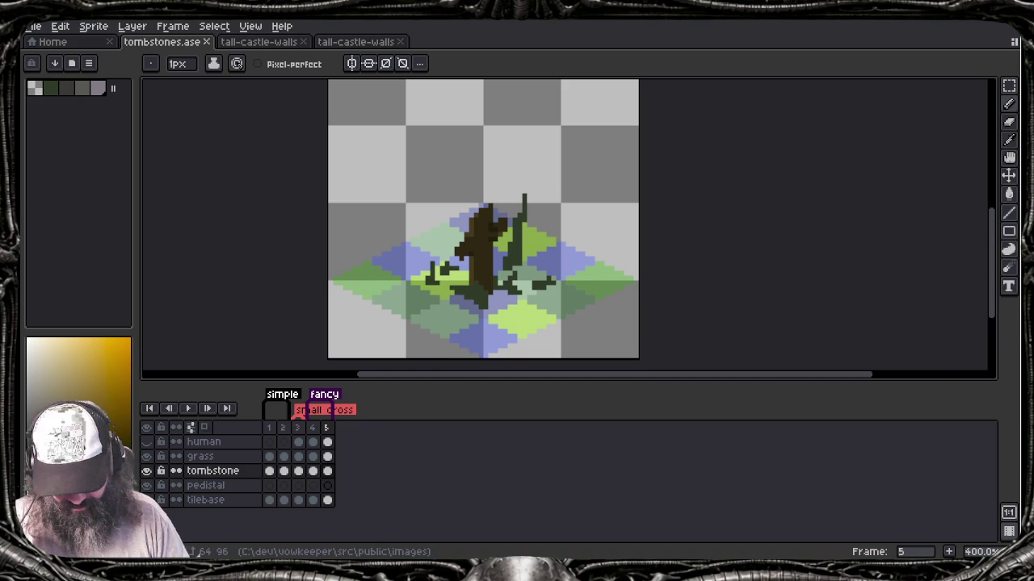
click(148, 500)
Step: On the grass layer, erase the tall blade's upper tip and pick the grass green
scroll(528, 252, down, 1)
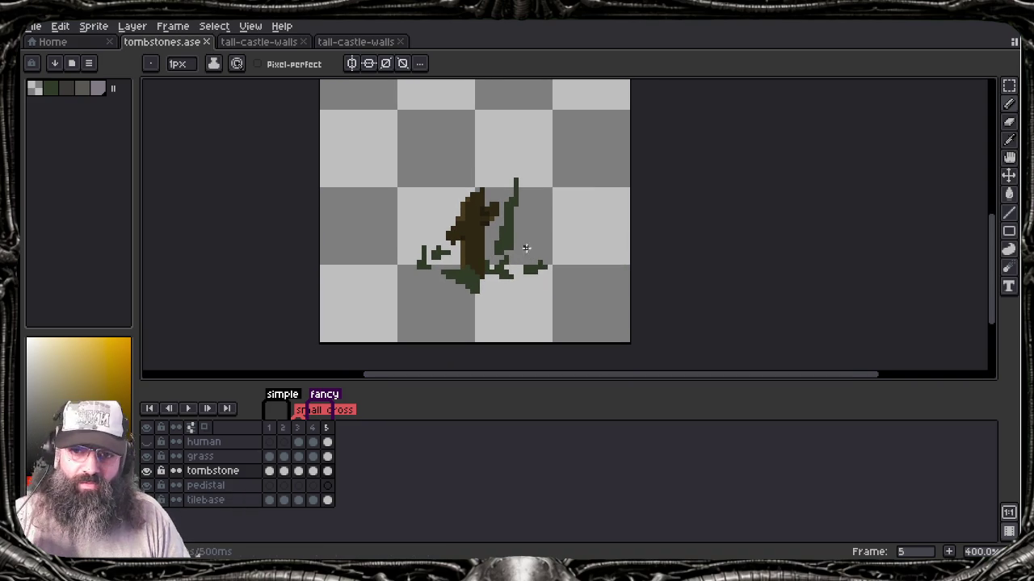
click(206, 457)
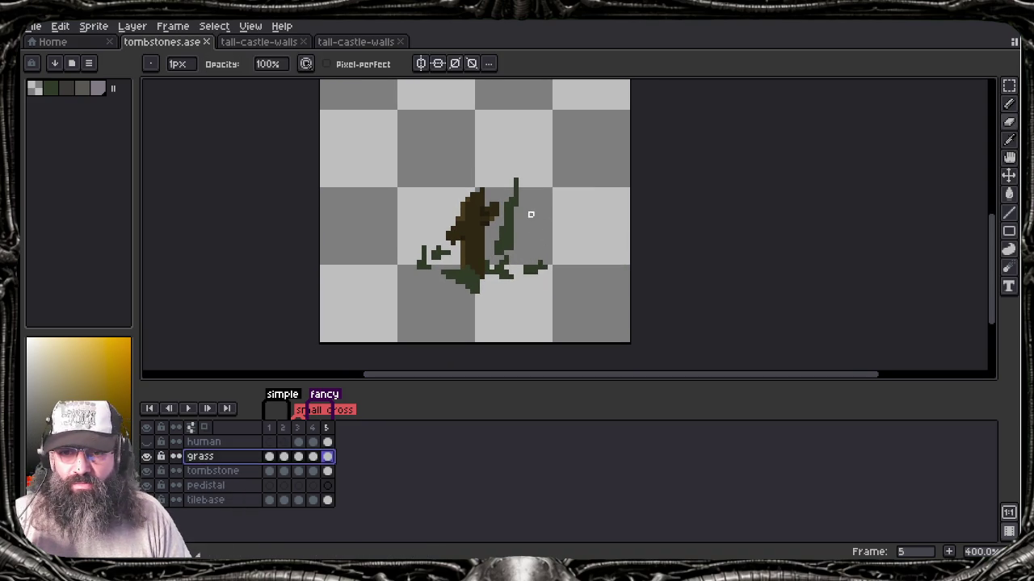
mouse_move(515, 192)
mouse_down()
mouse_move(517, 179)
mouse_move(517, 224)
mouse_up()
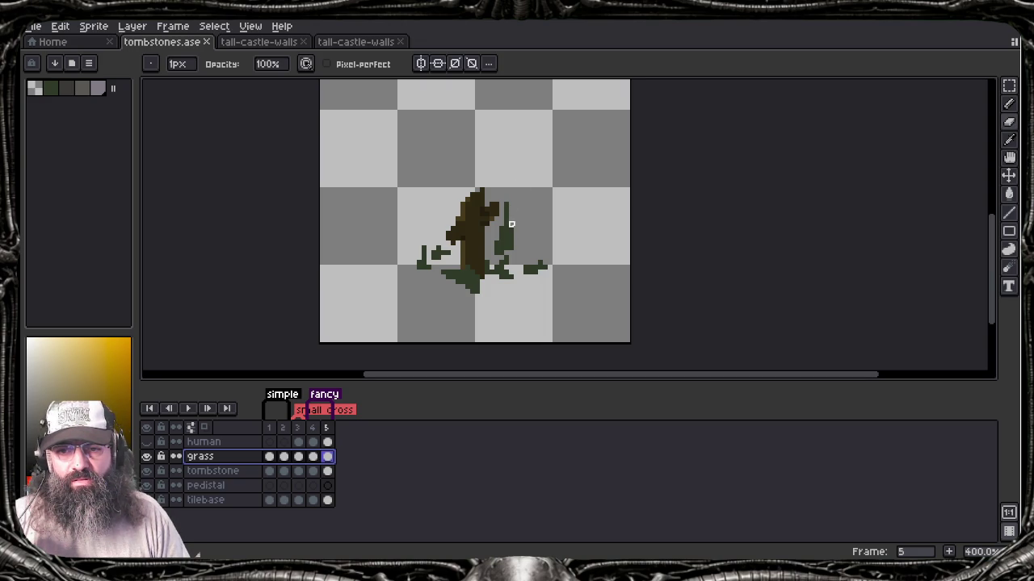
drag(507, 221, 507, 202)
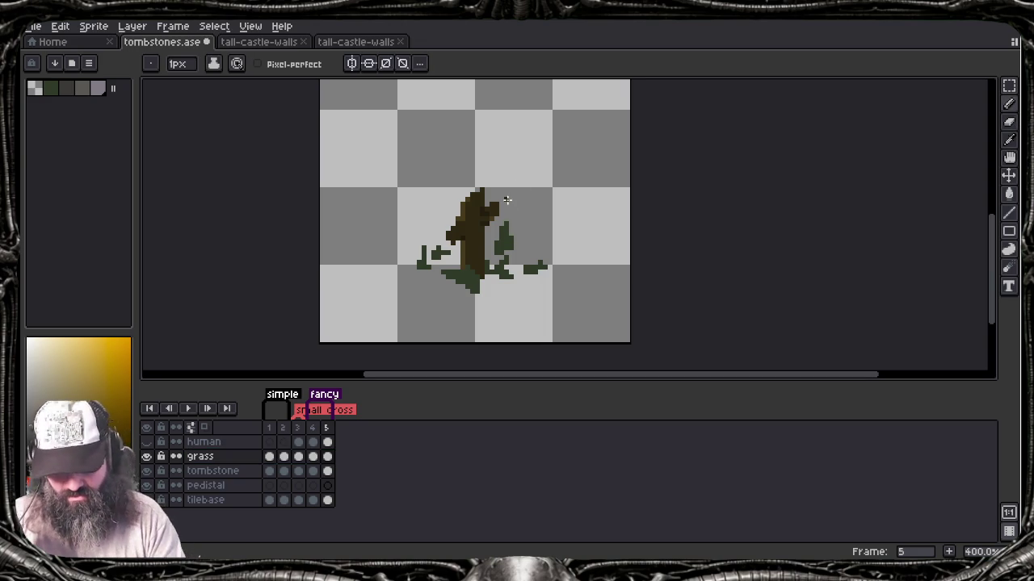
alt+click(501, 211)
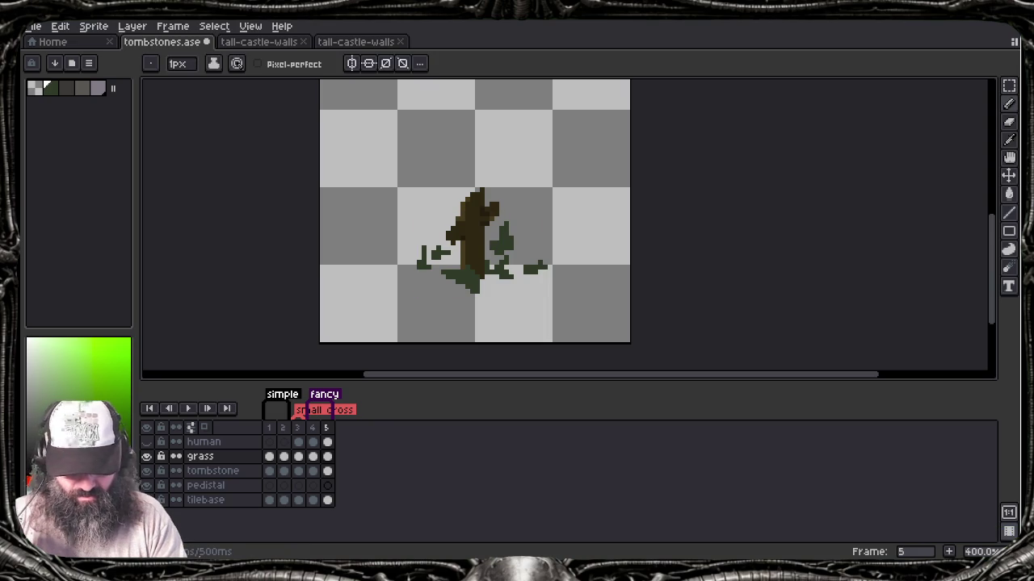
key(b)
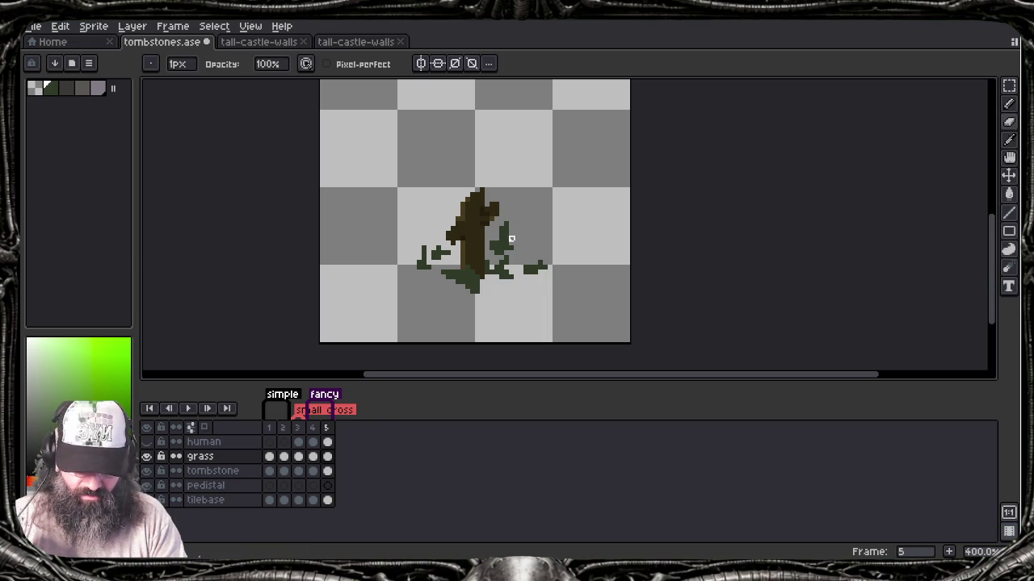
Step: Undo and redo the last grass stroke, then sample the trunk's brown
key(ctrl+z)
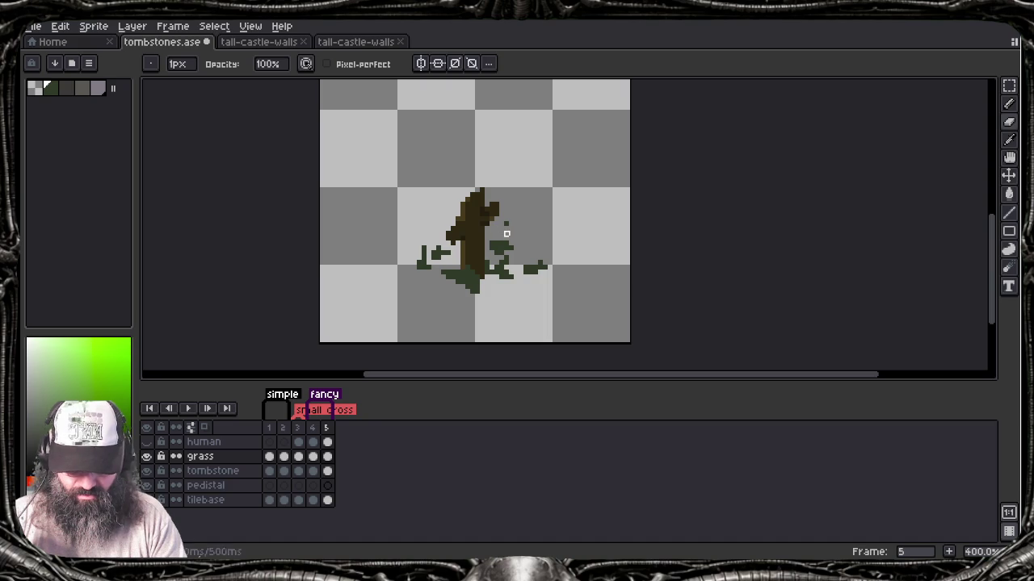
key(e)
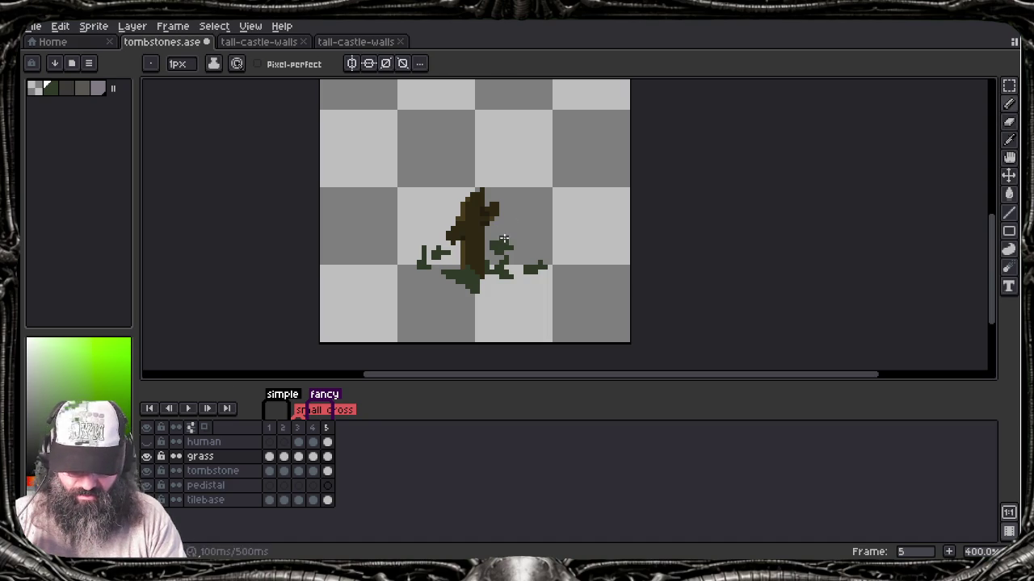
key(ctrl+y)
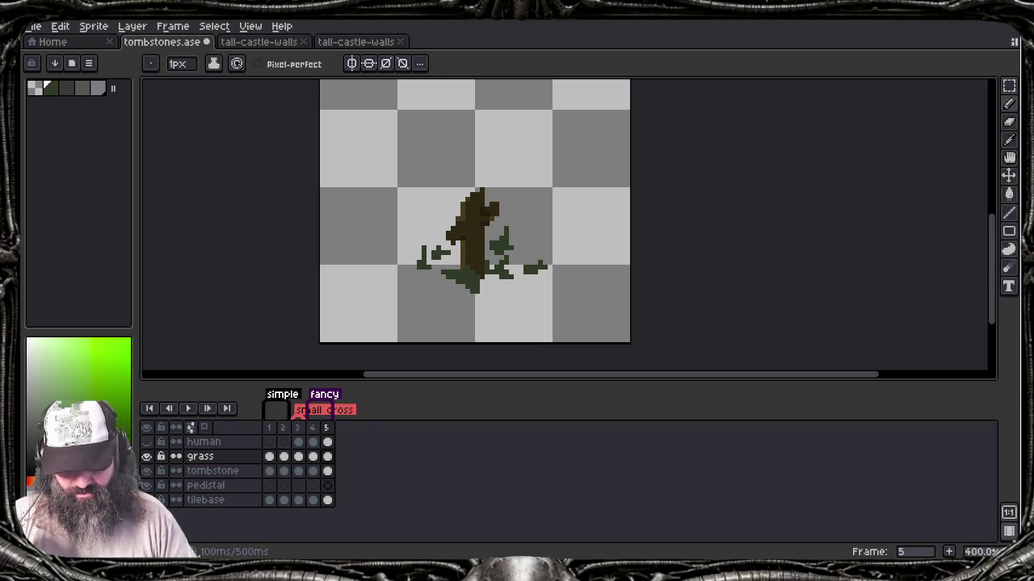
key(i)
click(475, 235)
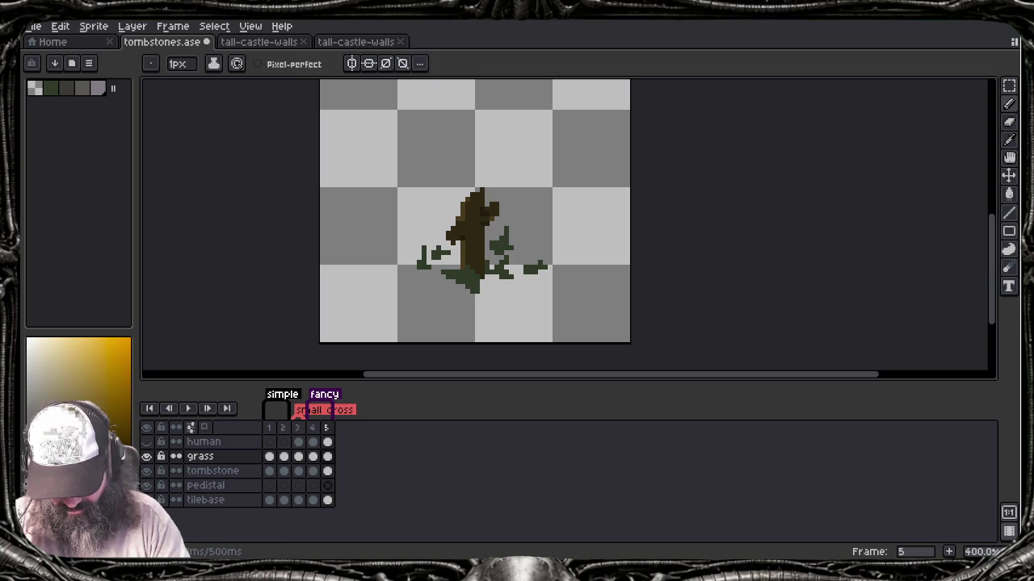
key(alt+Down)
key(Escape)
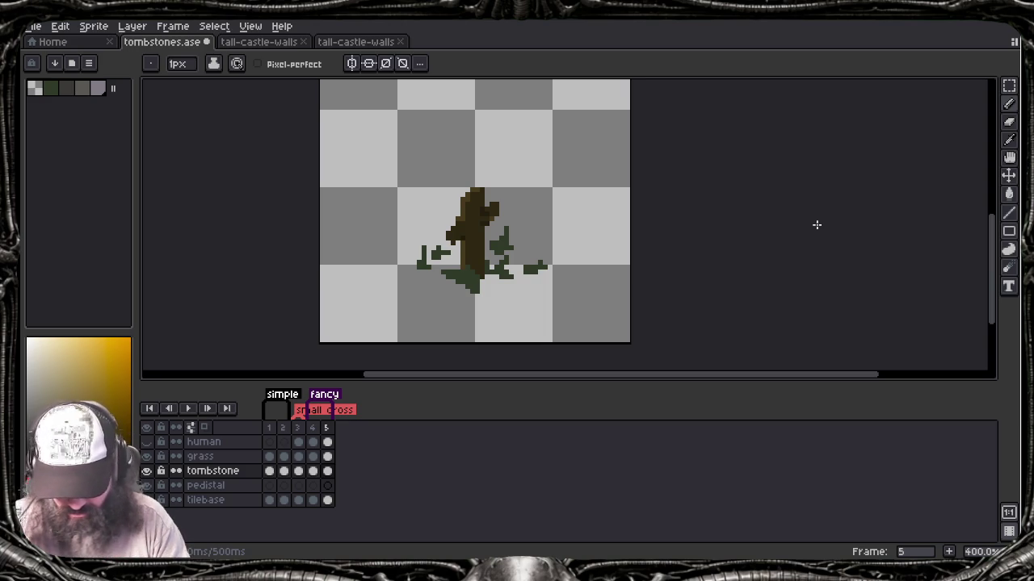
Step: Marquee-select the area around the tombstone sprite, then clear the selection
key(m)
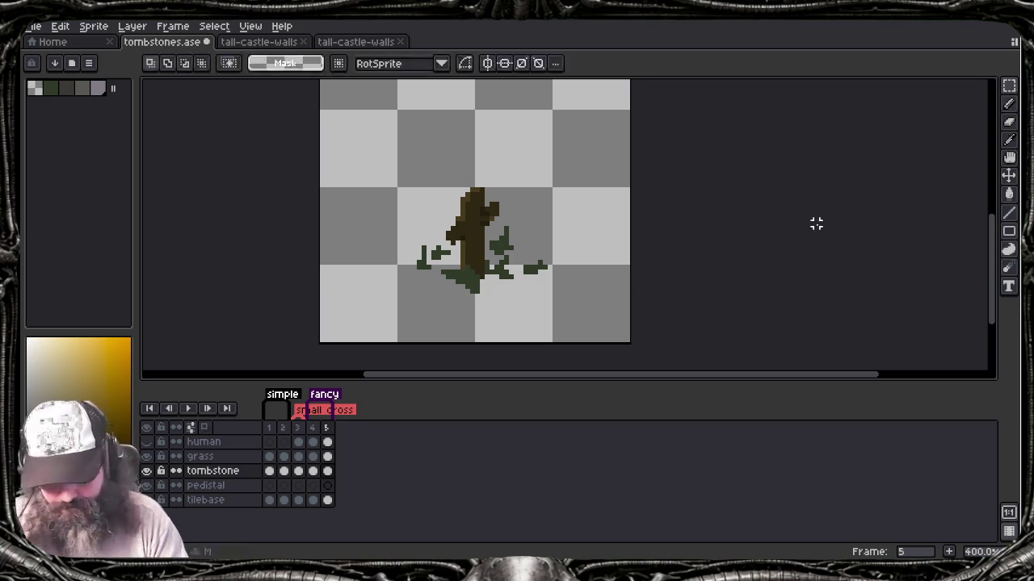
drag(423, 155, 521, 310)
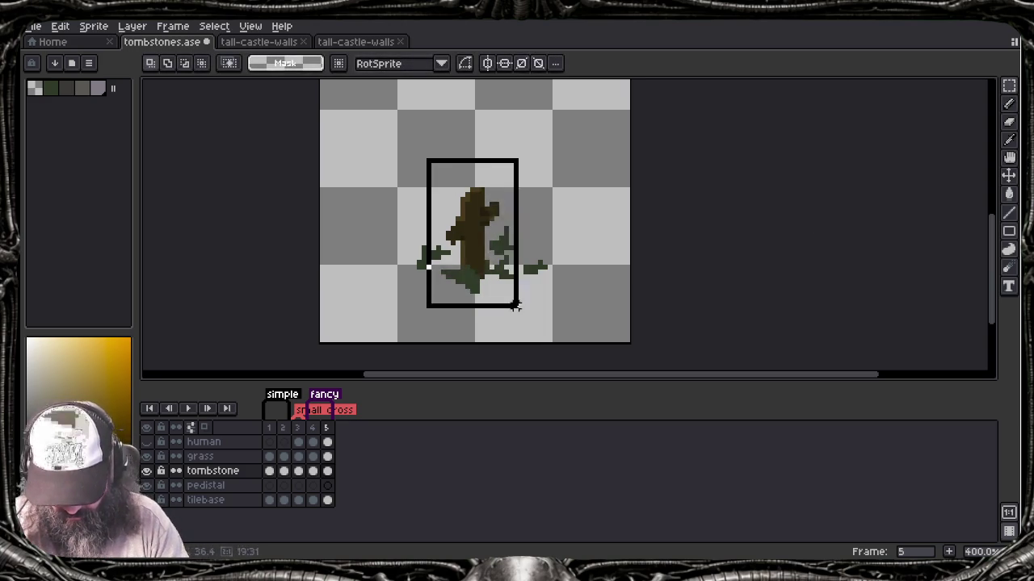
click(516, 306)
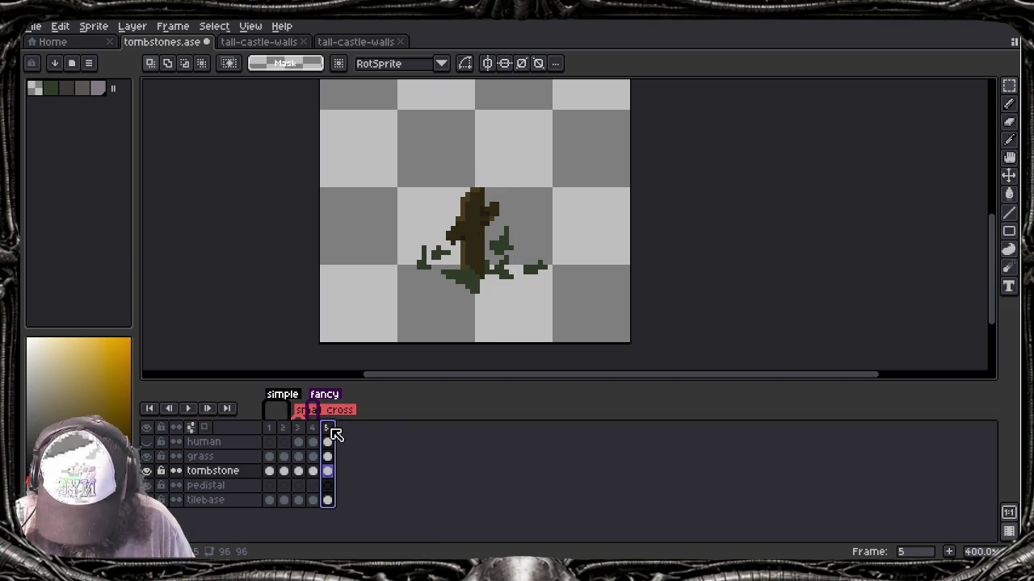
Step: Create the tag 'small little cross' on frame 5 and add frame 6 after it
right_click(331, 429)
click(370, 486)
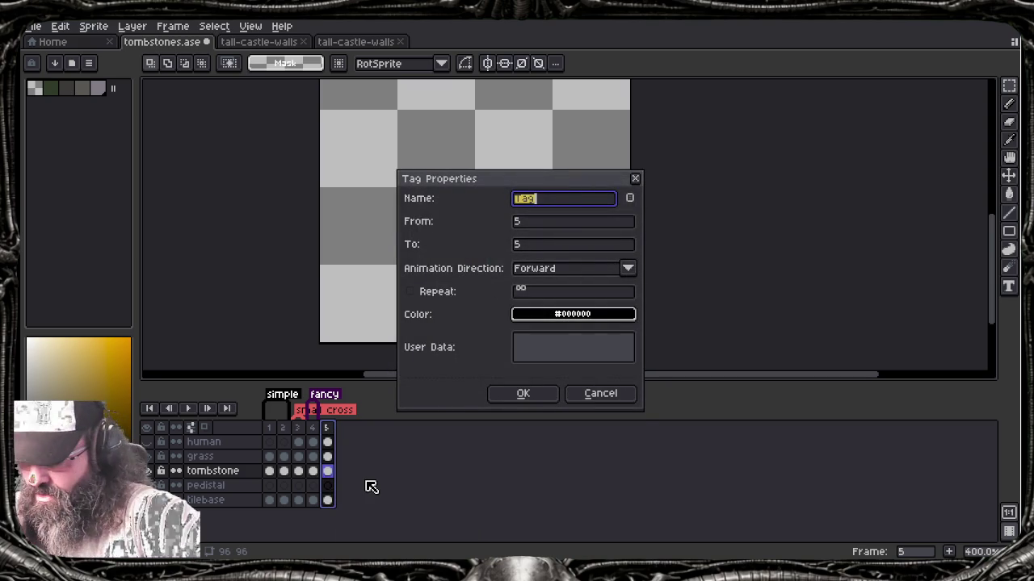
text(small little cross)
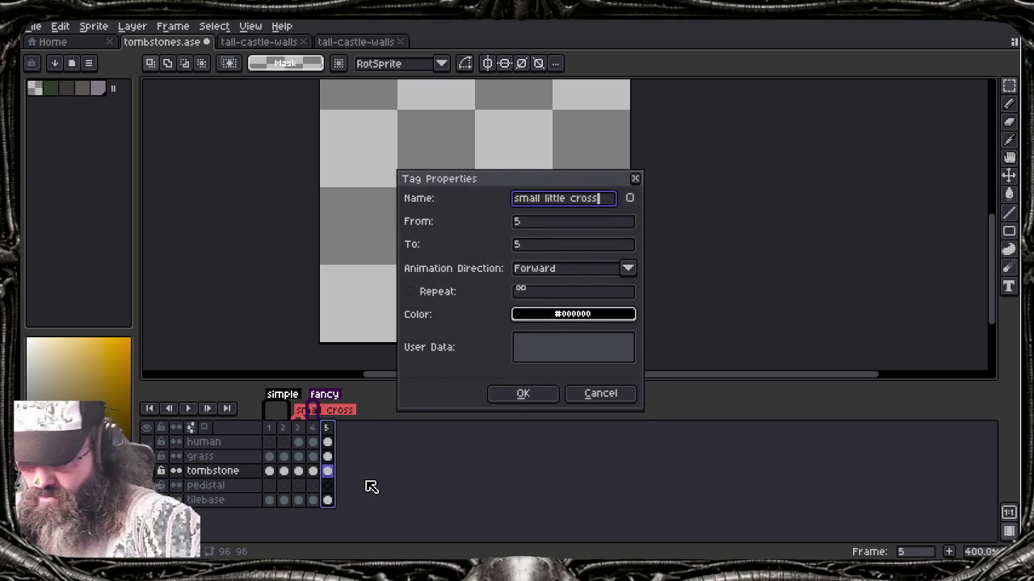
key(Return)
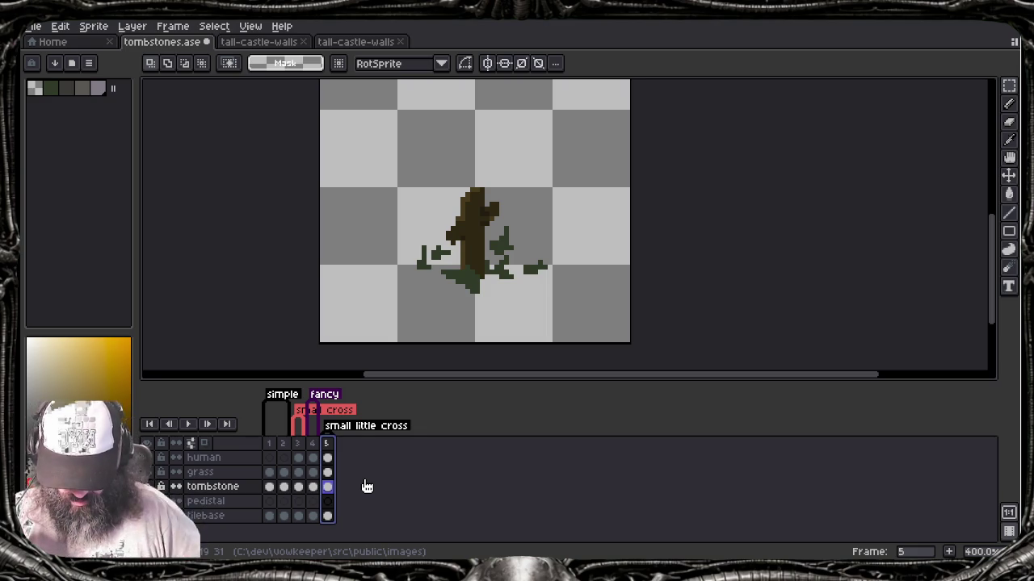
key(alt+n)
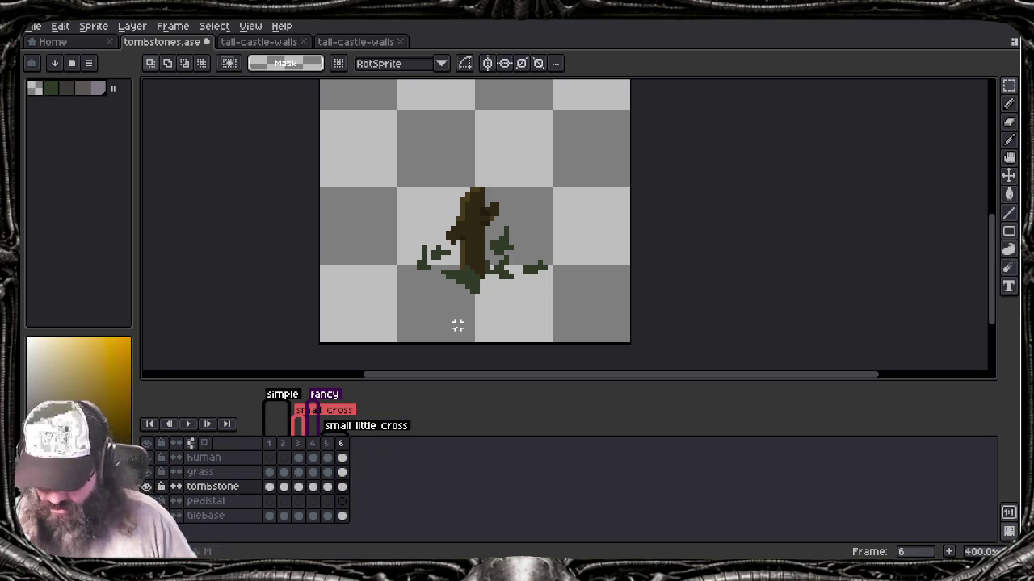
Step: Copy the trunk to its left and upper right on frame 6, then deselect
drag(412, 158, 533, 306)
click(473, 233)
drag(473, 234, 395, 238)
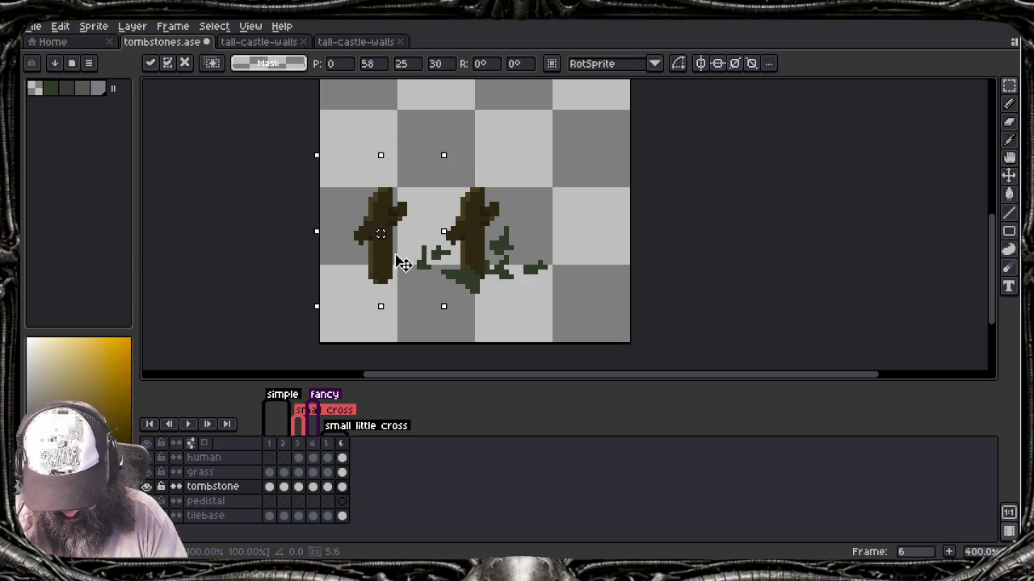
drag(410, 158, 535, 305)
mouse_move(472, 274)
mouse_down()
mouse_move(575, 224)
mouse_move(590, 229)
mouse_up()
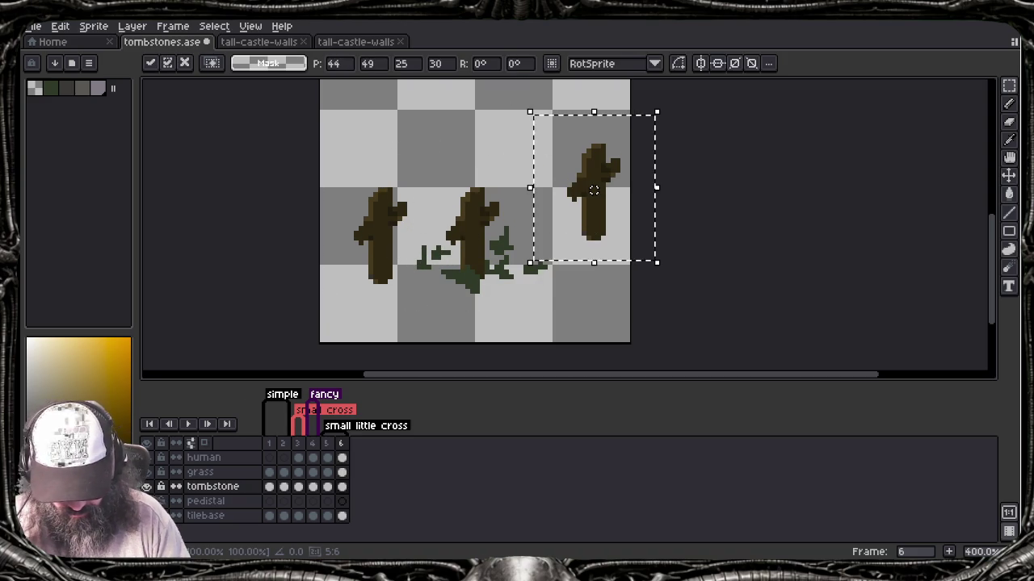
key(Return)
key(ctrl+d)
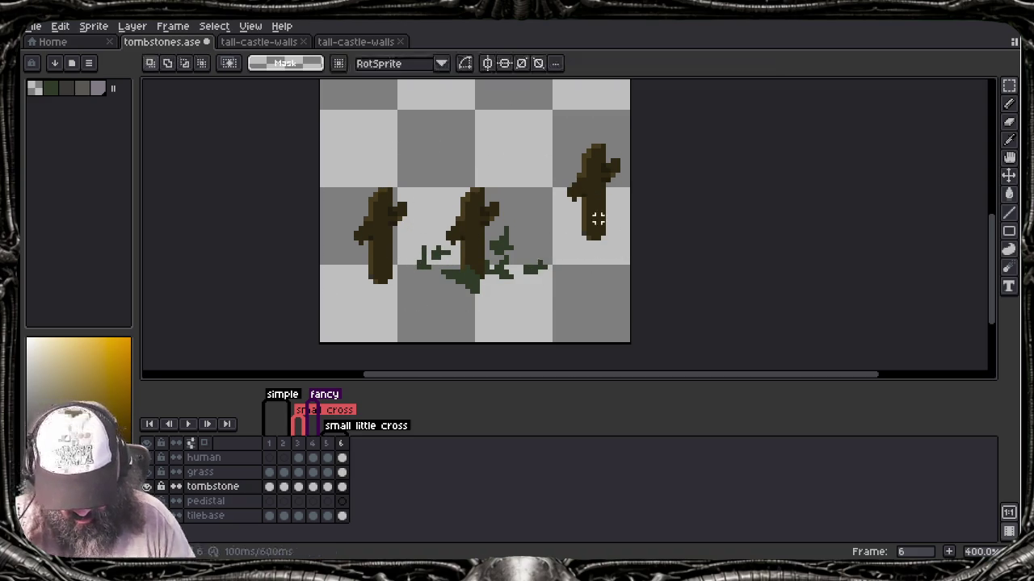
alt+click(467, 276)
key(alt+Up)
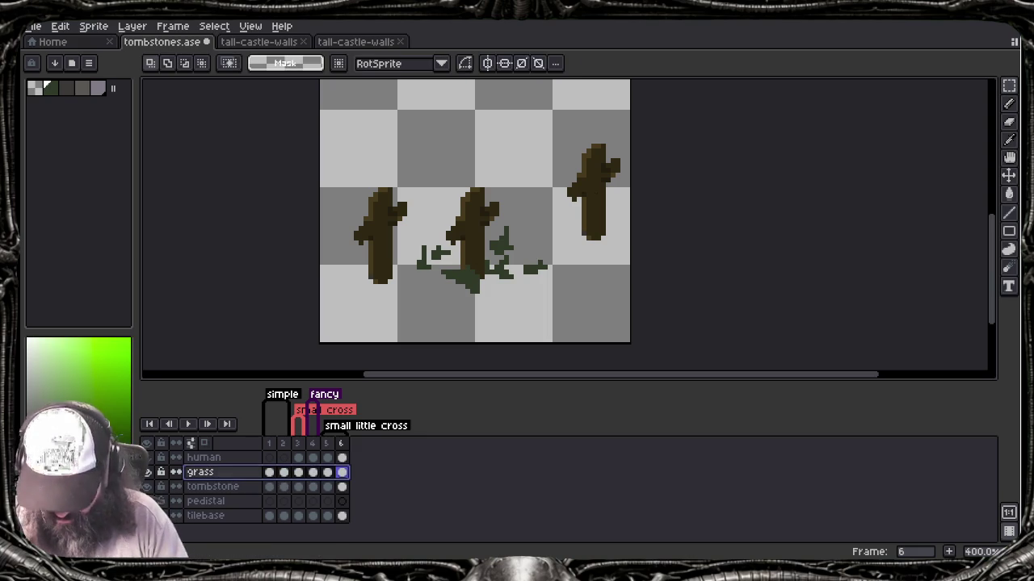
Step: Paint dark green grass at the base and up the left trunk copy
key(b)
click(367, 281)
drag(367, 279, 373, 266)
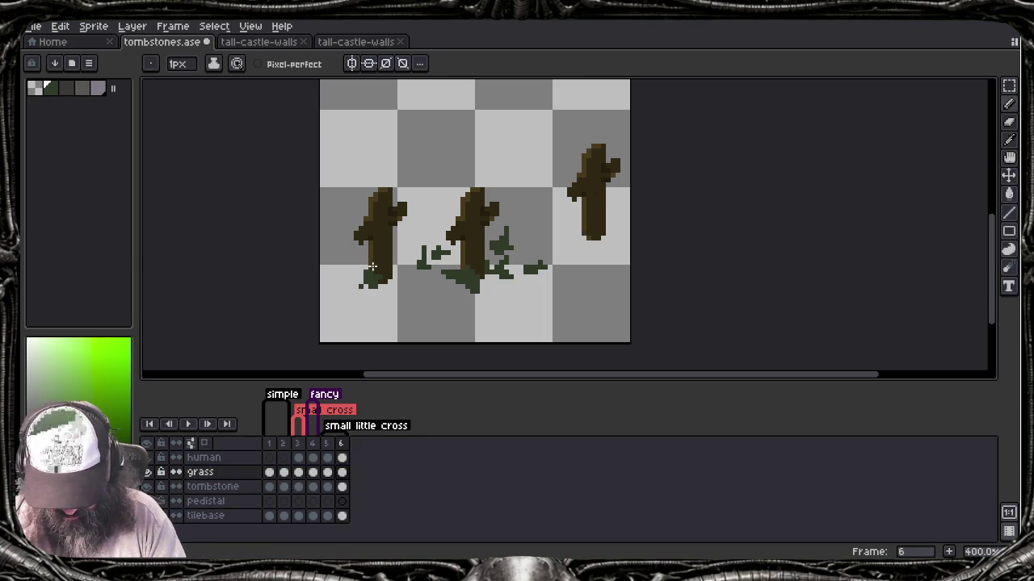
drag(378, 197, 380, 229)
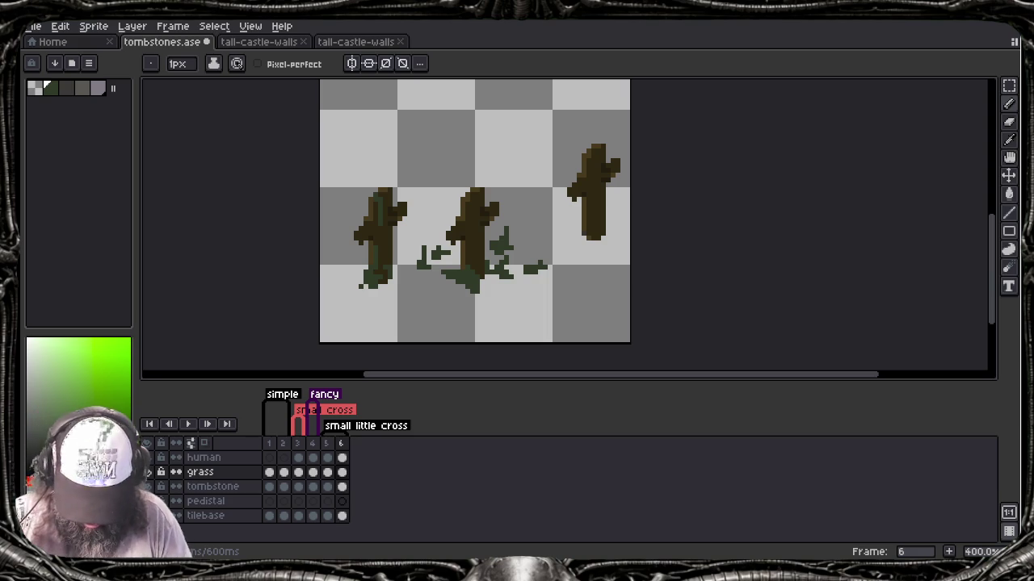
click(284, 472)
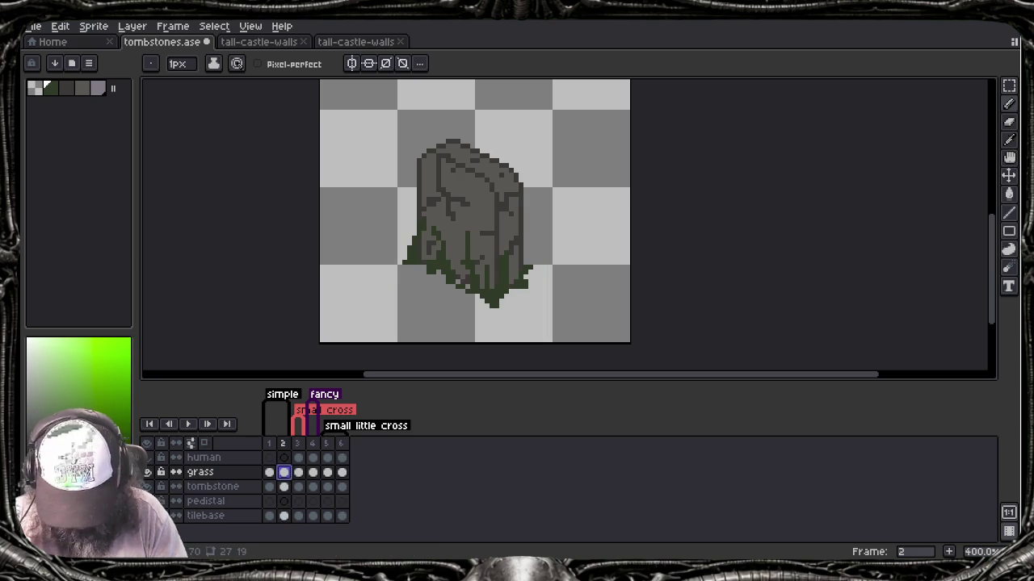
key(alt)
key(Right)
key(Right)
key(Right)
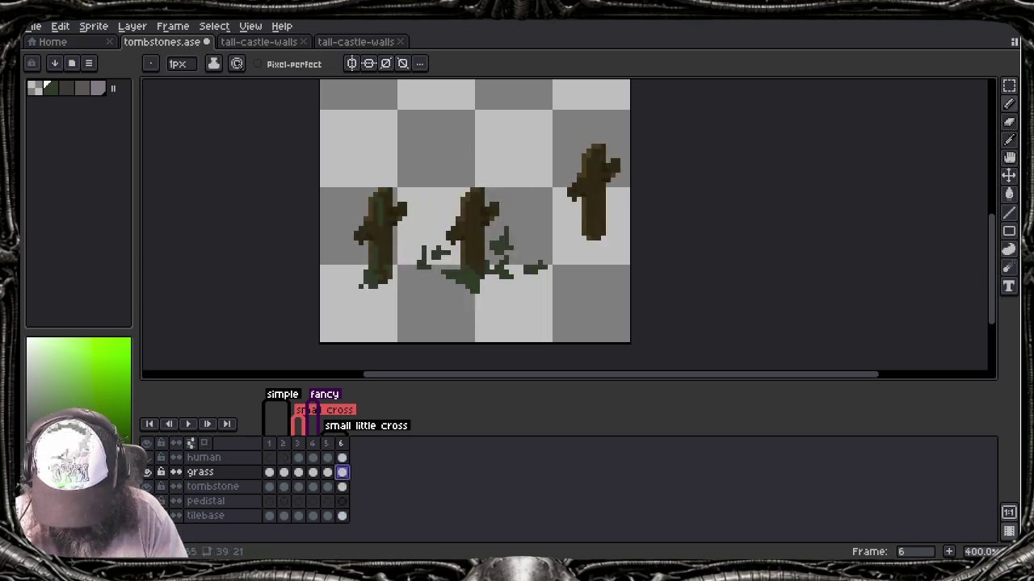
Step: Flip between frames 2, 3 and 6 to compare the grass and preview the animation
key(g)
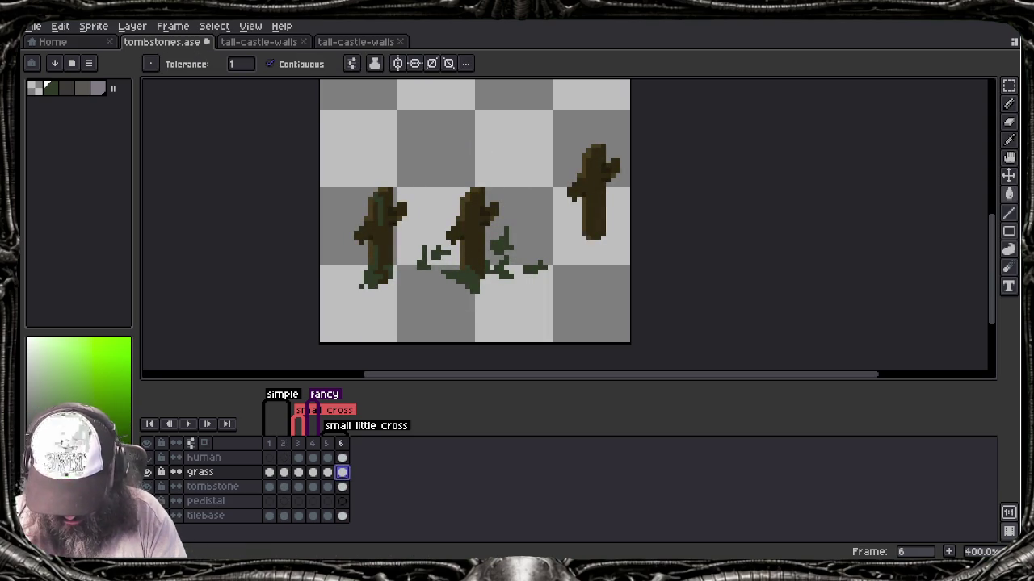
key(Escape)
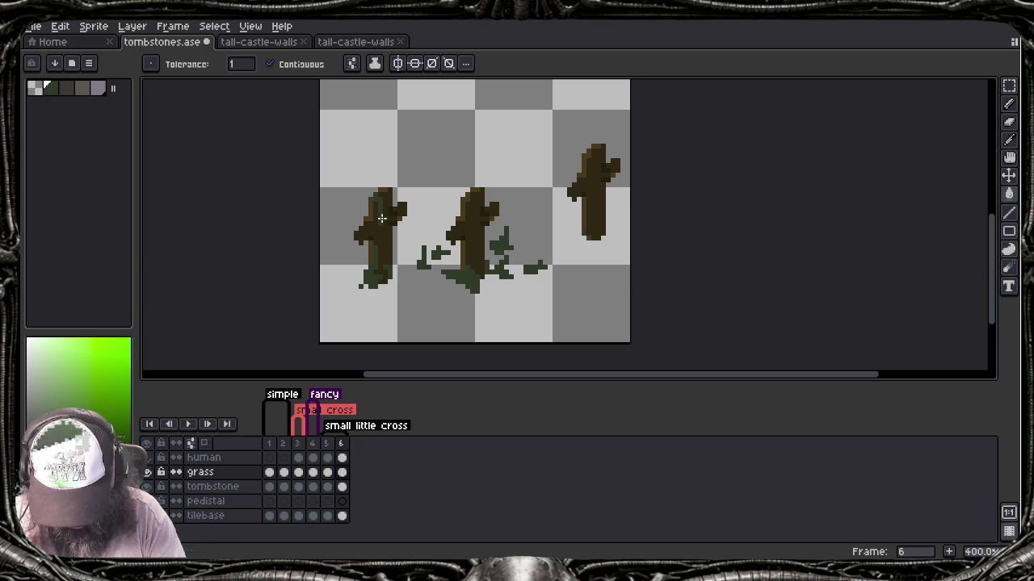
scroll(384, 222, up, 2)
scroll(384, 222, up, 1)
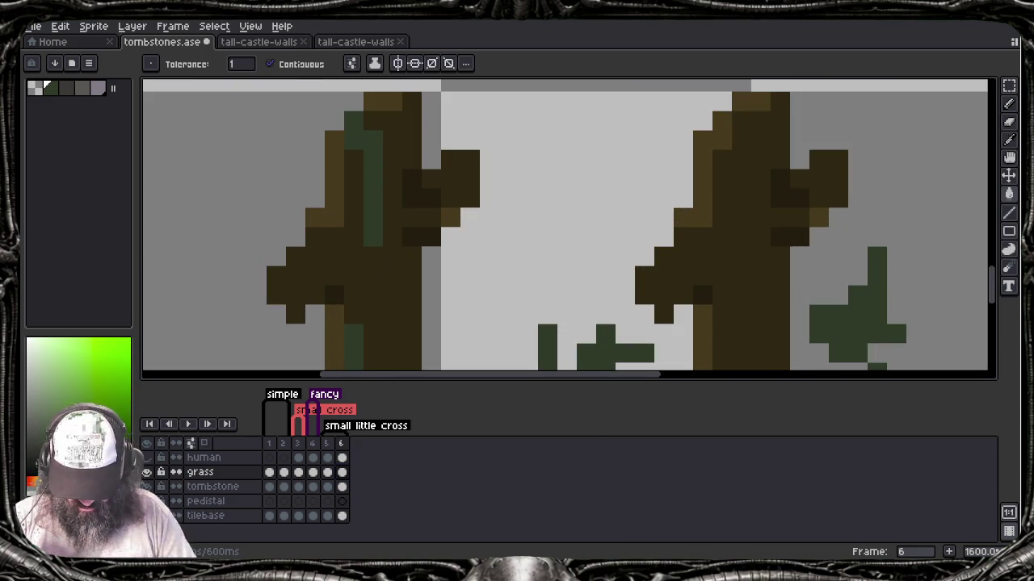
click(298, 471)
key(i)
key(g)
key(Right)
key(Right)
key(Right)
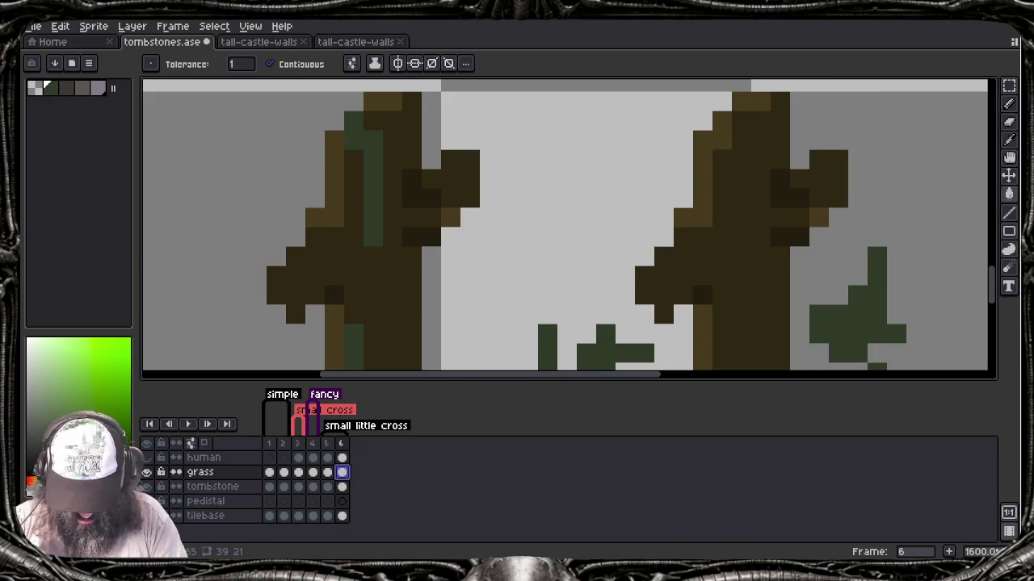
key(Left)
key(Left)
key(Left)
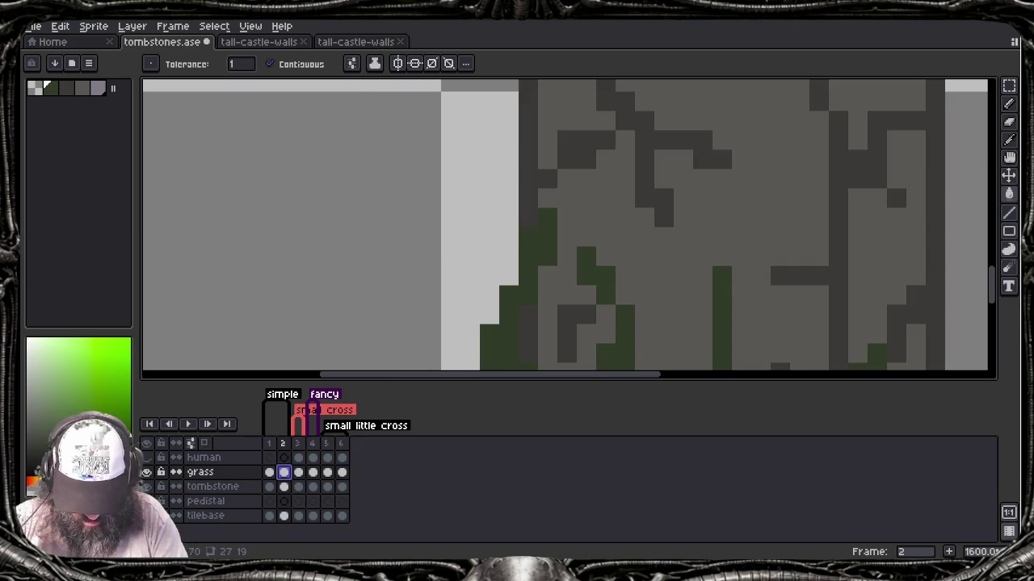
key(i)
key(g)
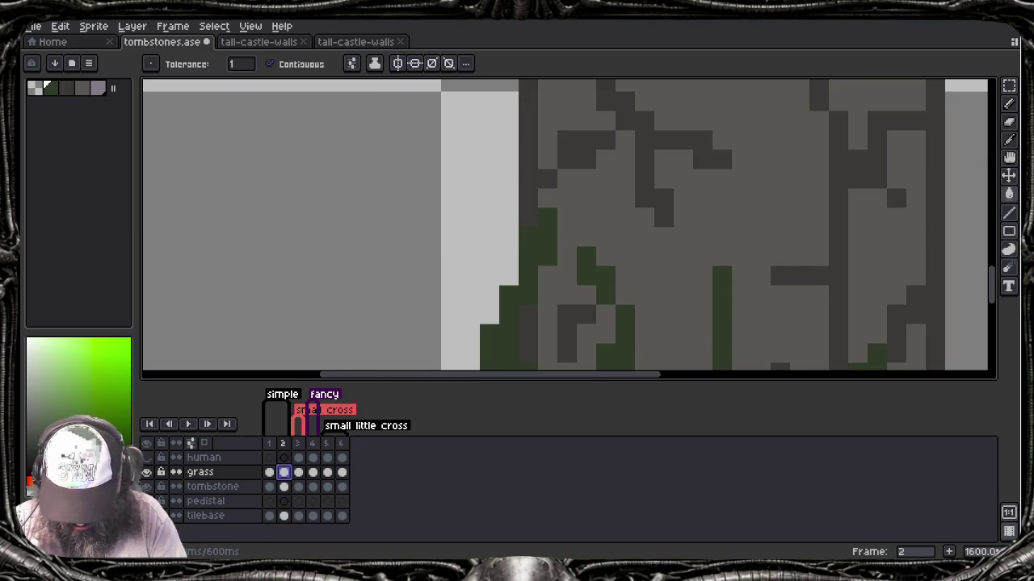
key(Right)
key(Right)
key(Right)
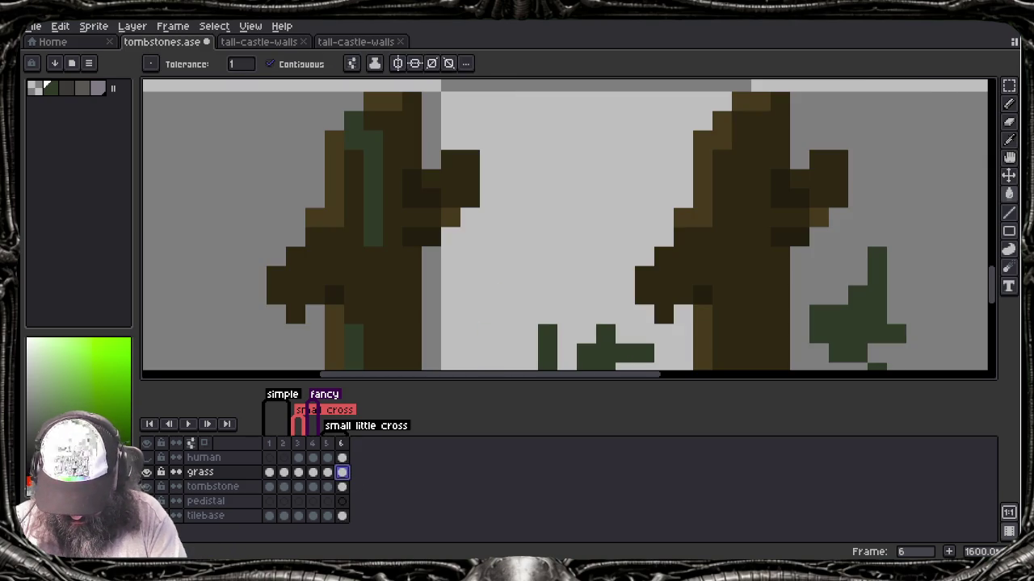
key(Return)
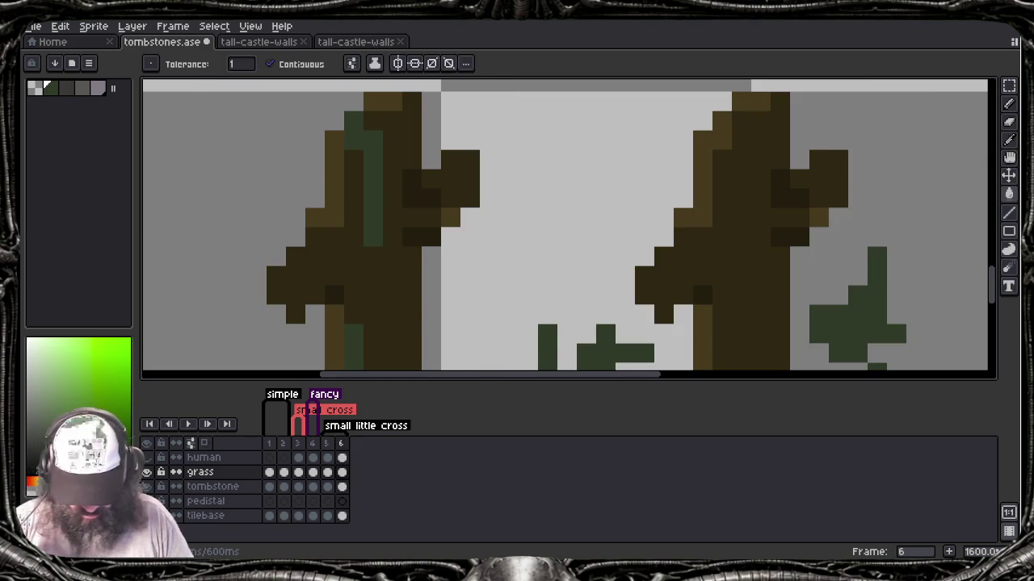
scroll(565, 226, down, 3)
scroll(565, 226, up, 3)
scroll(565, 226, down, 1)
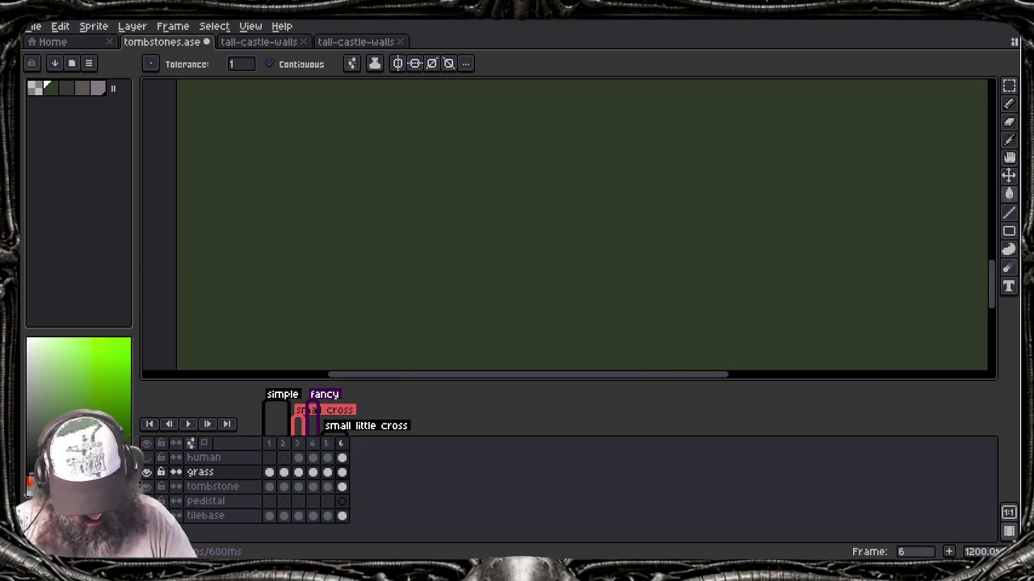
Step: Undo the accidental green bucket fill on the grass layer and return to frame 6
click(271, 474)
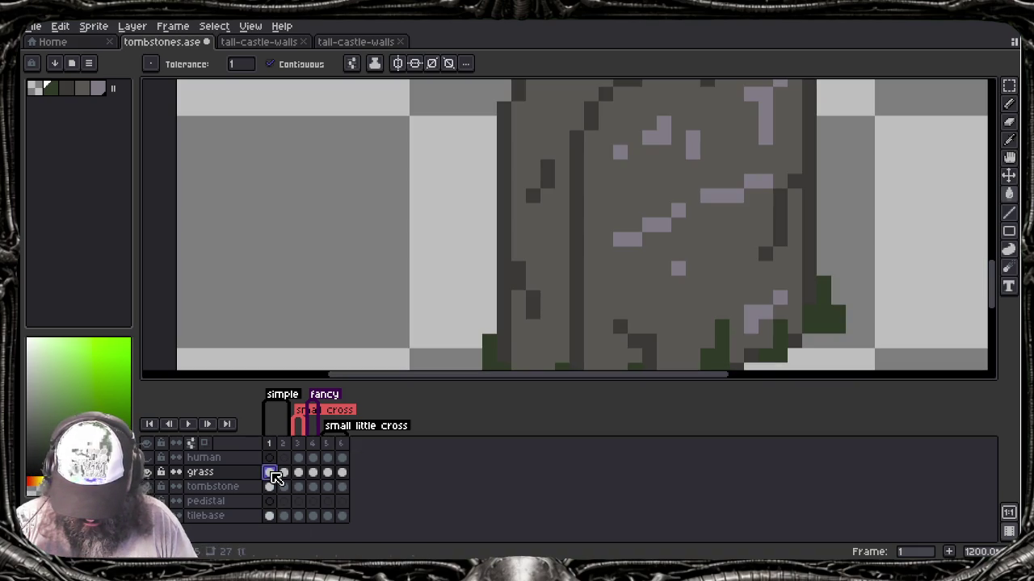
click(434, 256)
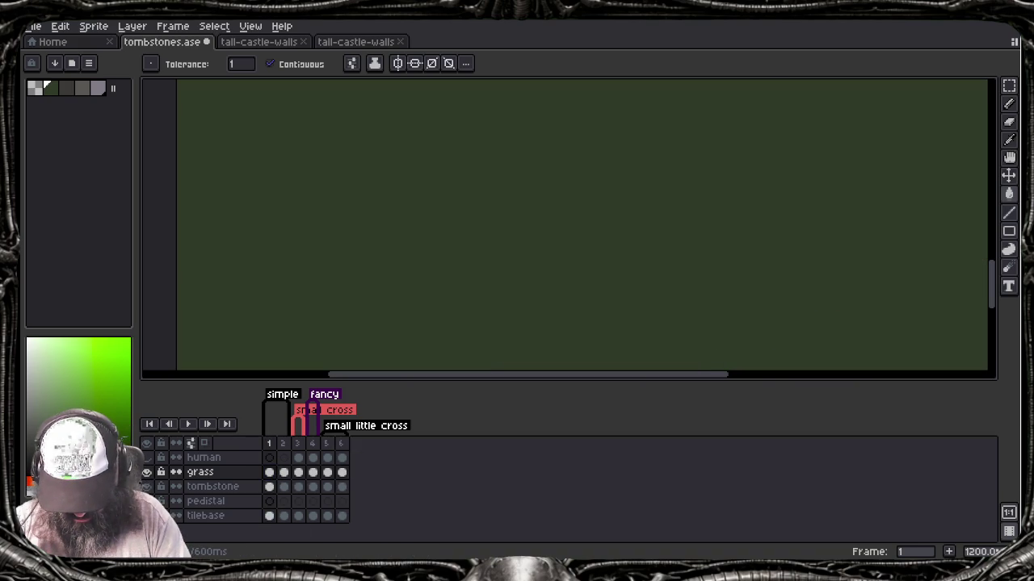
click(341, 472)
click(269, 472)
key(ctrl+z)
click(342, 472)
key(ctrl+z)
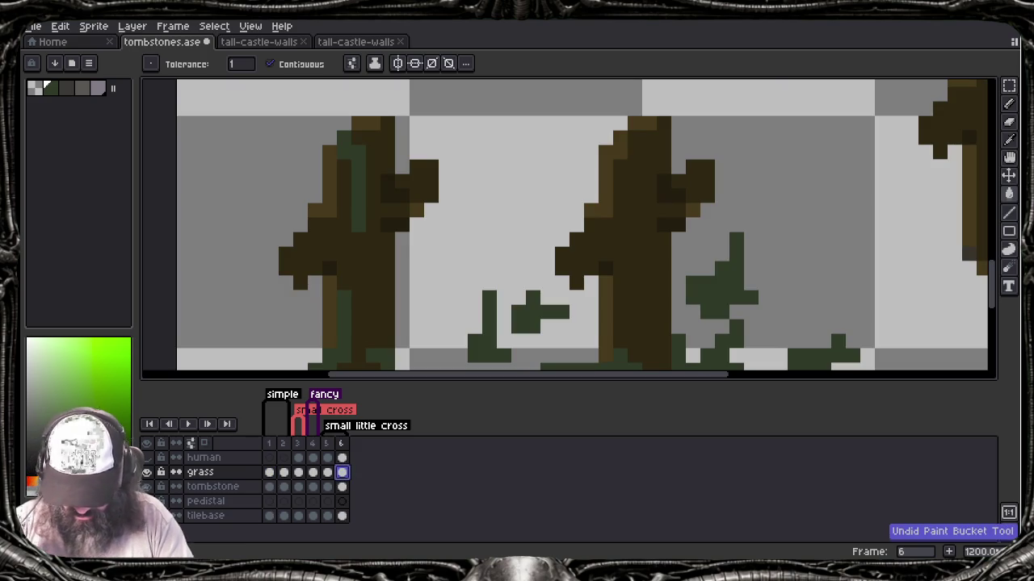
key(b)
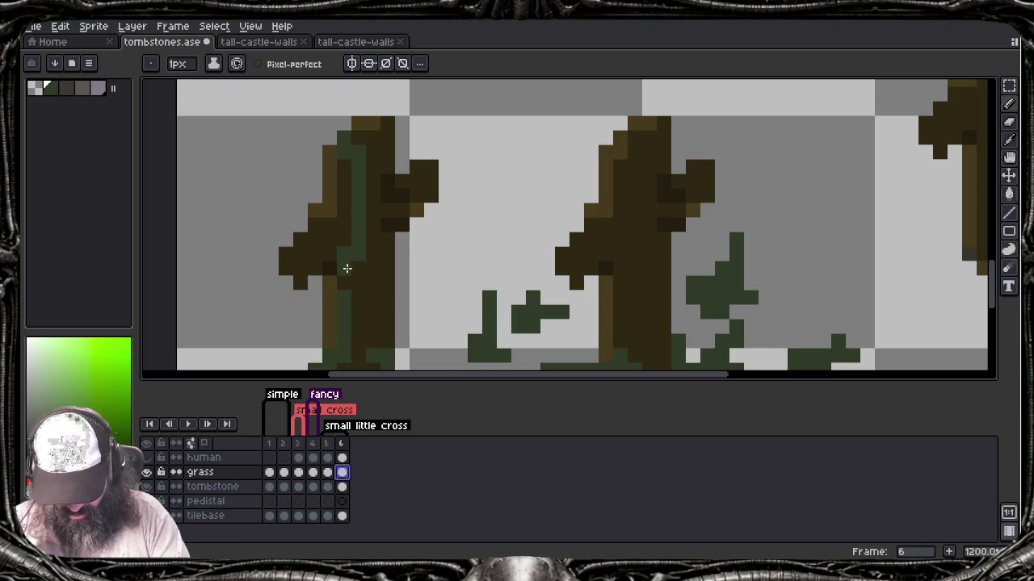
Step: Sample the tree brown and extend the right tree's left arm downward with dark pixels
scroll(374, 242, down, 3)
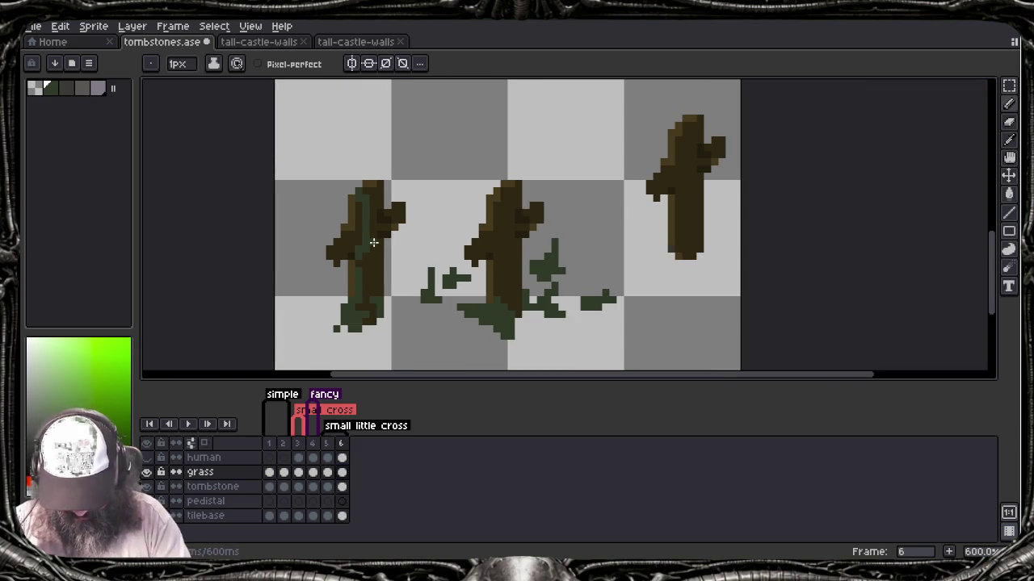
alt+click(373, 242)
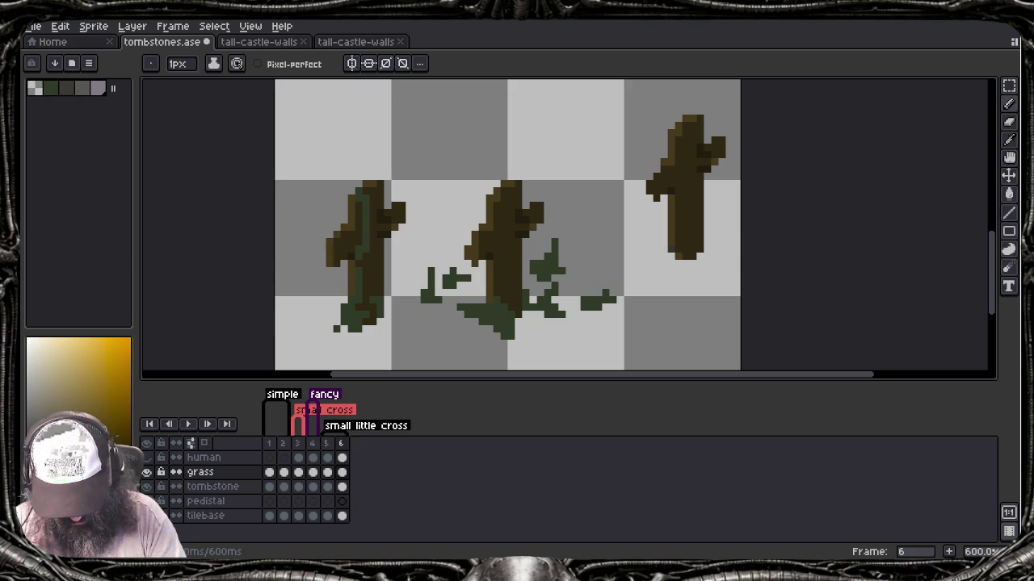
alt+click(494, 237)
click(475, 263)
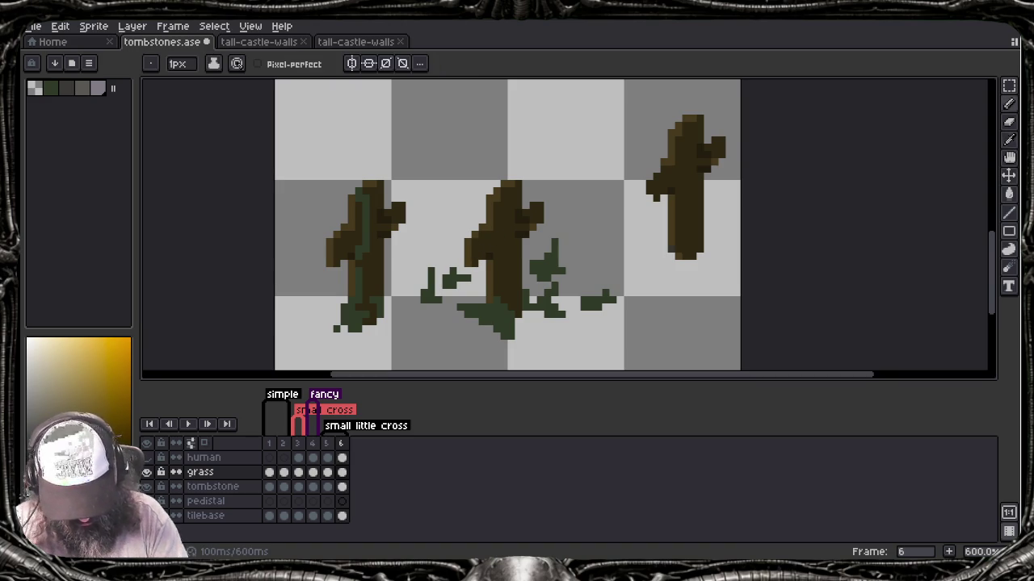
drag(649, 199, 649, 207)
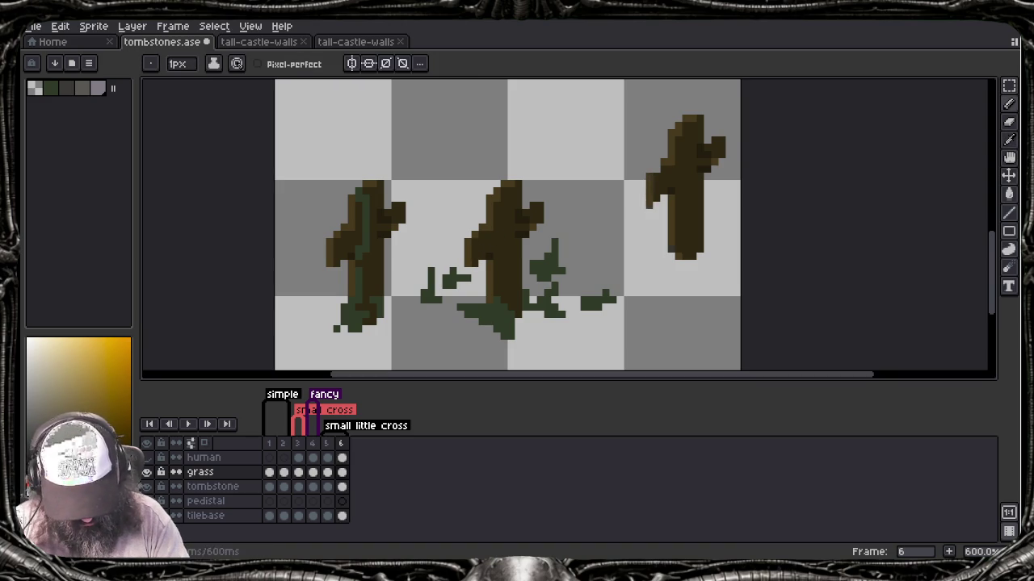
key(alt)
Step: Draw green grass along the right tombstone's base and side, then recentre the view
alt+click(664, 179)
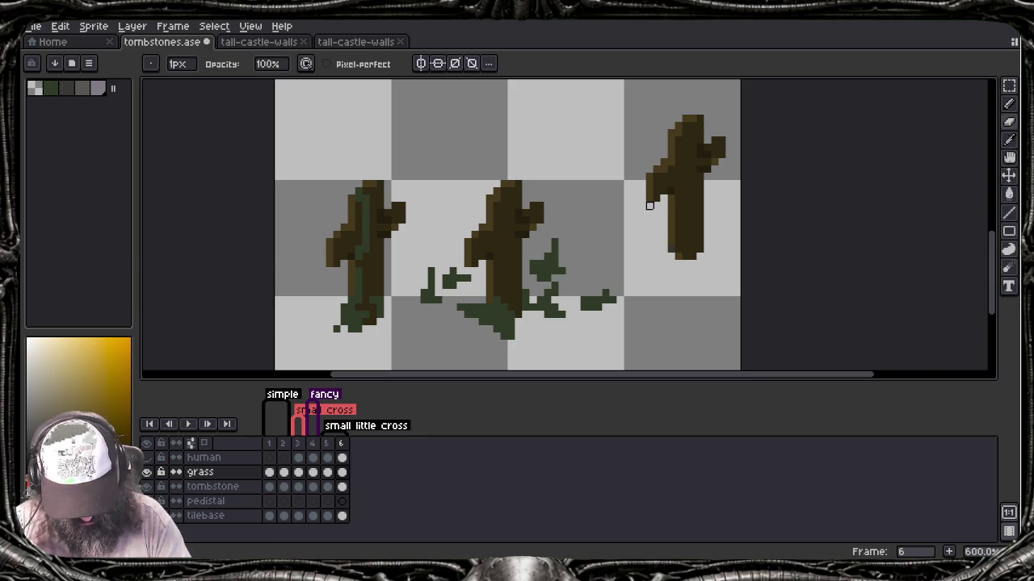
alt+click(547, 268)
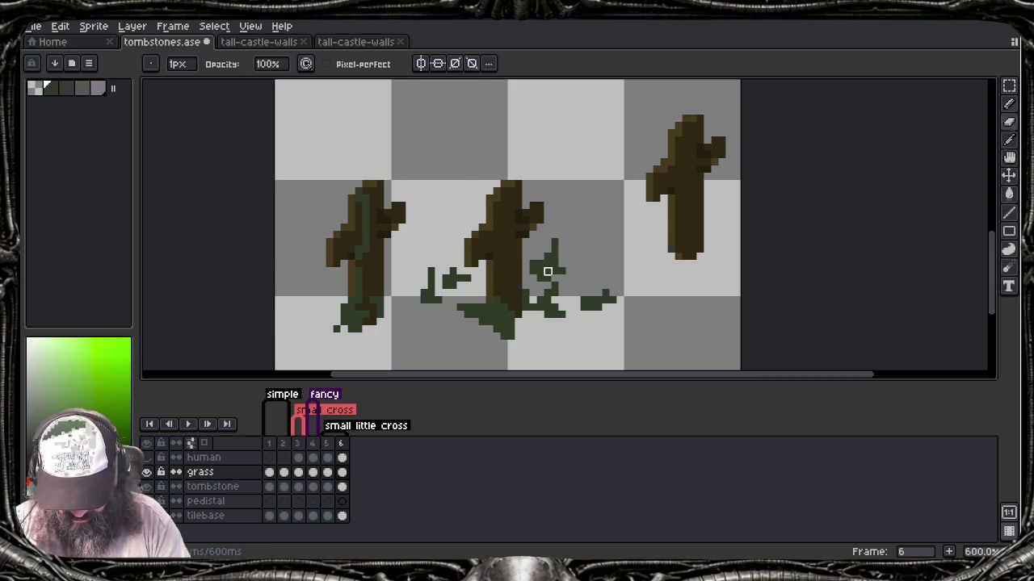
drag(647, 256, 709, 251)
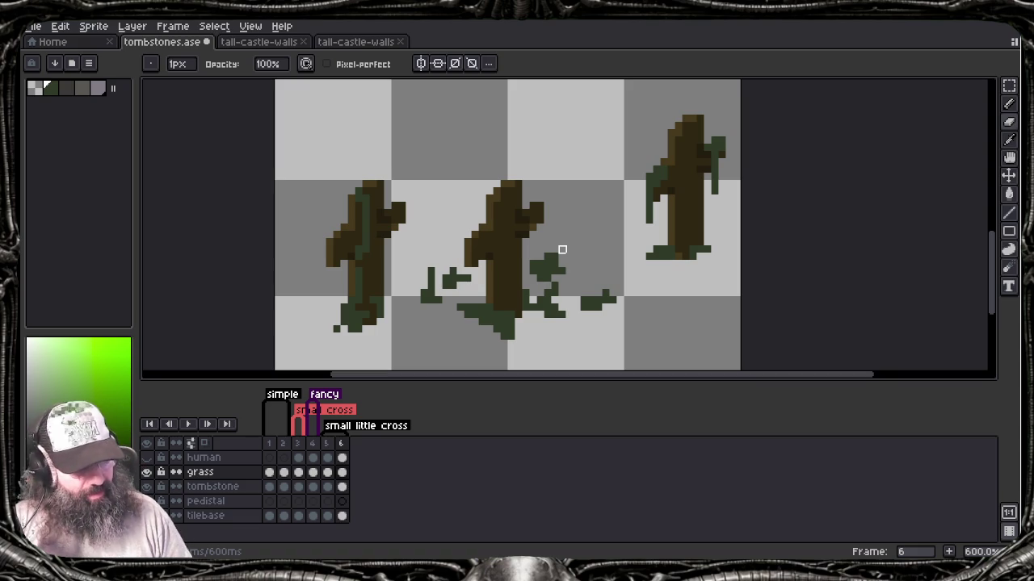
scroll(562, 250, down, 2)
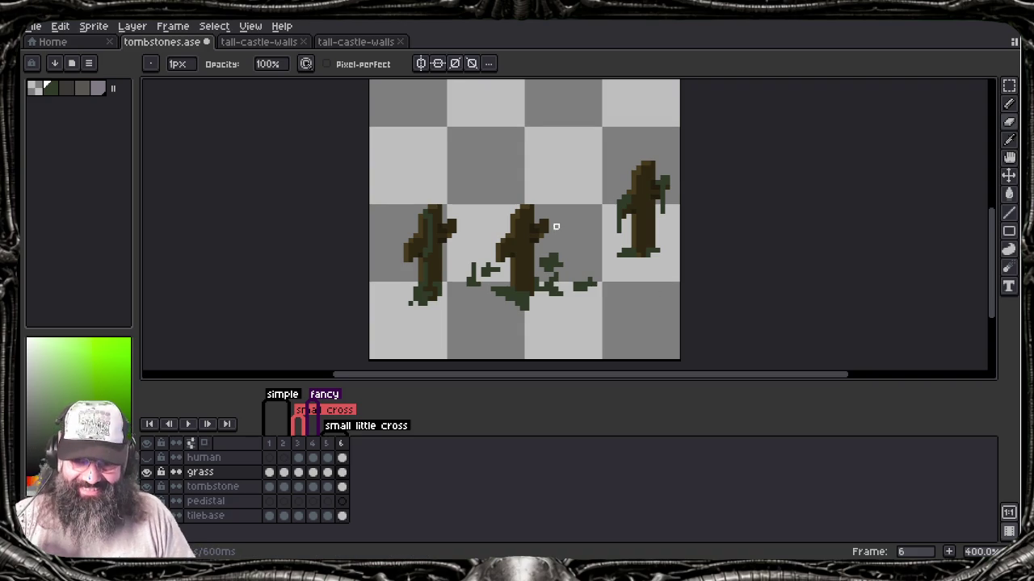
scroll(523, 234, up, 1)
scroll(523, 235, down, 1)
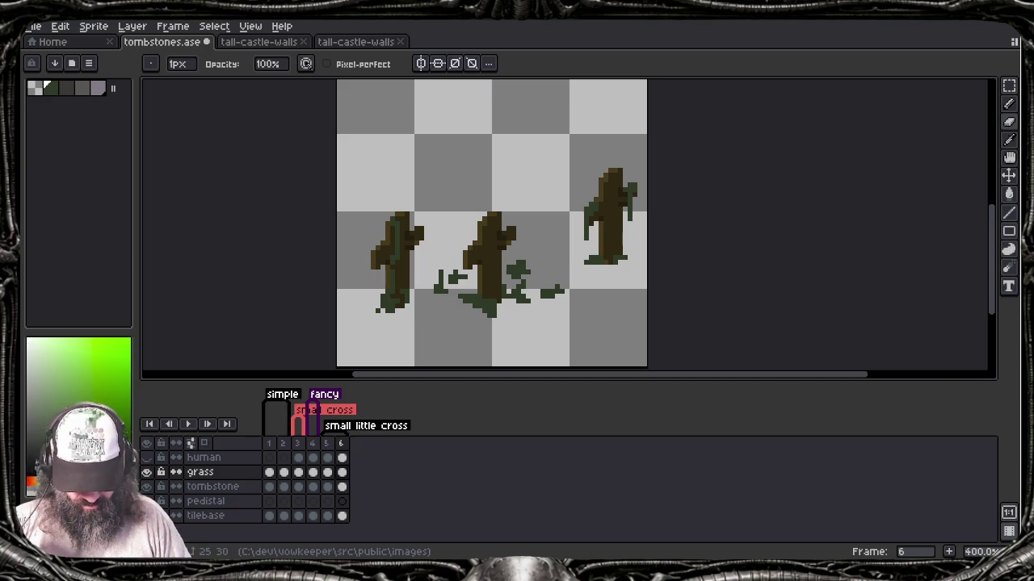
mouse_move(482, 276)
mouse_down()
mouse_move(470, 308)
mouse_move(490, 330)
mouse_move(504, 265)
mouse_up()
scroll(489, 330, down, 1)
scroll(490, 324, down, 1)
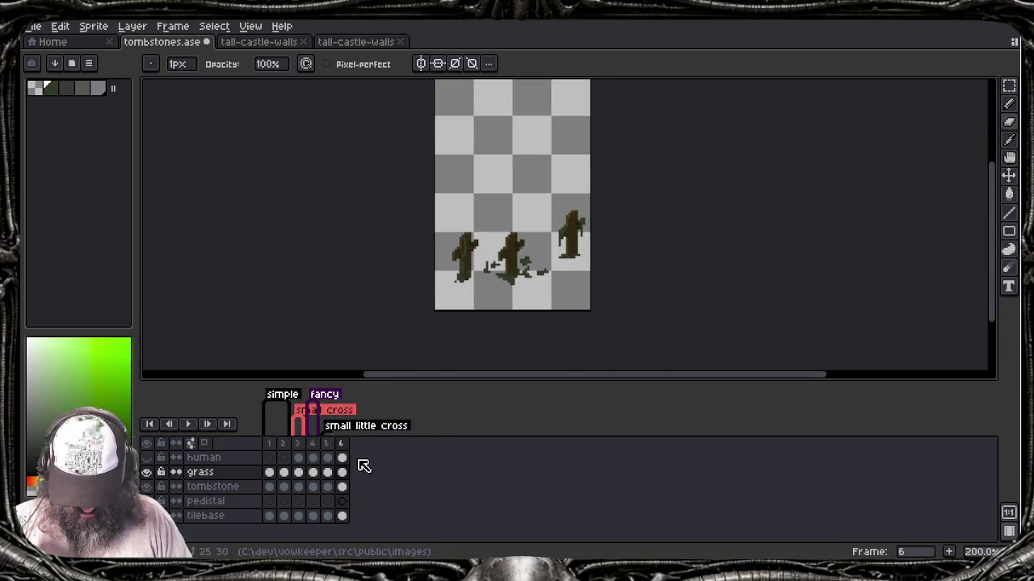
right_click(341, 447)
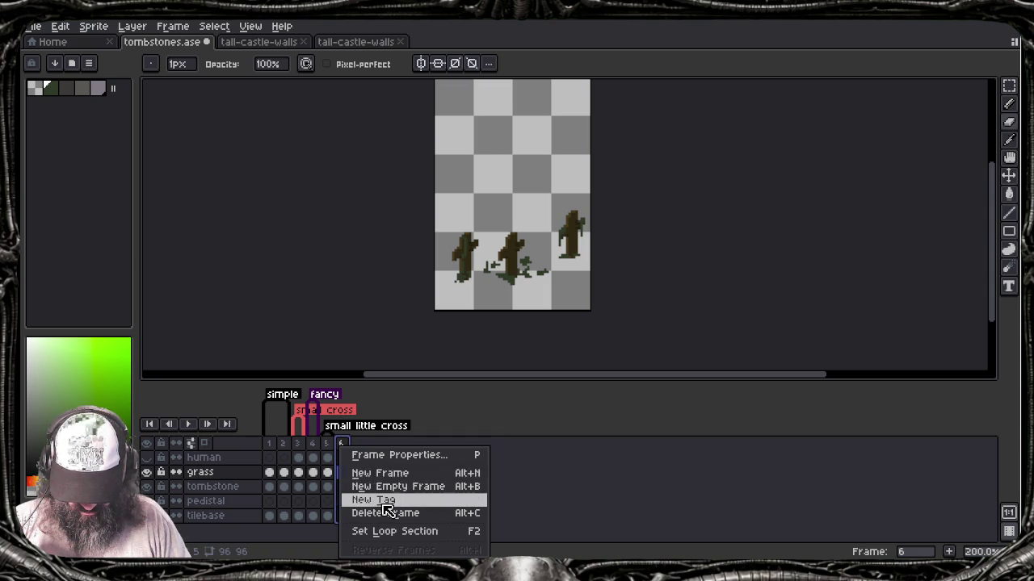
Step: Create the tag 'small little crosses' on frame 6 with a dark brown colour
click(386, 501)
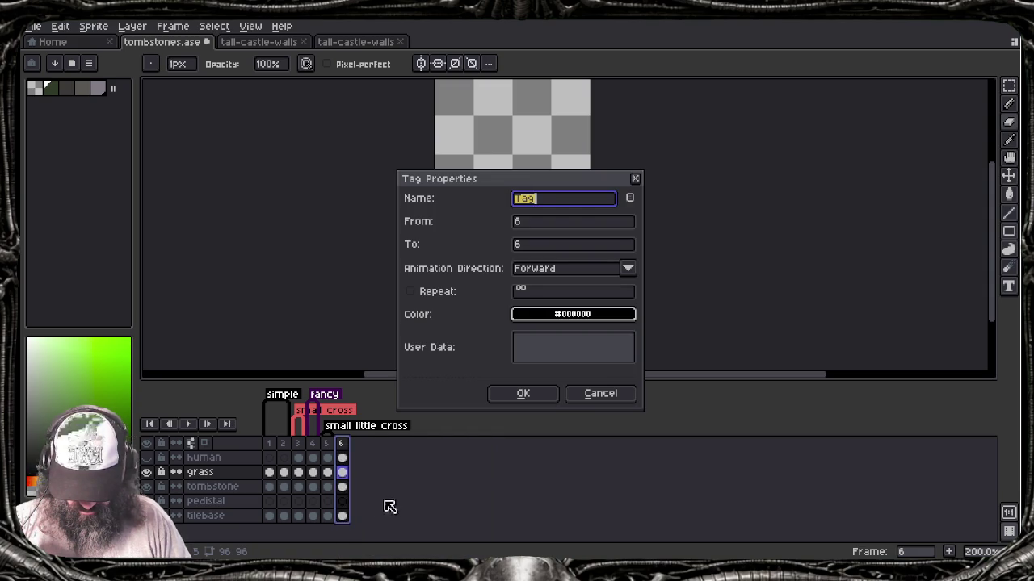
text(small little co)
key(BackSpace)
text(rosses)
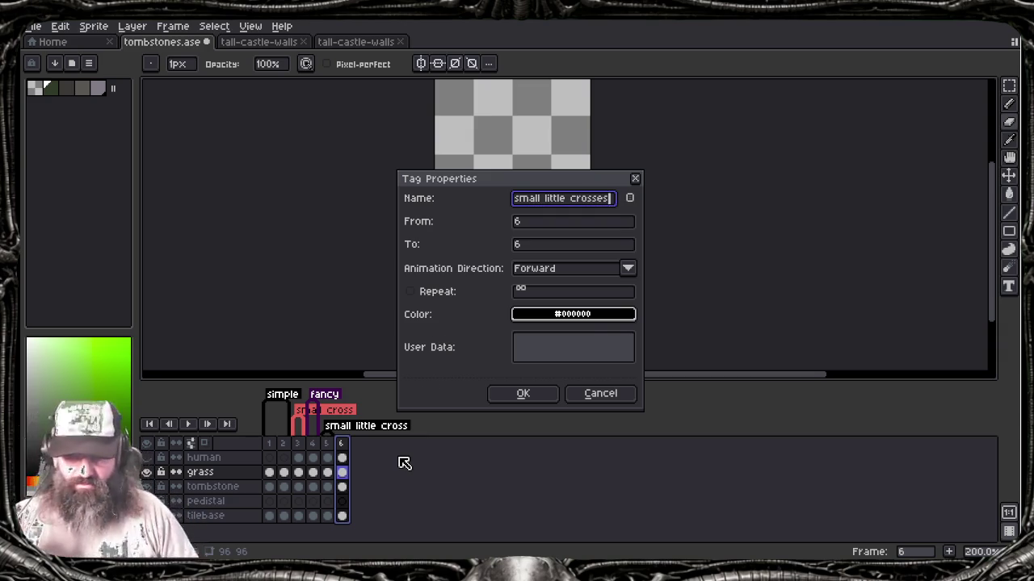
click(575, 314)
drag(573, 387, 550, 388)
click(541, 407)
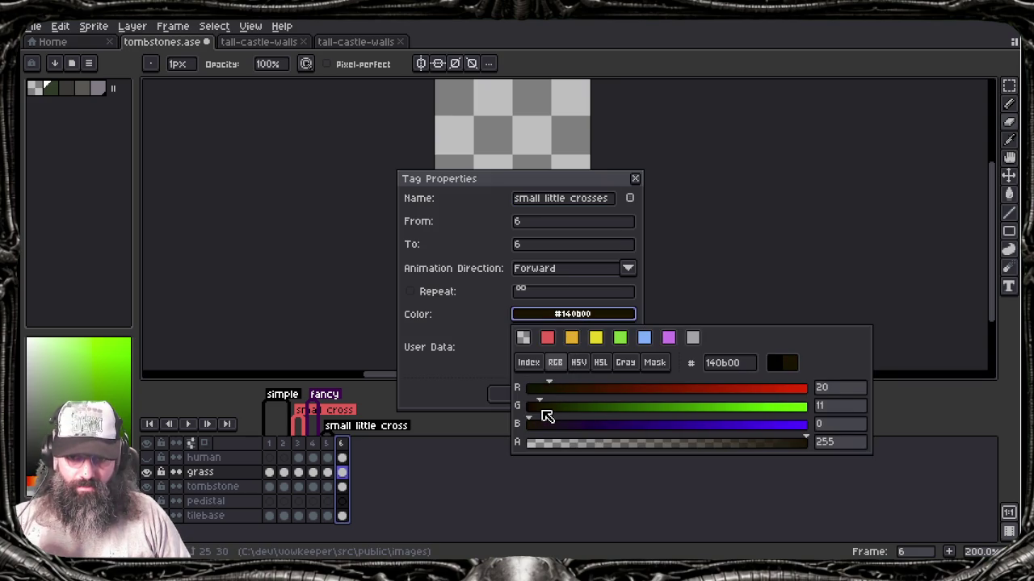
click(578, 362)
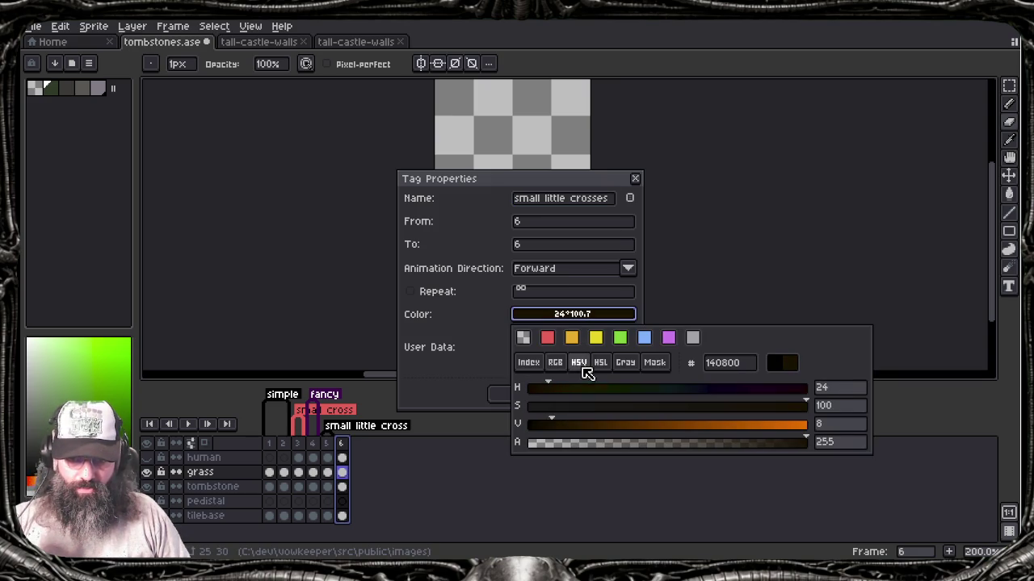
click(595, 424)
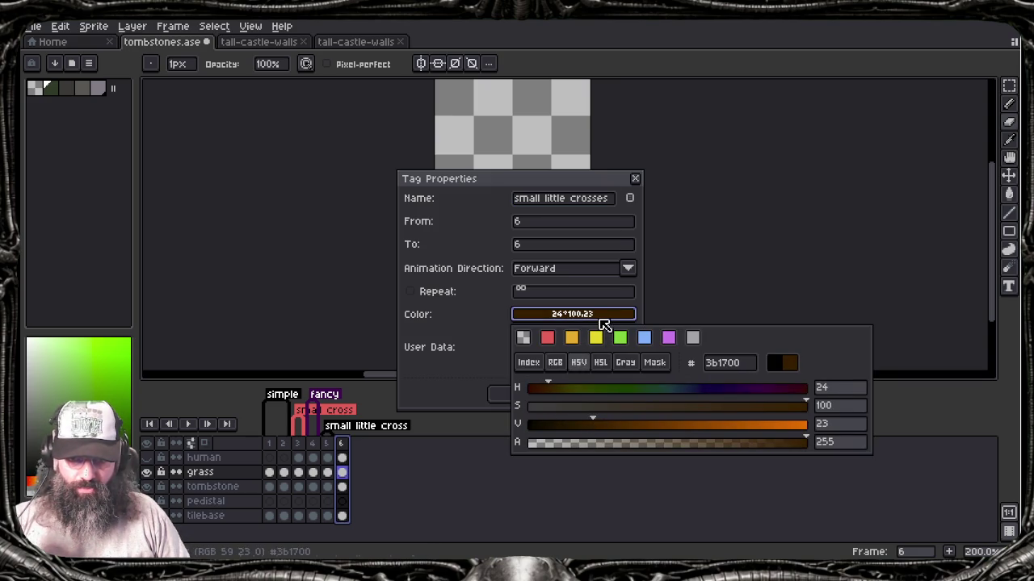
click(735, 363)
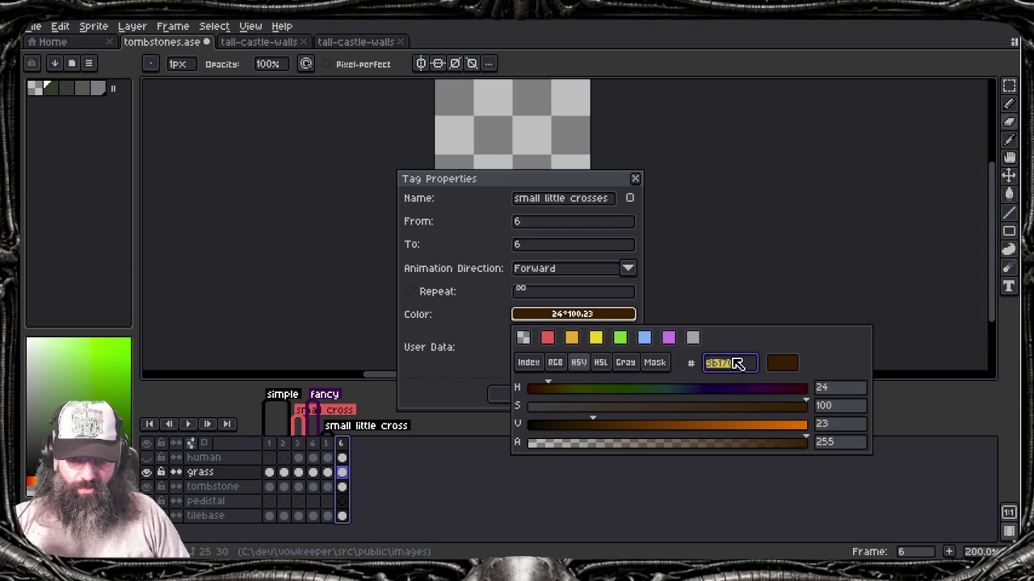
click(452, 322)
click(521, 390)
Step: Change the 'small little cross' tag colour to dark brown hex #3b1700
double_click(374, 427)
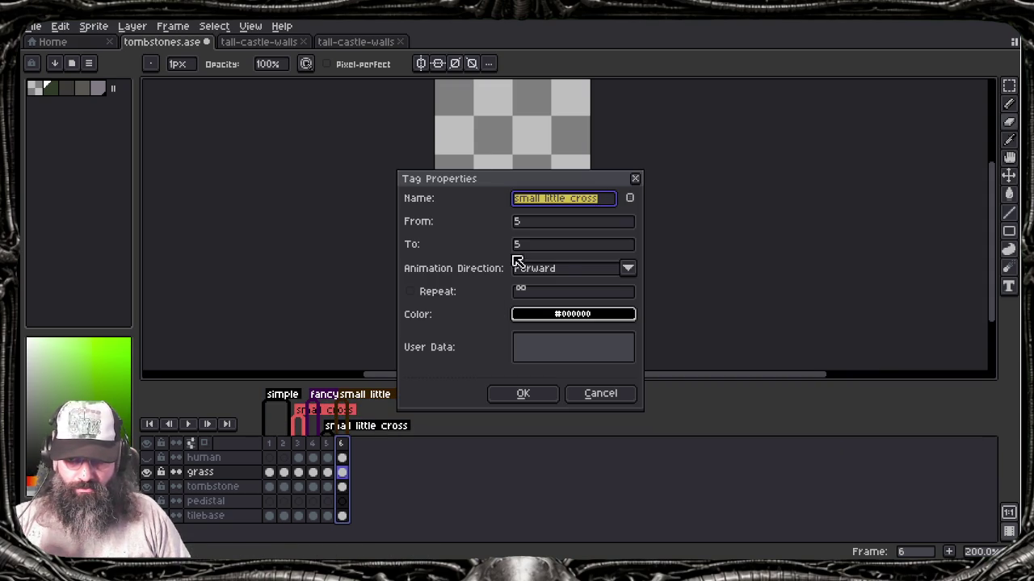
click(581, 314)
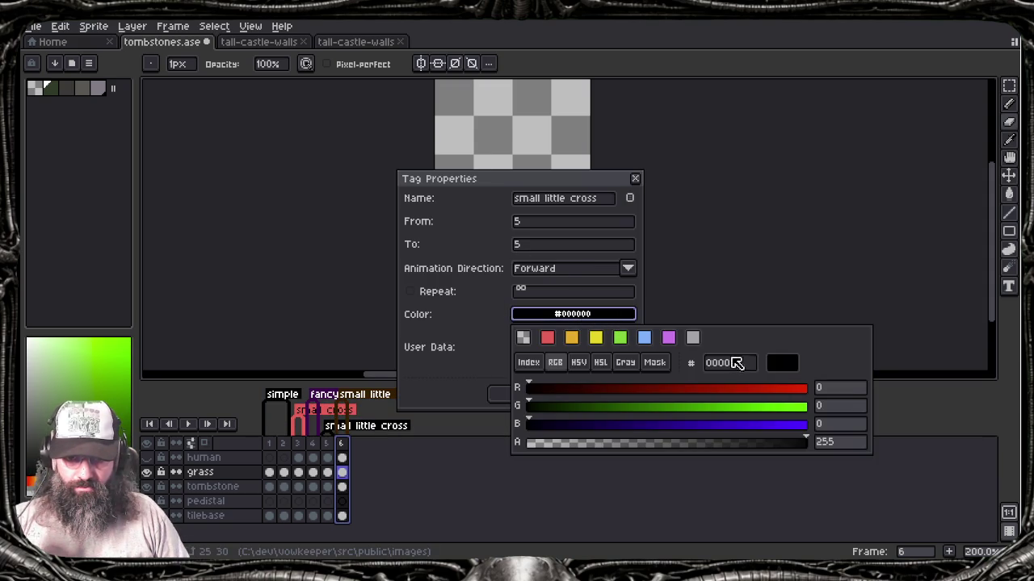
click(754, 363)
text(3b3706)
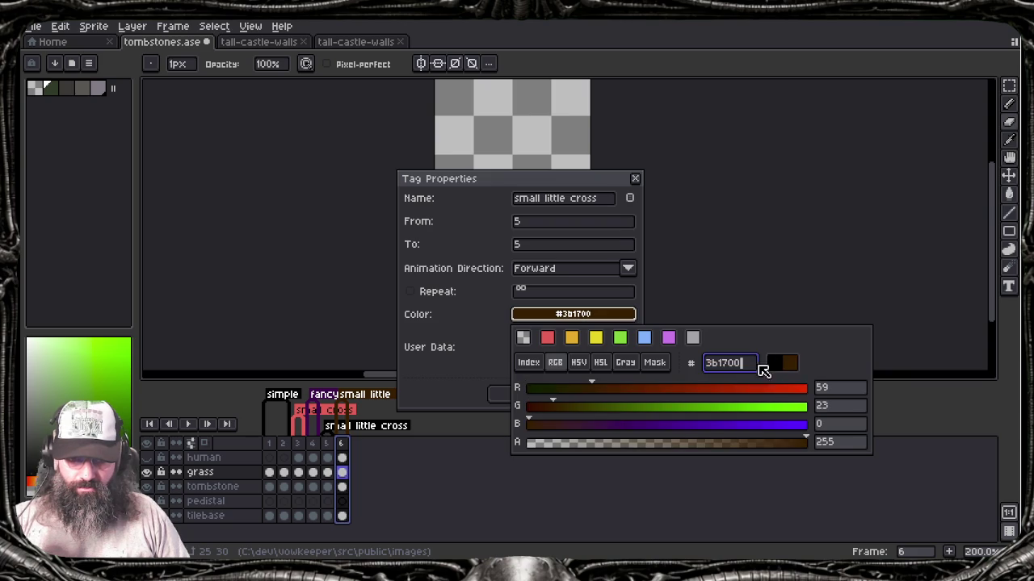
click(611, 302)
click(520, 392)
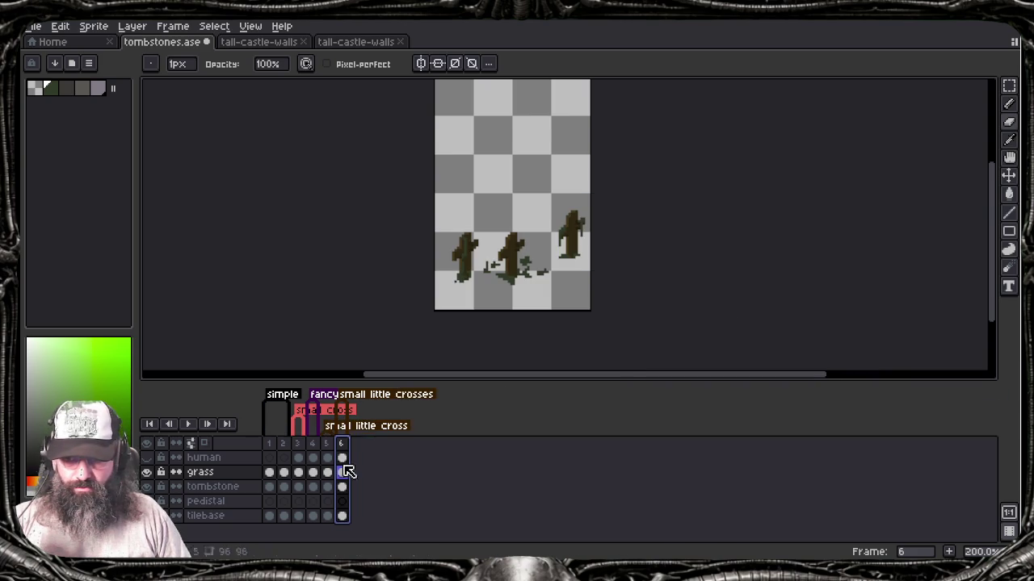
Step: Browse frames 1 through 5 of tombstones.ase, enlarging the timeline and canvas areas
drag(401, 381, 408, 297)
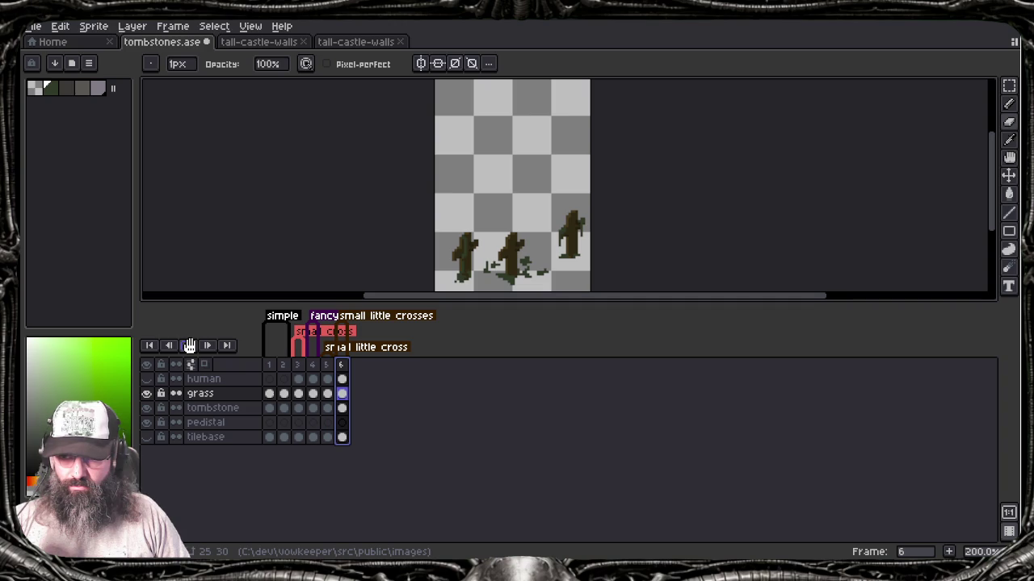
click(270, 393)
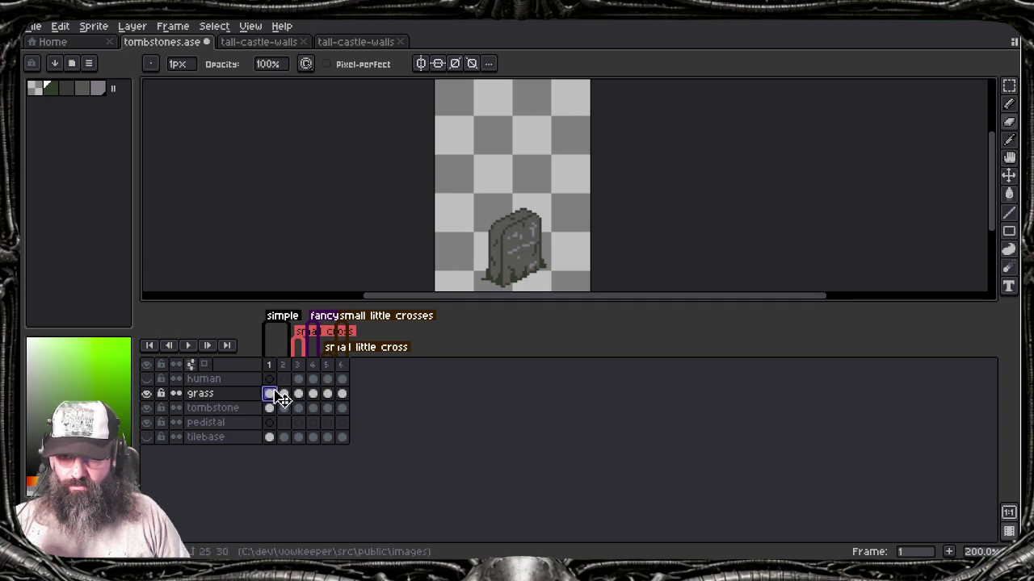
key(Tab)
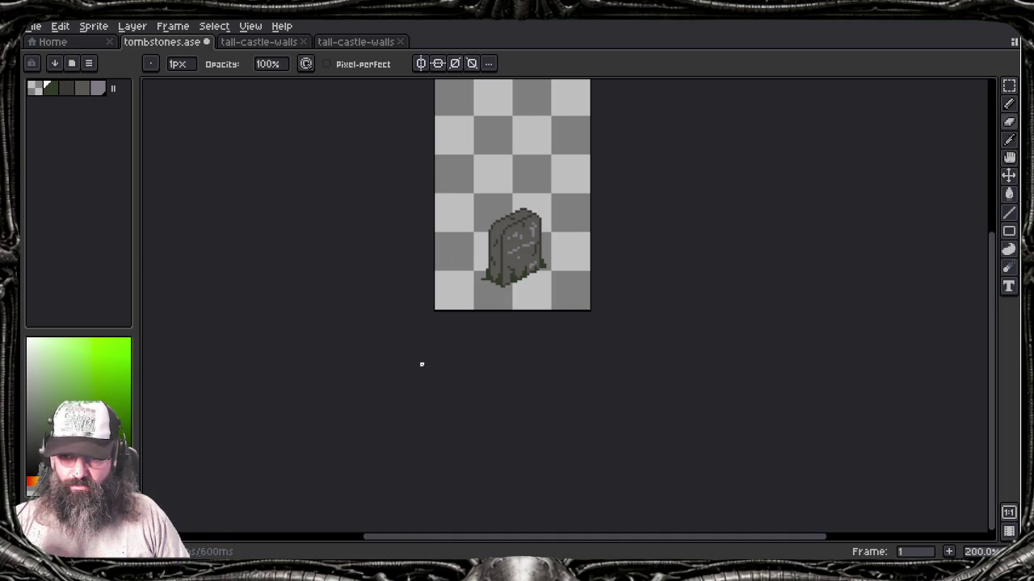
scroll(382, 374, up, 2)
scroll(399, 427, up, 1)
key(Tab)
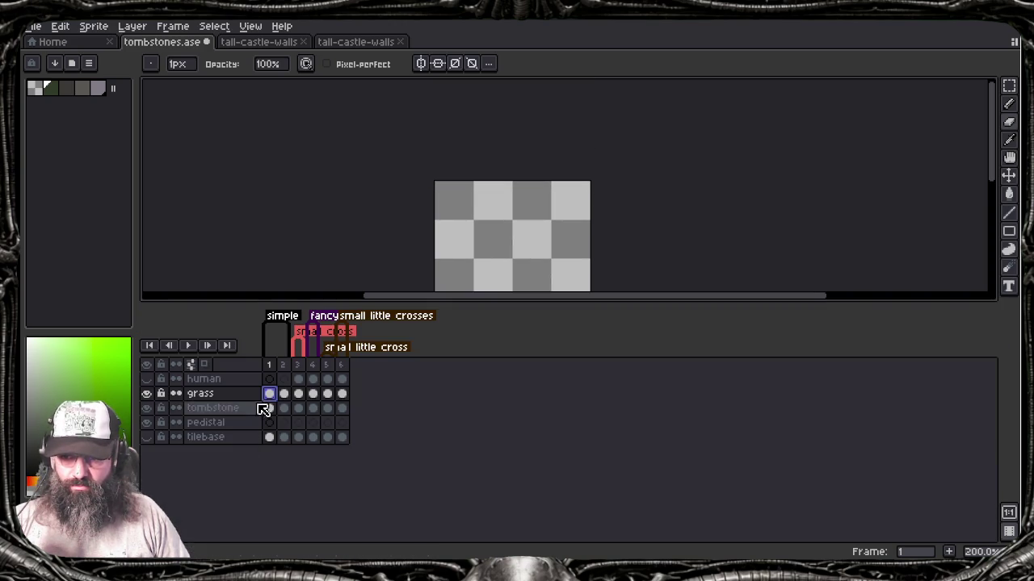
click(283, 393)
click(313, 393)
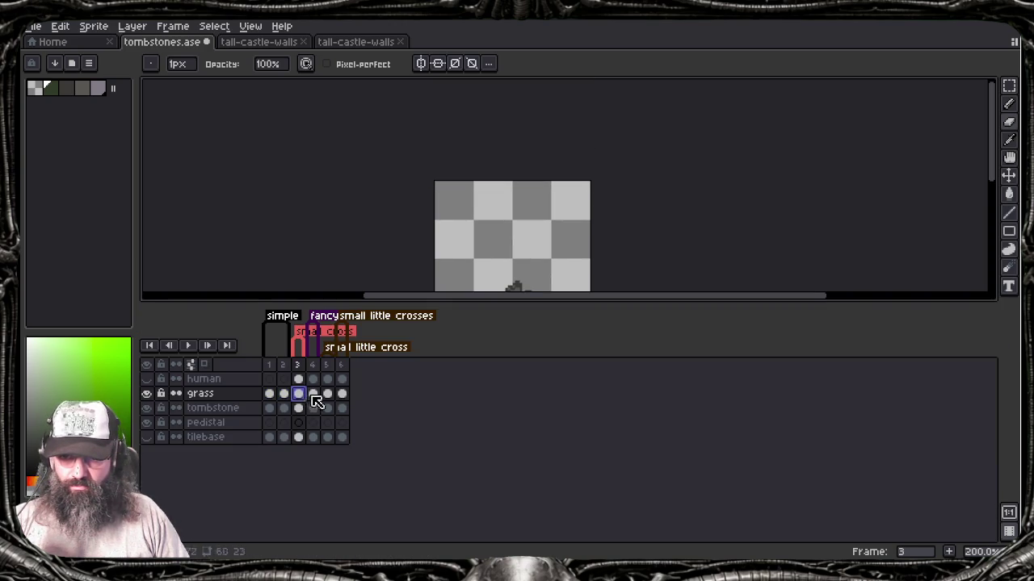
key(Left)
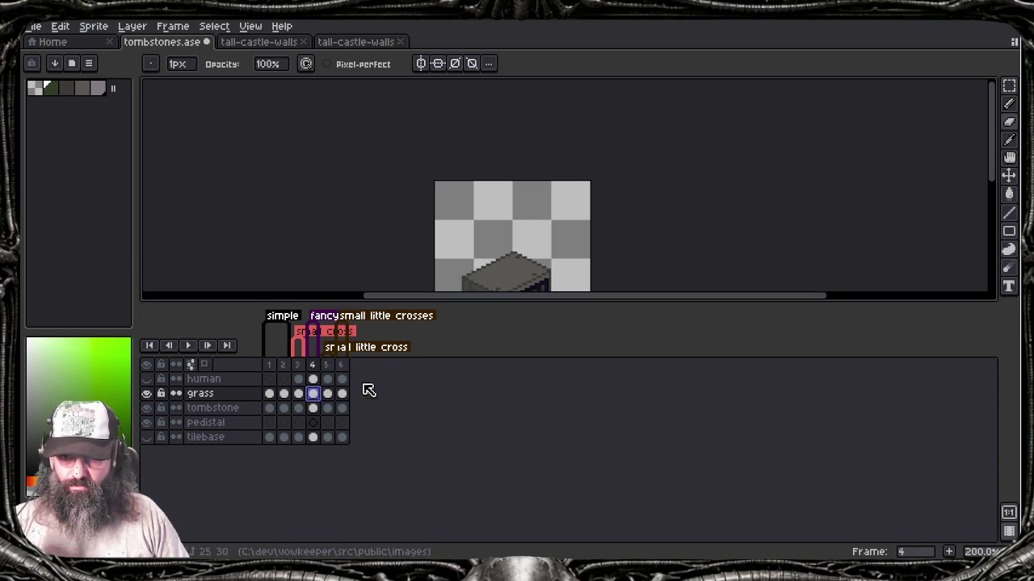
mouse_move(531, 305)
mouse_down()
mouse_move(517, 456)
mouse_move(509, 393)
mouse_up()
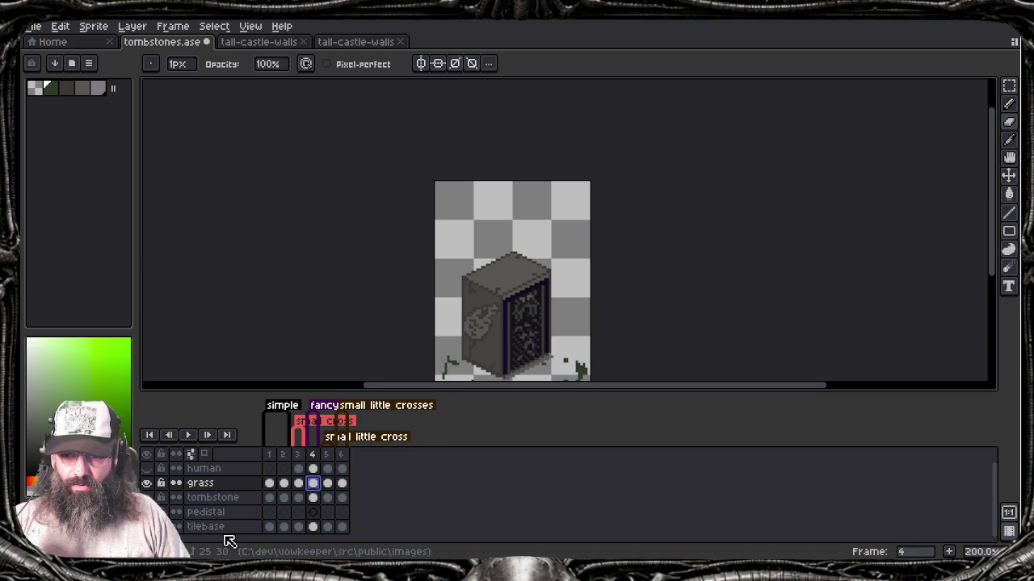
Step: Undo three recent pedestal edits on the pedistal layer, then redo two of them
click(313, 513)
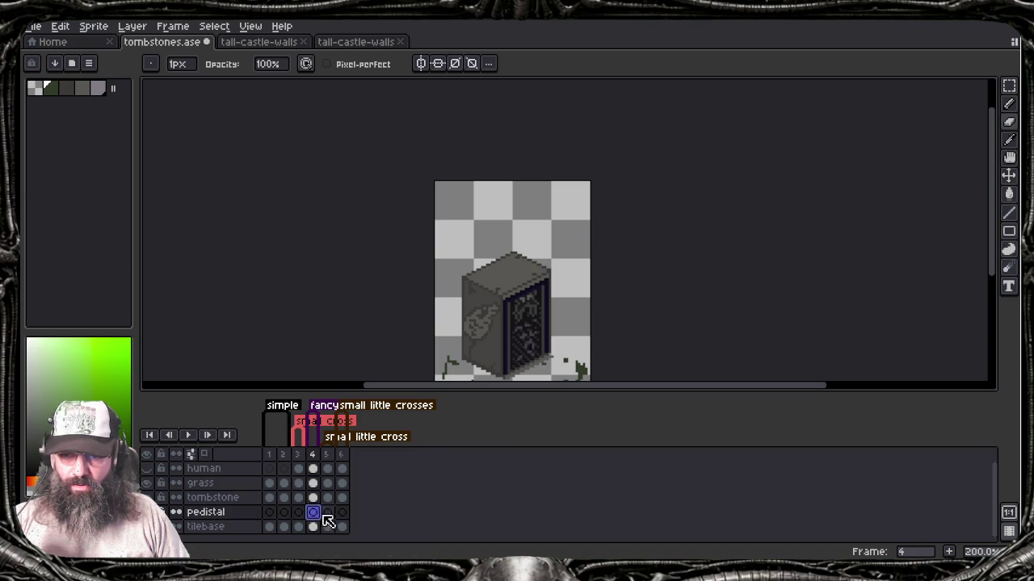
click(342, 516)
click(298, 515)
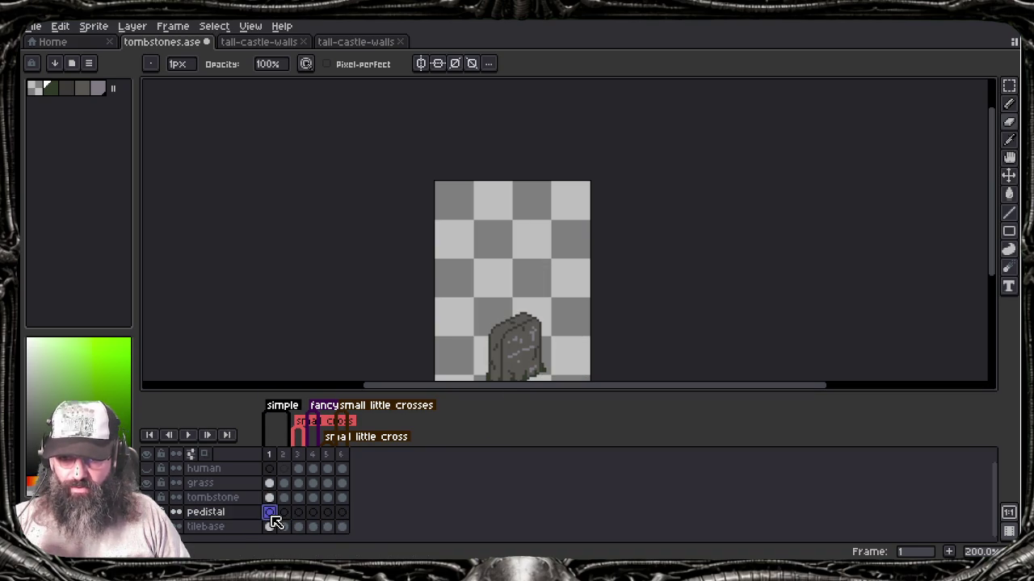
key(ctrl+z)
key(ctrl+z)
key(ctrl+z)
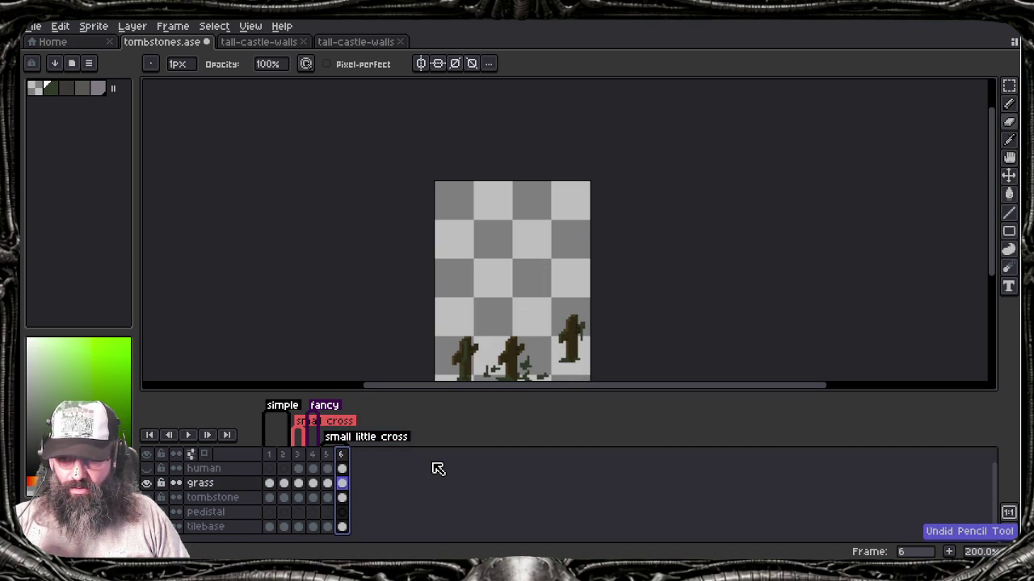
key(ctrl+z)
key(ctrl+z)
key(ctrl+z)
key(ctrl+z)
key(ctrl+z)
key(ctrl+z)
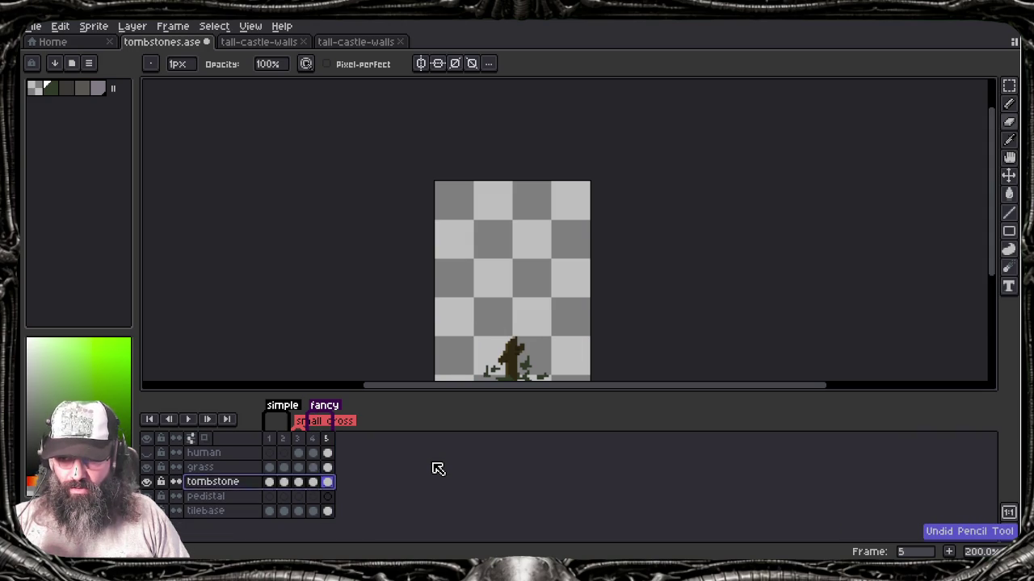
key(ctrl+z)
key(ctrl+z)
key(ctrl+z)
key(ctrl+z)
key(ctrl+z)
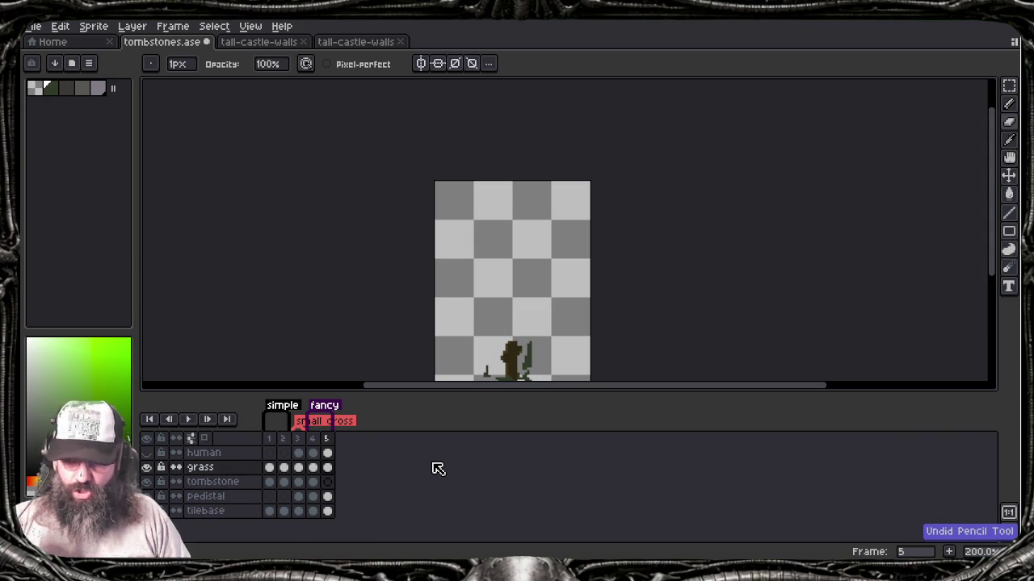
click(313, 497)
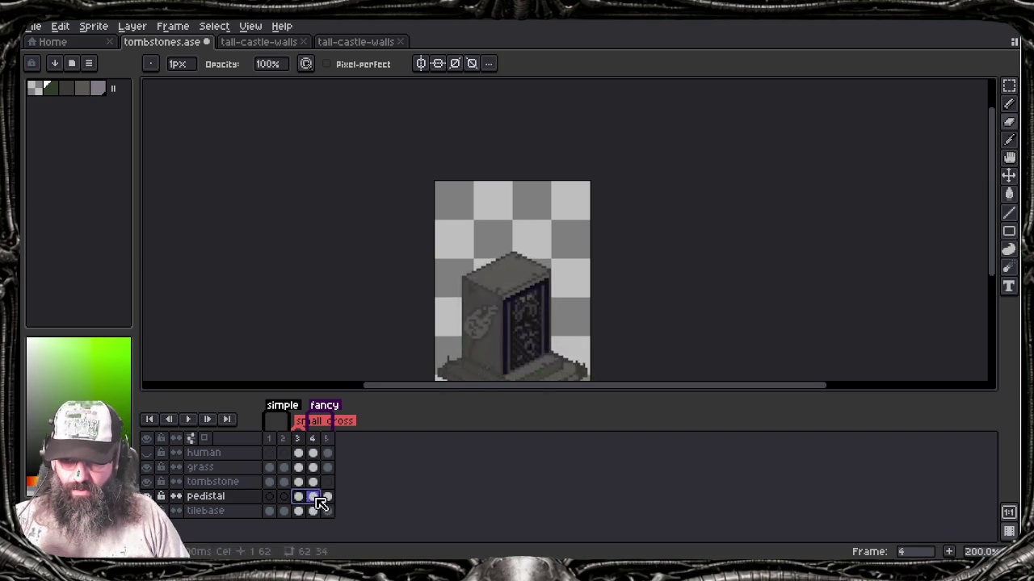
key(ctrl+y)
key(ctrl+y)
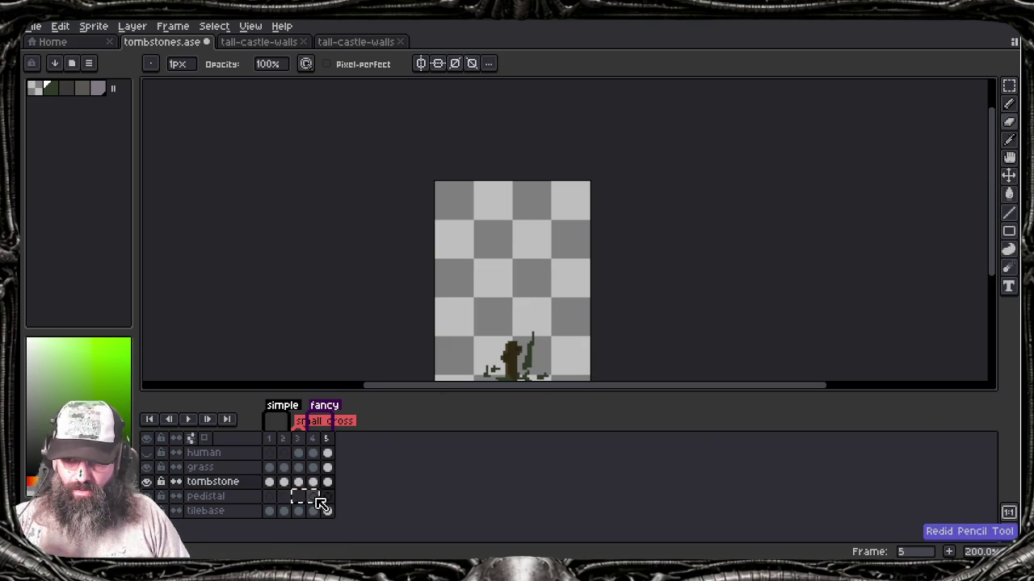
key(ctrl+y)
key(ctrl+y)
key(ctrl+y)
key(ctrl+y)
key(ctrl+y)
key(ctrl+y)
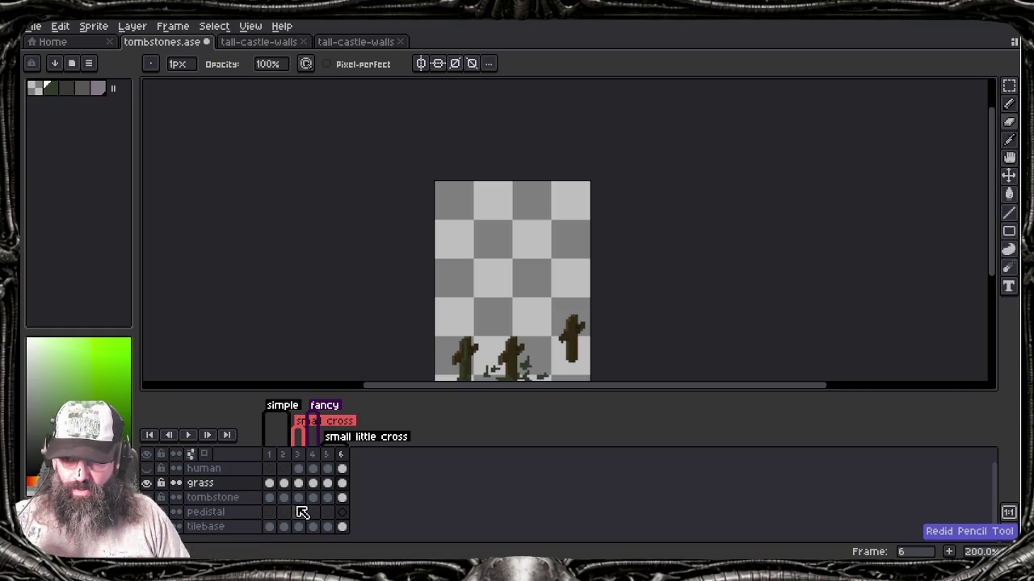
Step: Compare the pedistal cels in frames 3 and 4, panning to show the sprite's full height
click(295, 512)
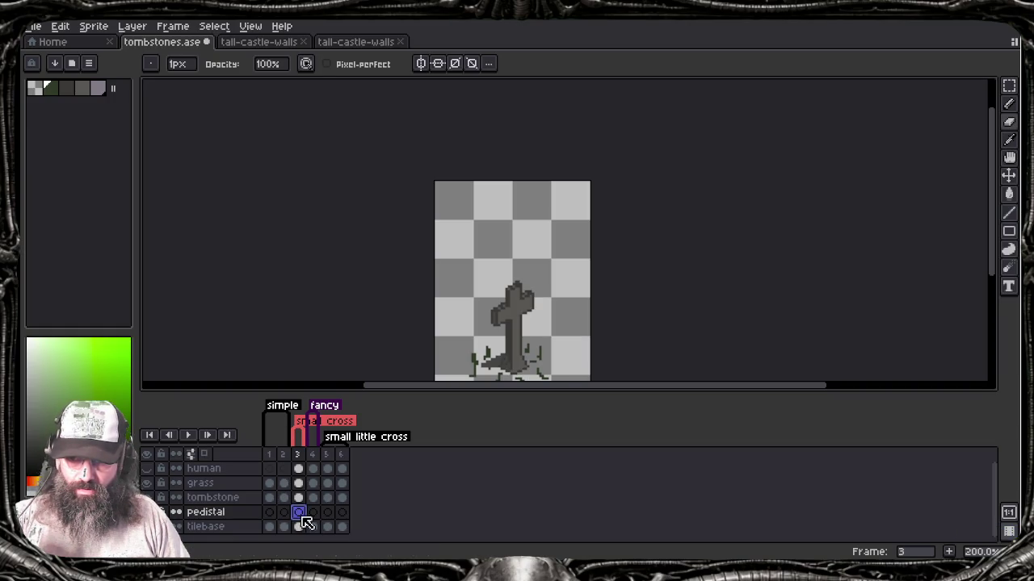
click(311, 514)
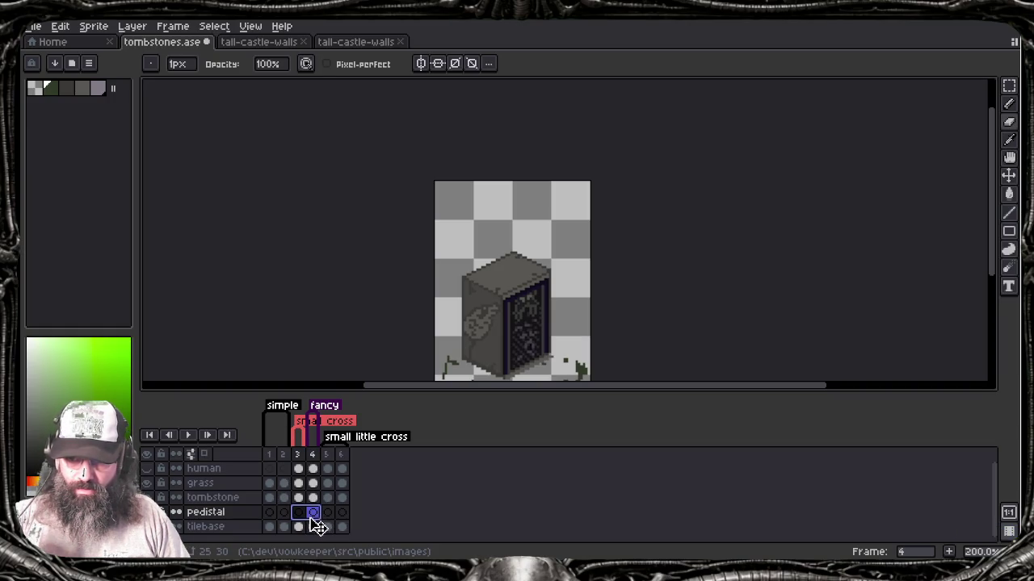
click(299, 514)
scroll(358, 261, down, 1)
scroll(358, 261, up, 1)
drag(402, 300, 397, 237)
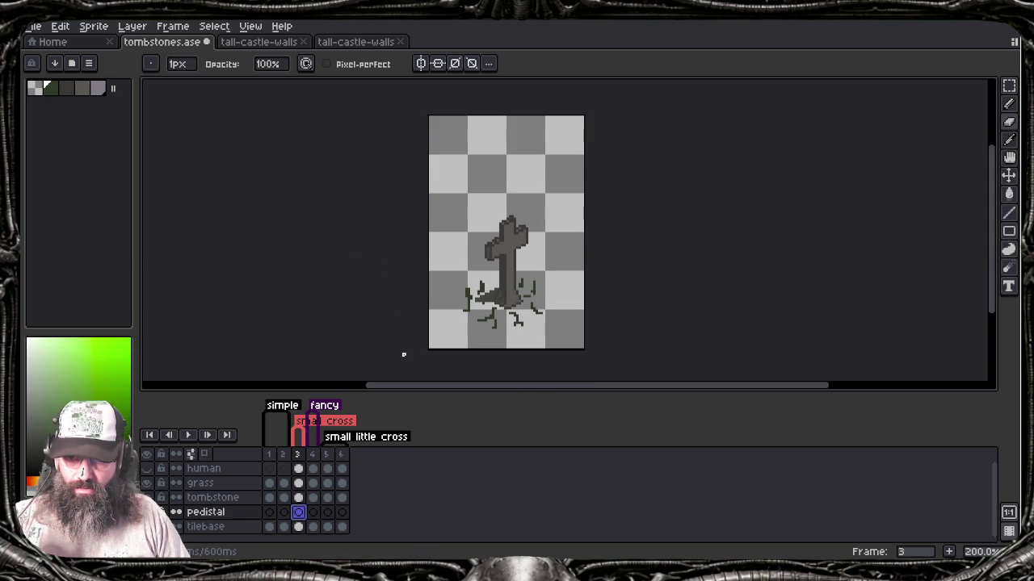
Step: Select the whole canvas on the tombstone cels in frames 5 and 6
click(342, 499)
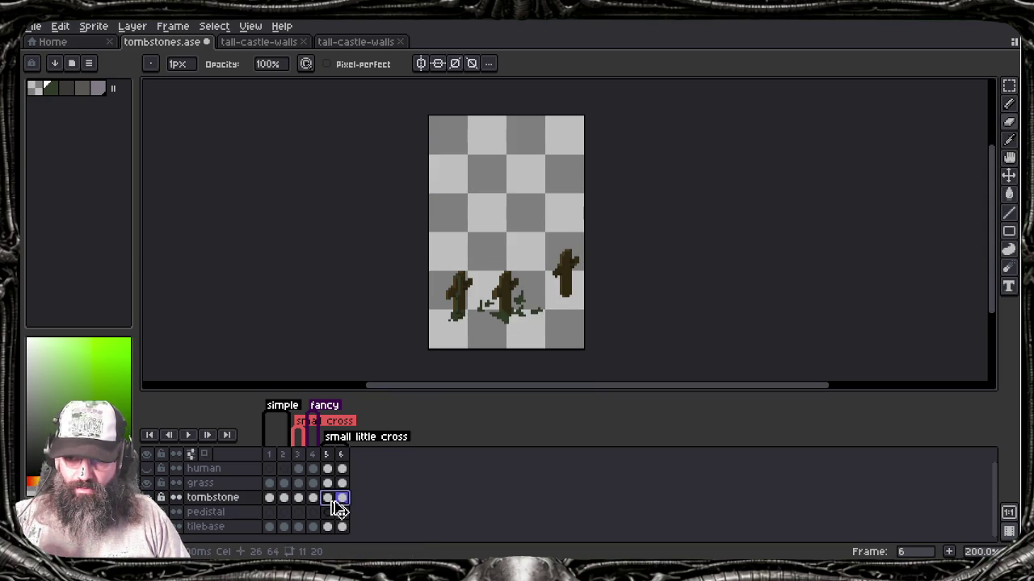
key(v)
key(b)
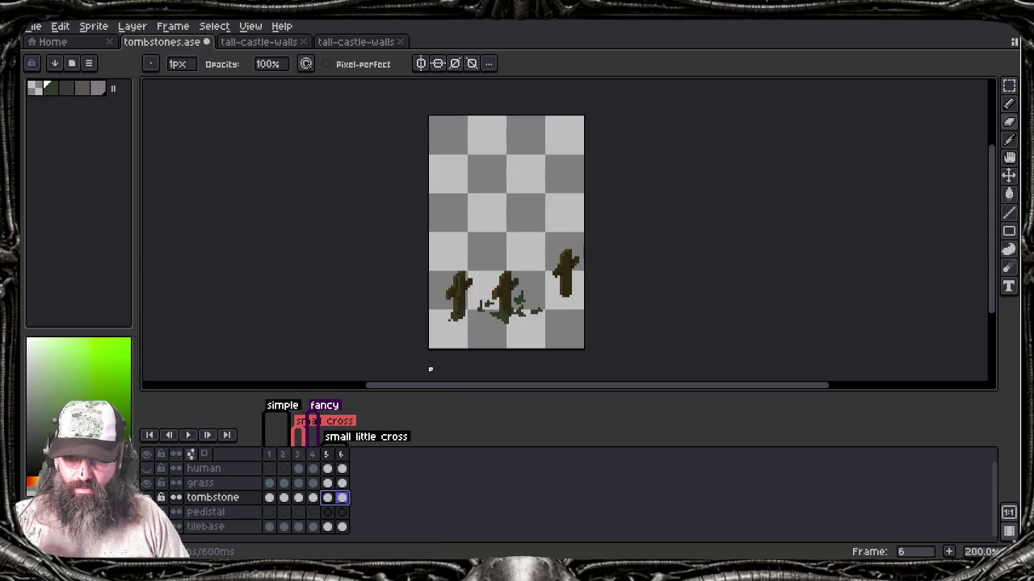
key(v)
key(ctrl+a)
shift+click(327, 499)
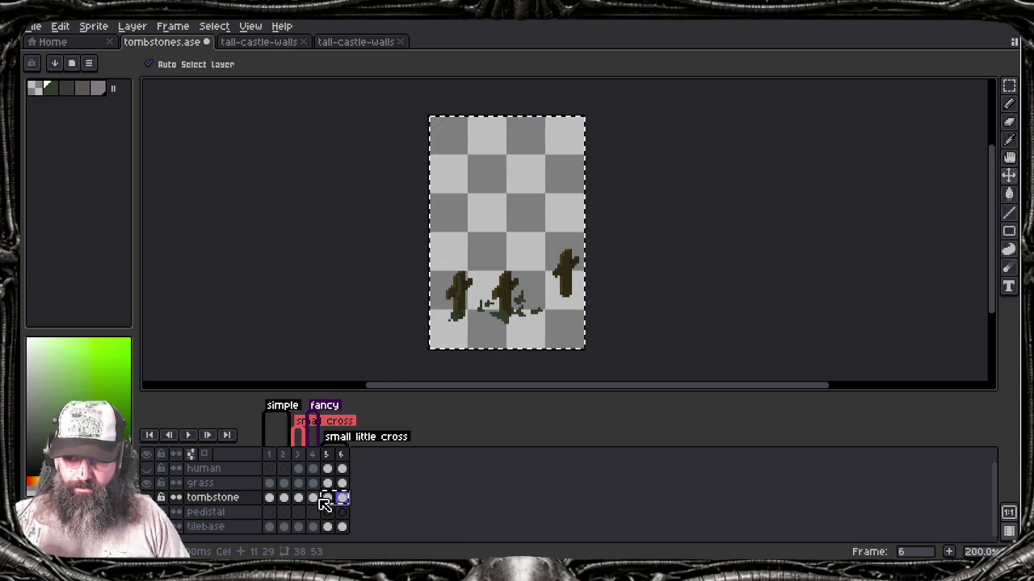
Step: Undo five recent fill and pencil edits
key(ctrl+z)
key(ctrl+z)
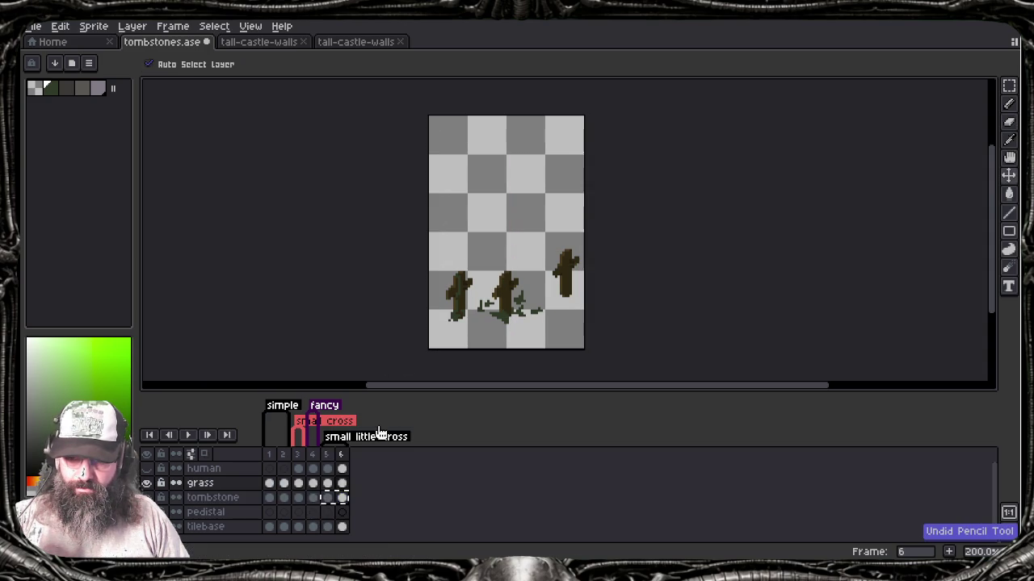
key(ctrl+z)
key(ctrl+z)
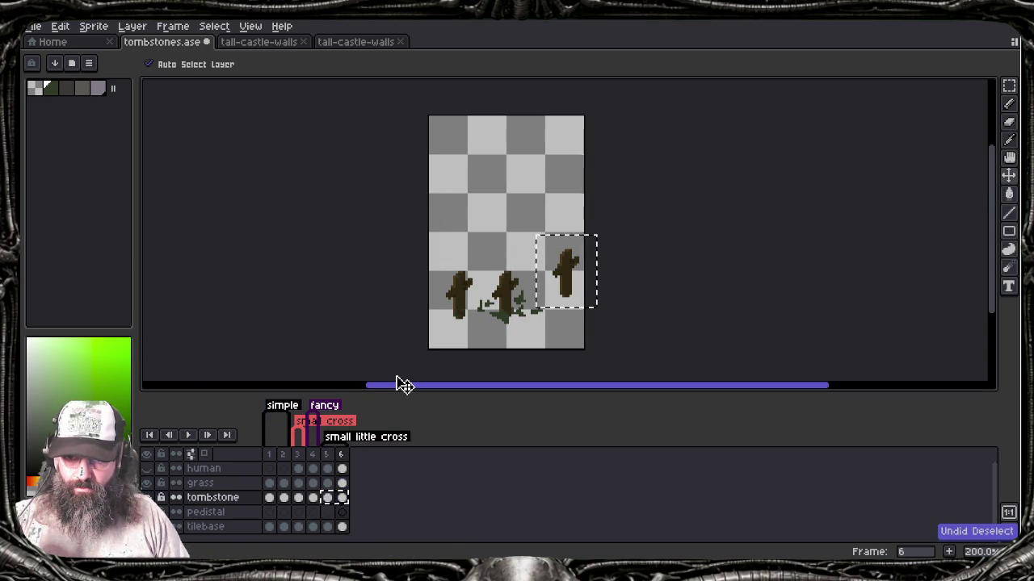
key(ctrl+z)
key(ctrl+z)
key(ctrl+z)
key(ctrl+z)
key(ctrl+z)
key(ctrl+z)
key(ctrl+z)
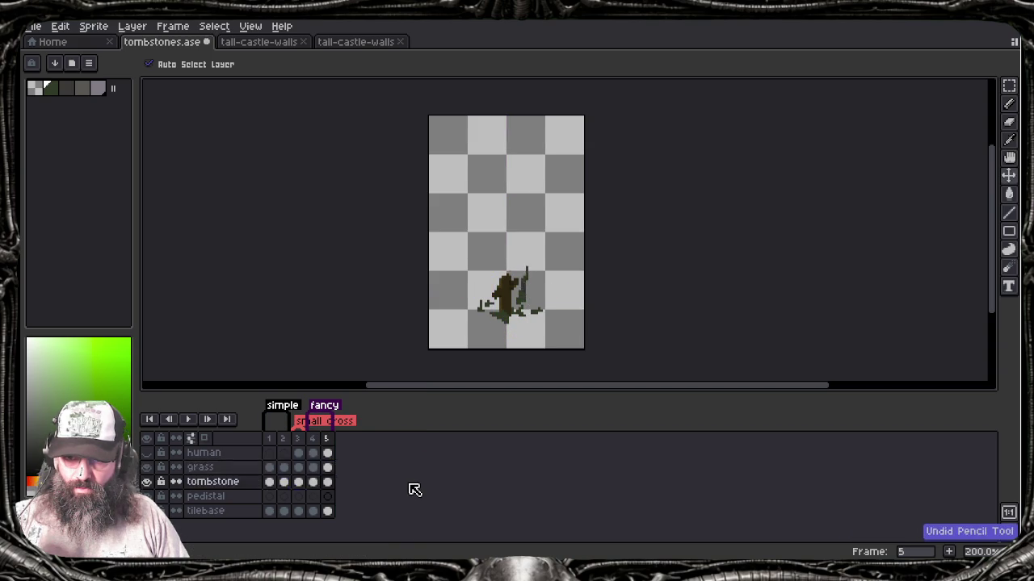
key(ctrl+z)
key(ctrl+z)
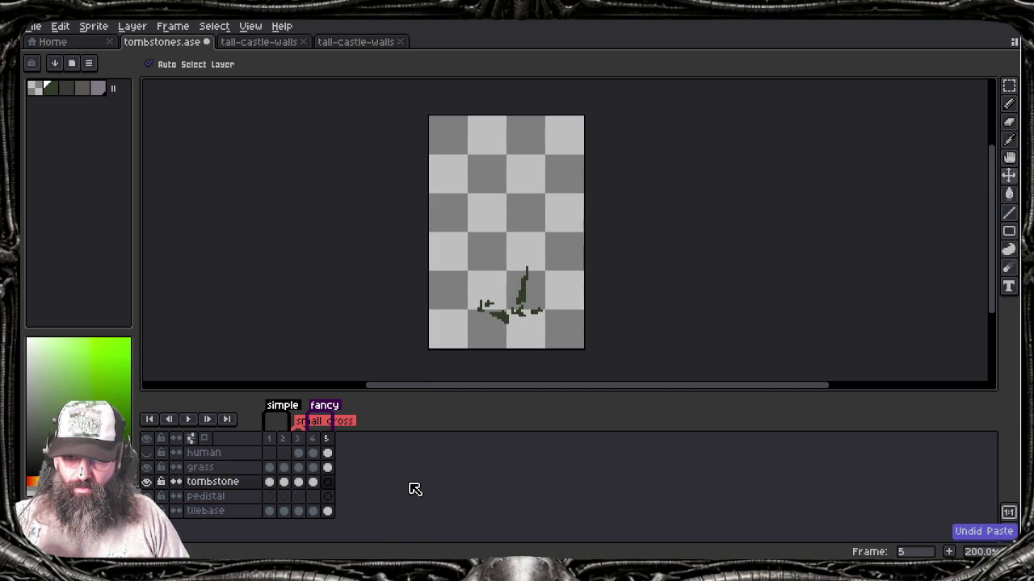
key(ctrl+z)
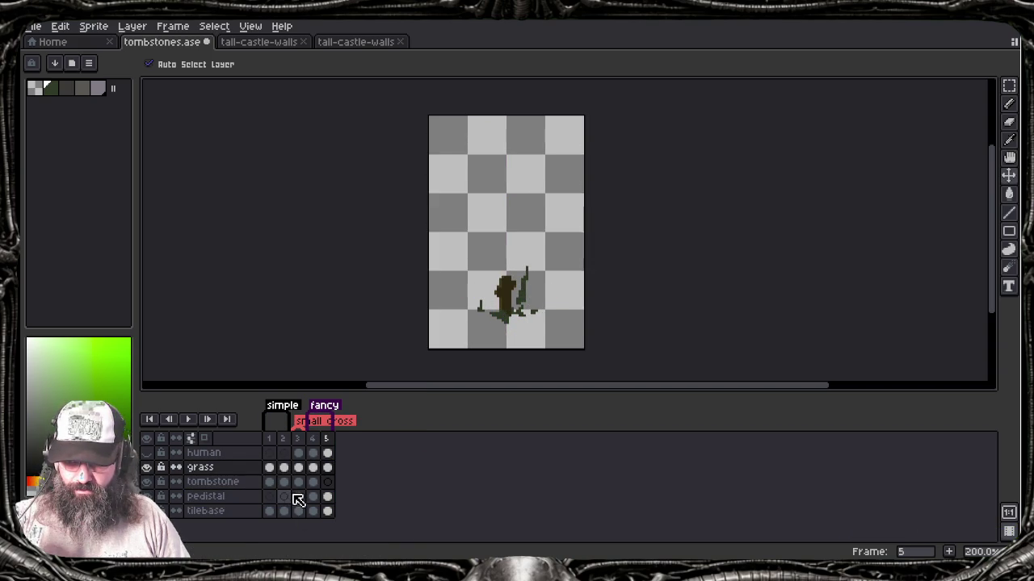
Step: Select all of frame 3's cross on its pedestal and create a new blank sprite
click(284, 496)
click(300, 497)
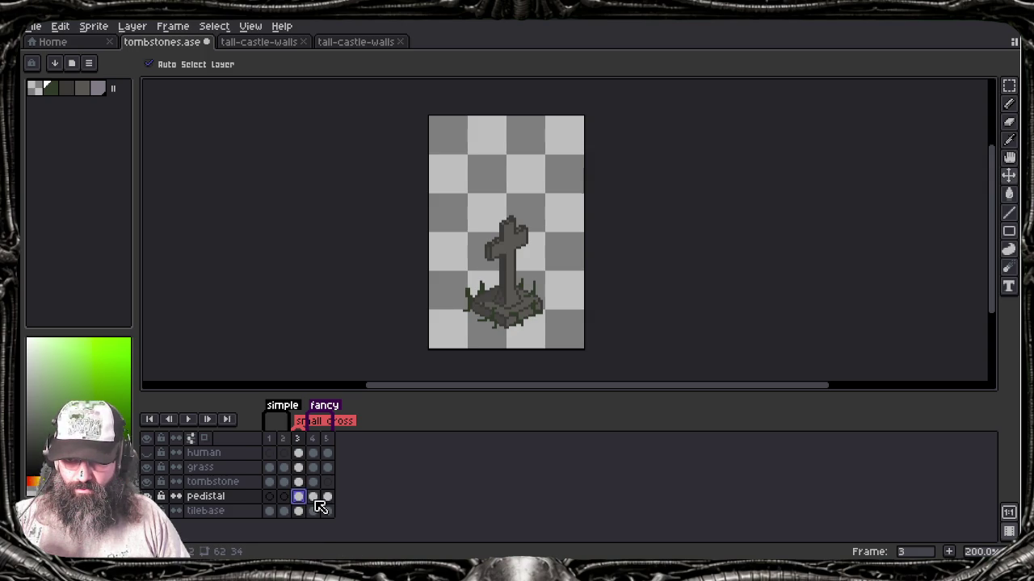
key(ctrl+a)
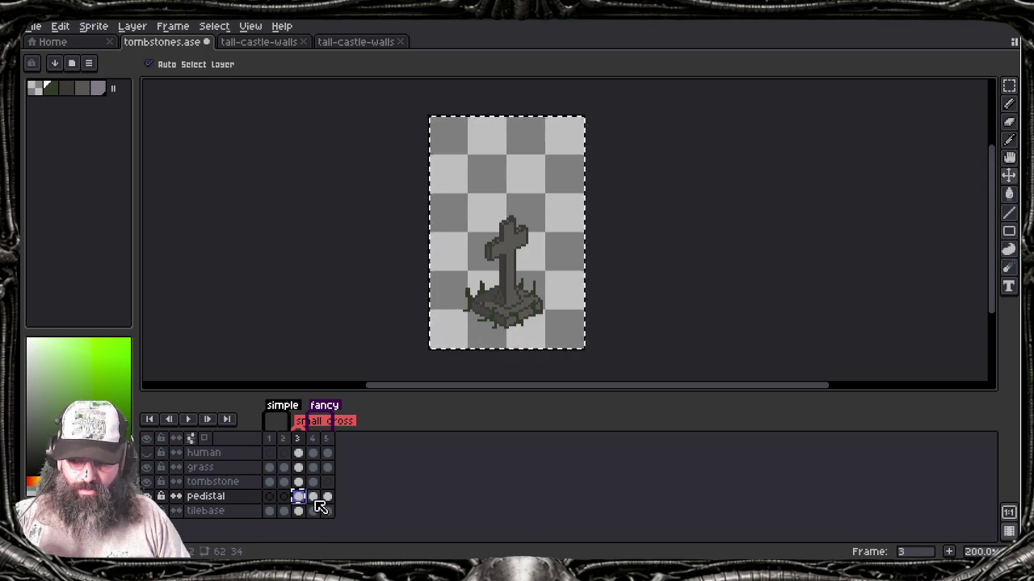
key(ctrl+n)
click(483, 400)
Step: Paste the frame 3 pedestal into Sprite-0001, then copy the frame 4 pedestal cel
key(ctrl+v)
key(b)
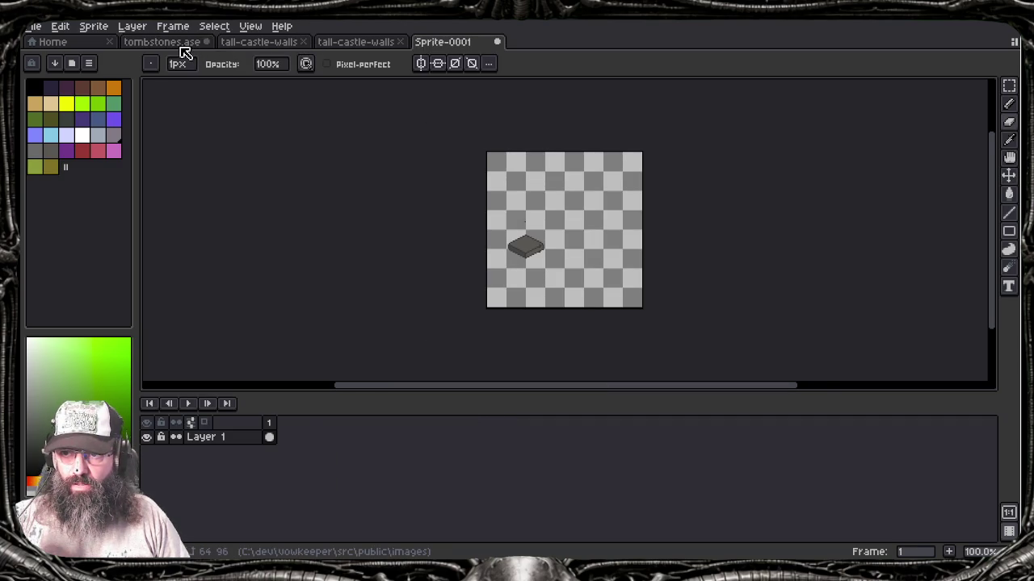
click(170, 42)
click(298, 495)
click(312, 496)
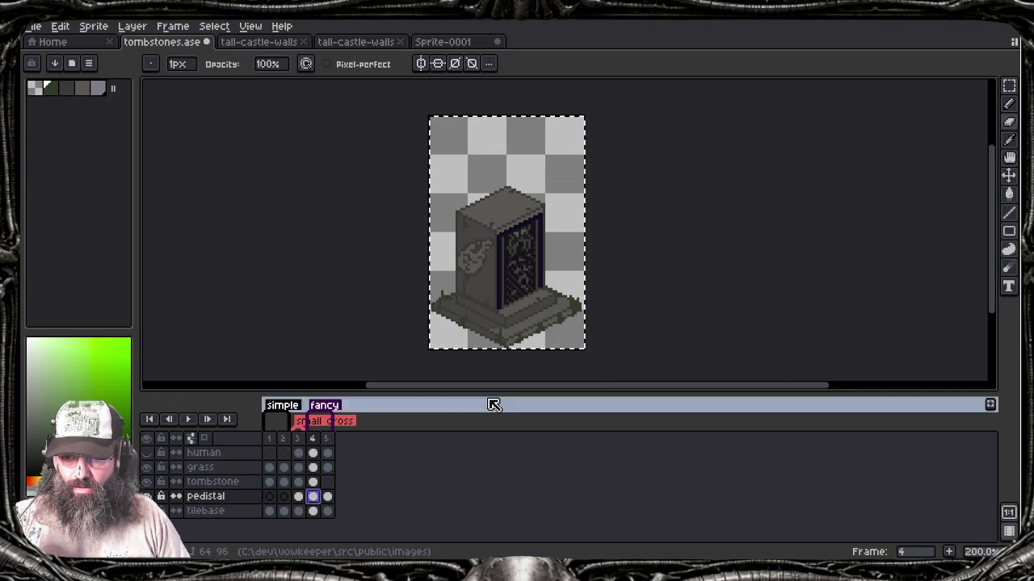
key(ctrl+c)
Step: Paste the frame 4 pedestal into a new Sprite-0002 and return to tombstones.ase
key(ctrl+n)
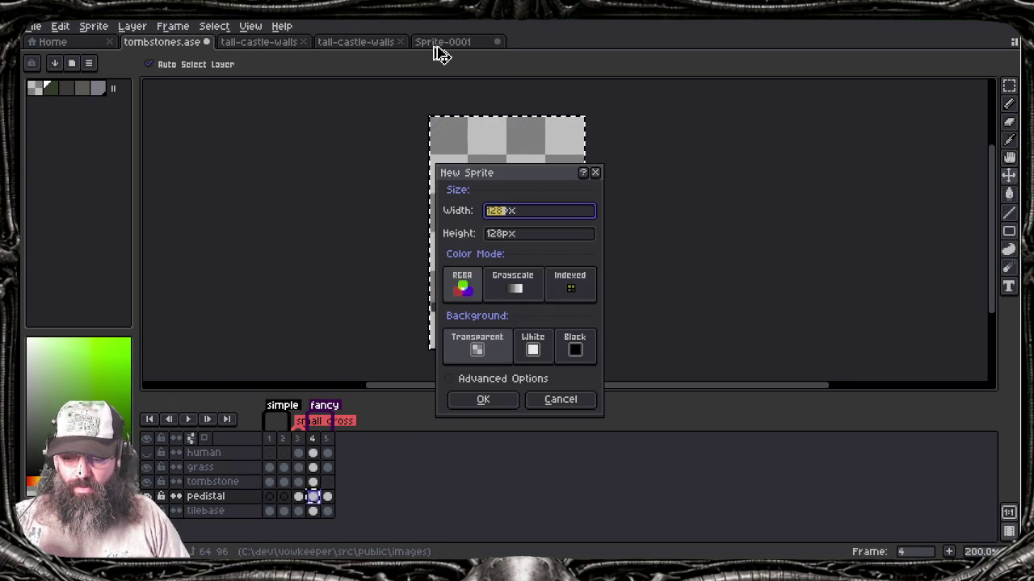
click(482, 399)
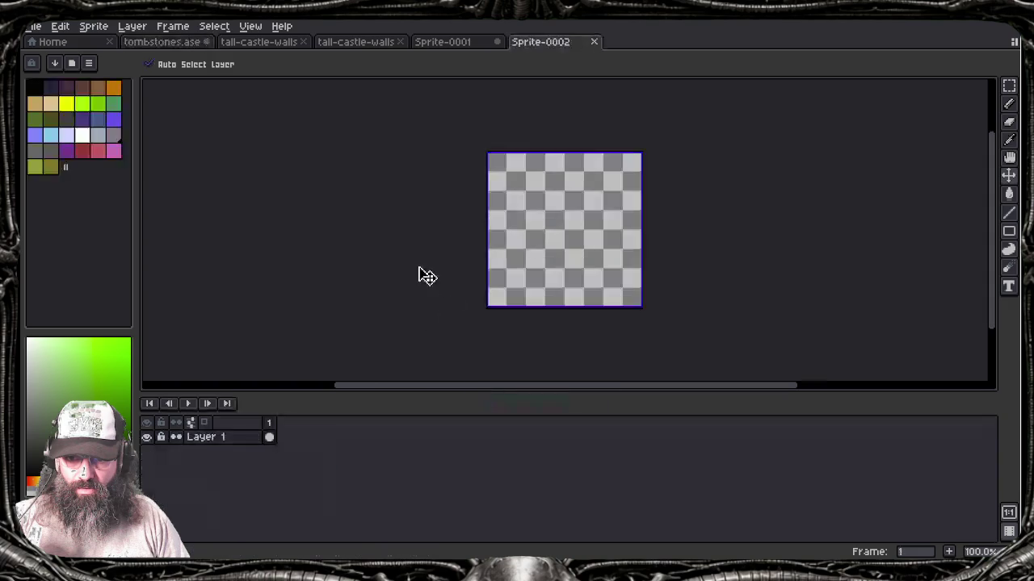
key(ctrl+v)
key(b)
click(180, 47)
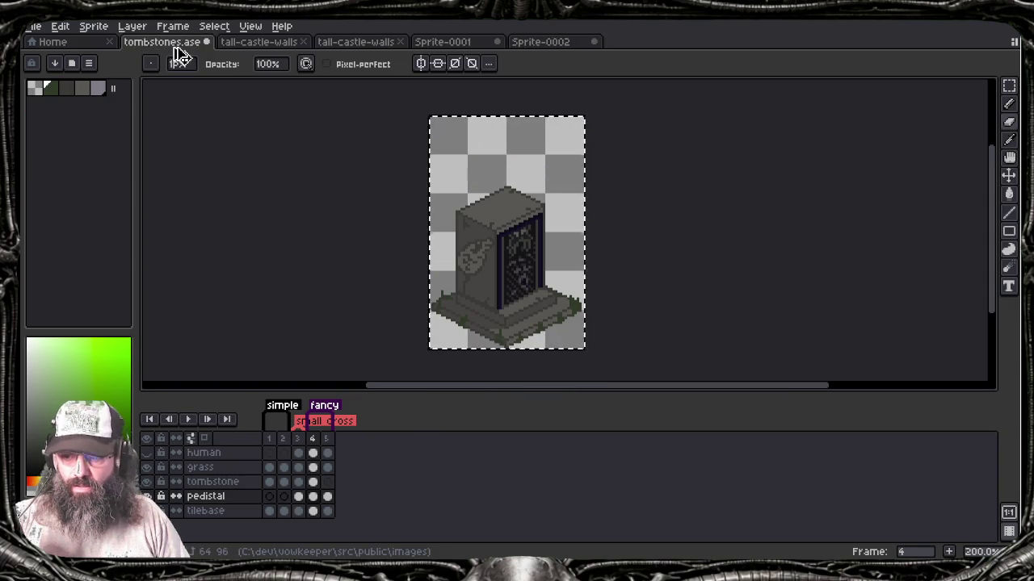
Step: Deselect the canvas in tombstones.ase and undo two recent edits
key(v)
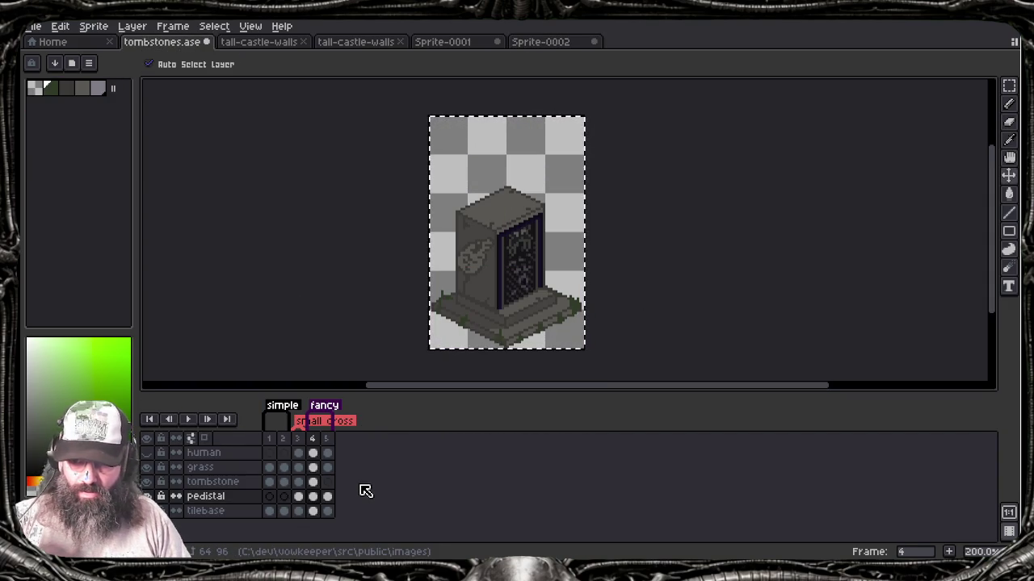
key(ctrl+d)
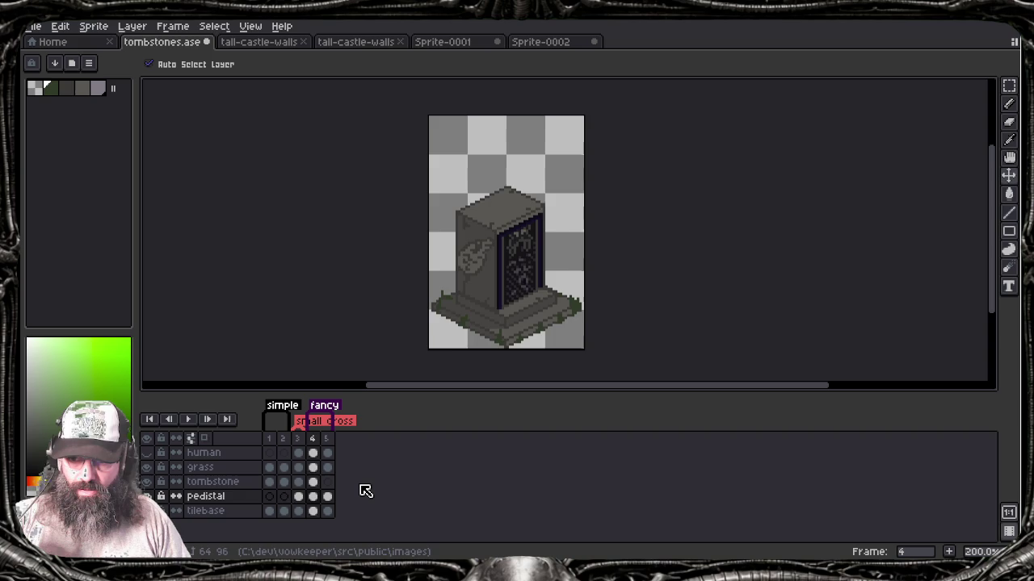
key(ctrl+z)
key(ctrl+z)
key(ctrl+z)
key(ctrl+z)
key(ctrl+z)
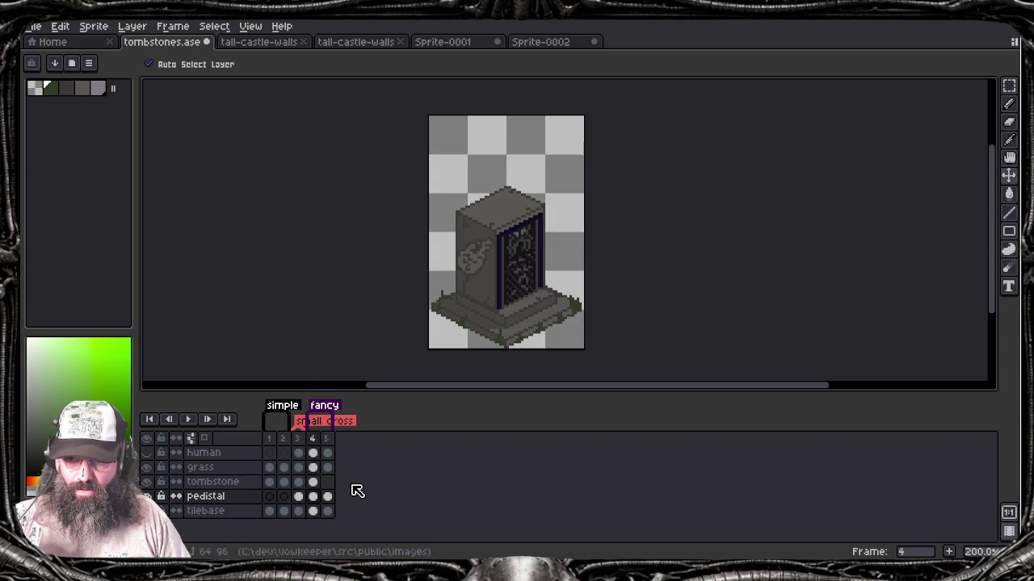
key(ctrl+z)
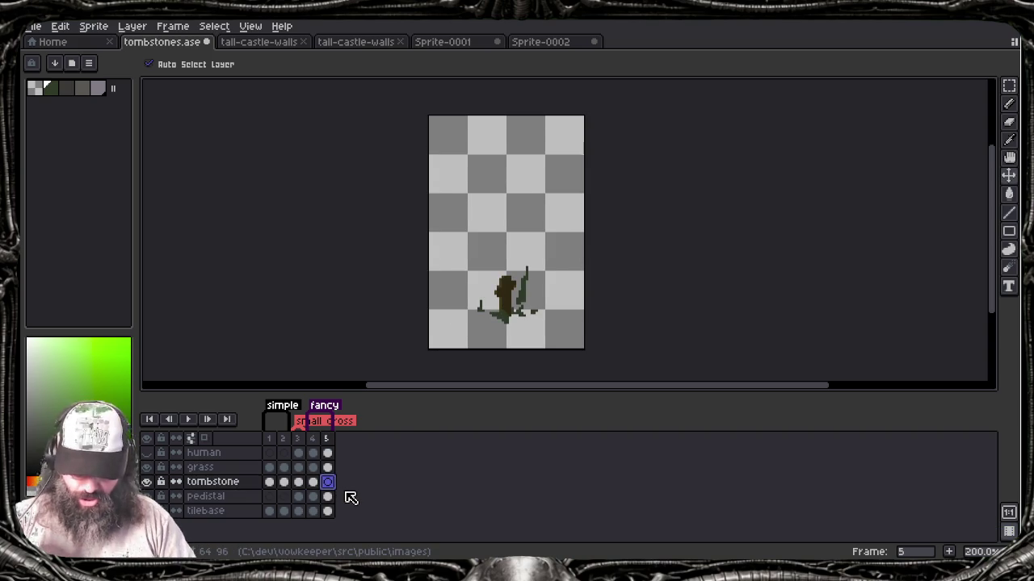
key(b)
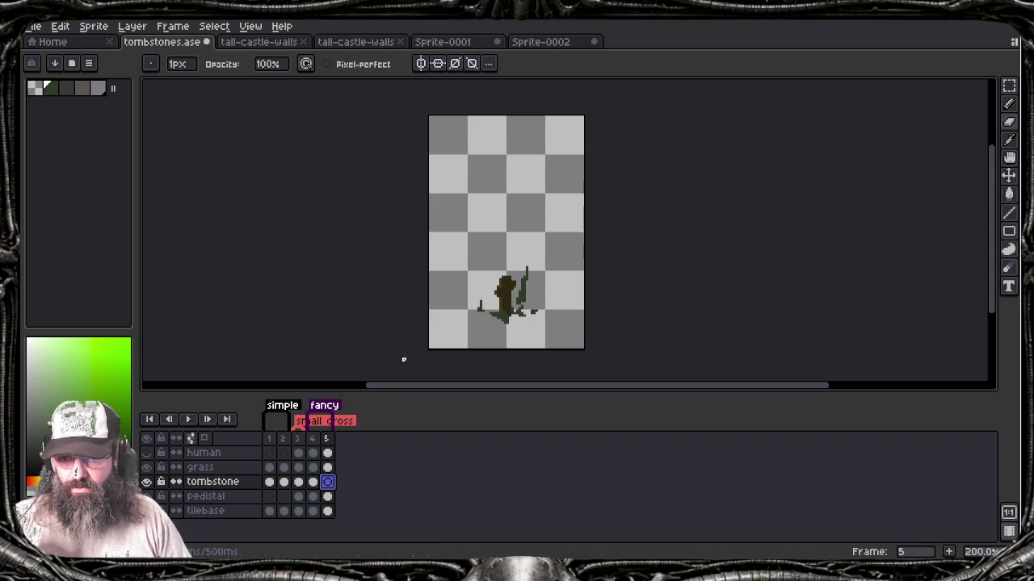
key(m)
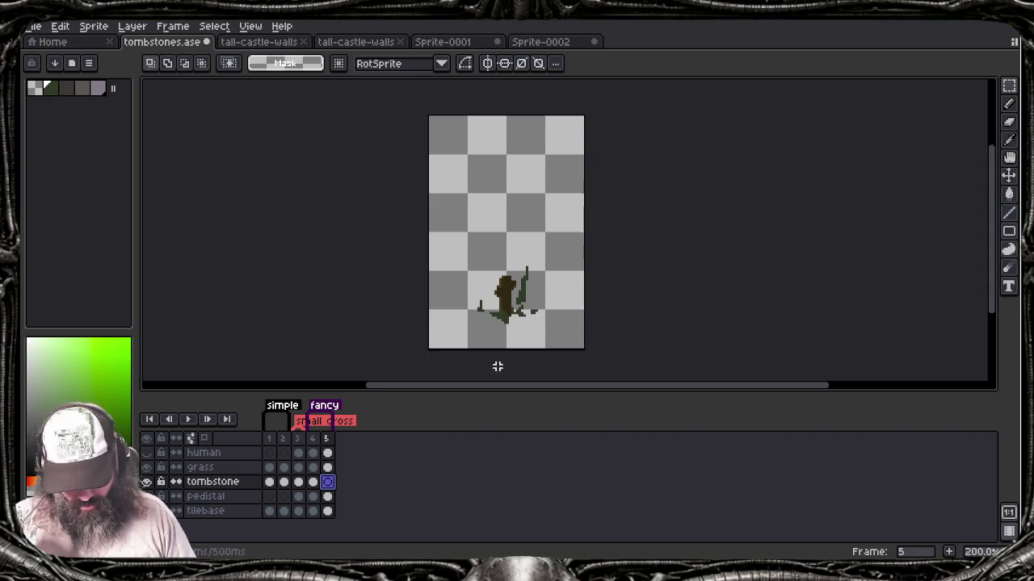
Step: Zoom to 600% and move the brown shape from the pedistal layer onto the tombstone layer
scroll(508, 327, up, 2)
scroll(512, 323, up, 1)
scroll(512, 323, up, 1)
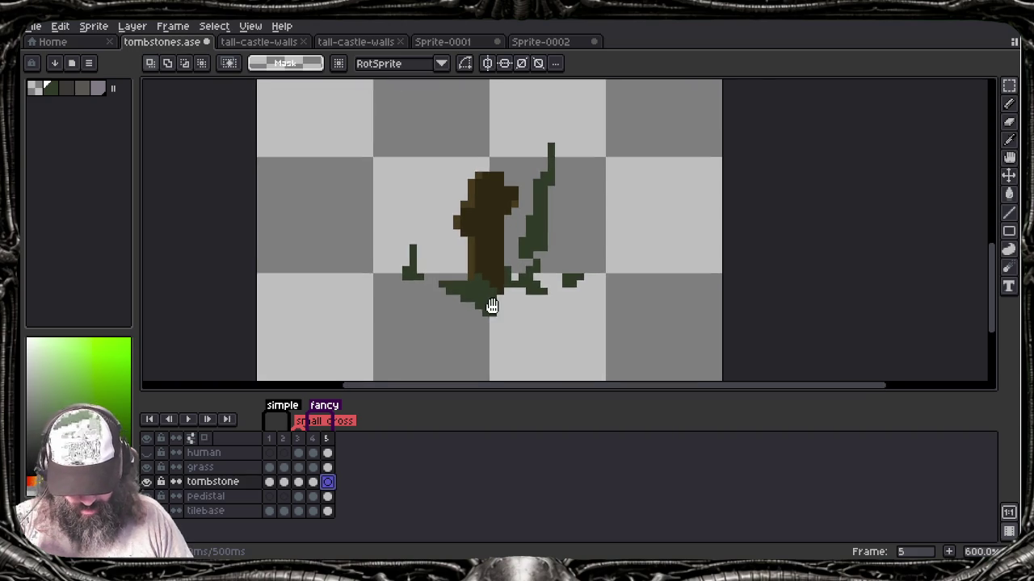
drag(492, 306, 525, 356)
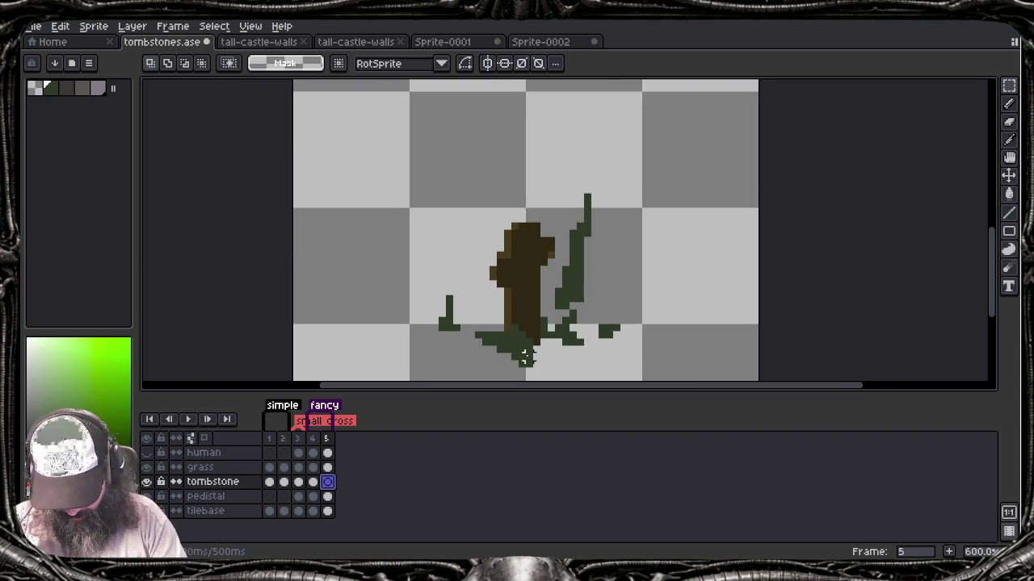
key(Down)
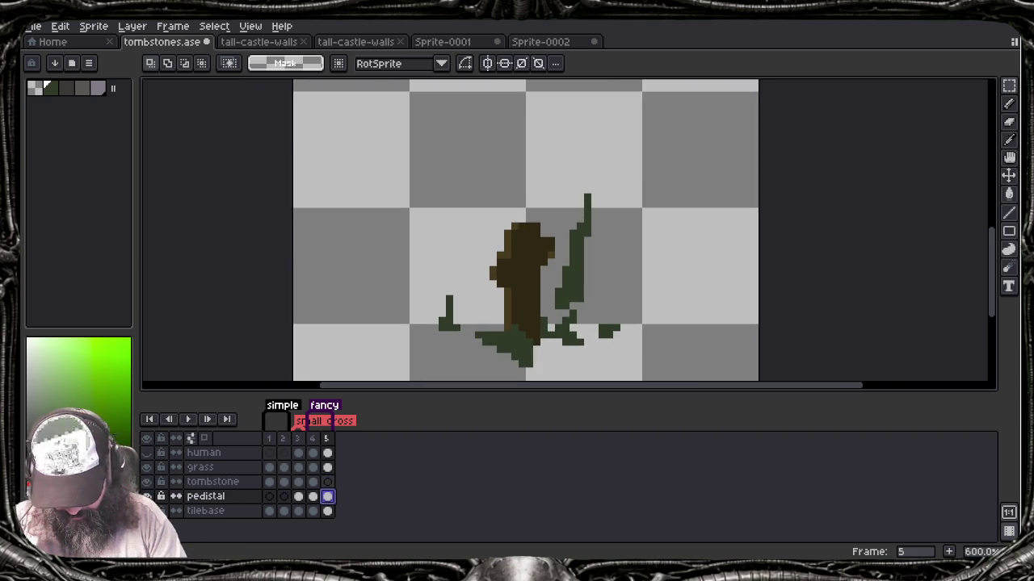
key(Up)
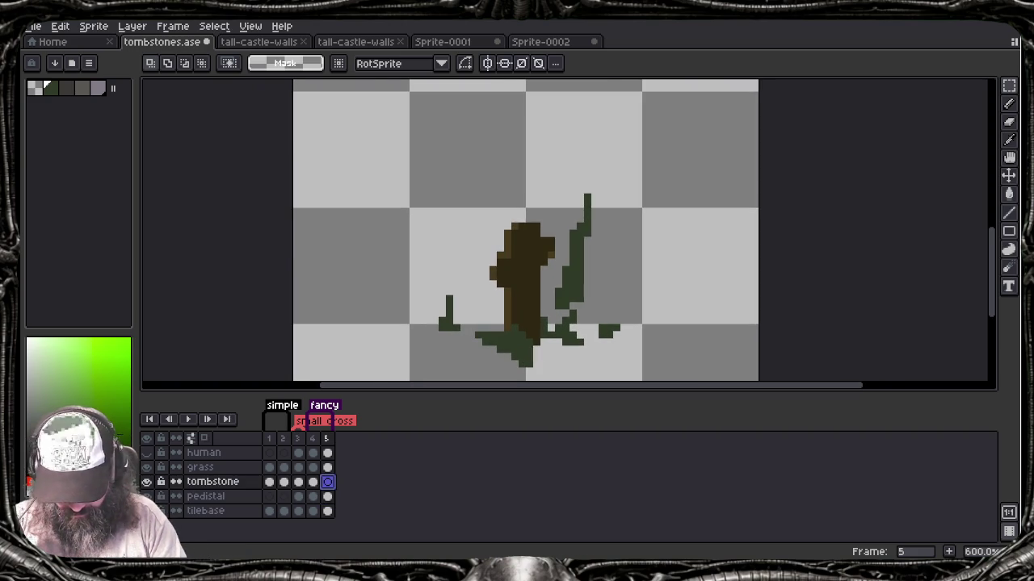
key(Down)
key(ctrl+a)
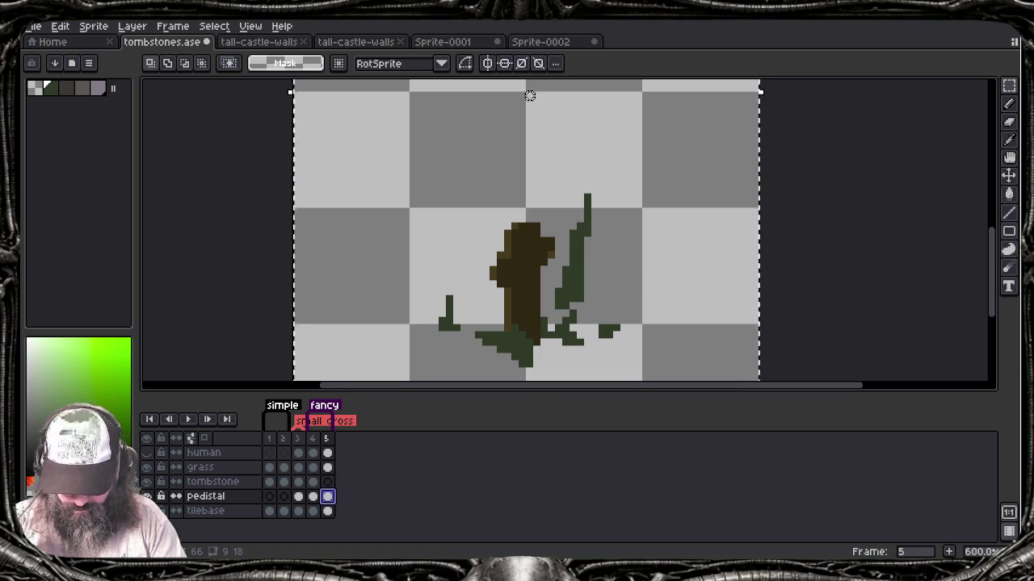
key(ctrl+x)
key(Up)
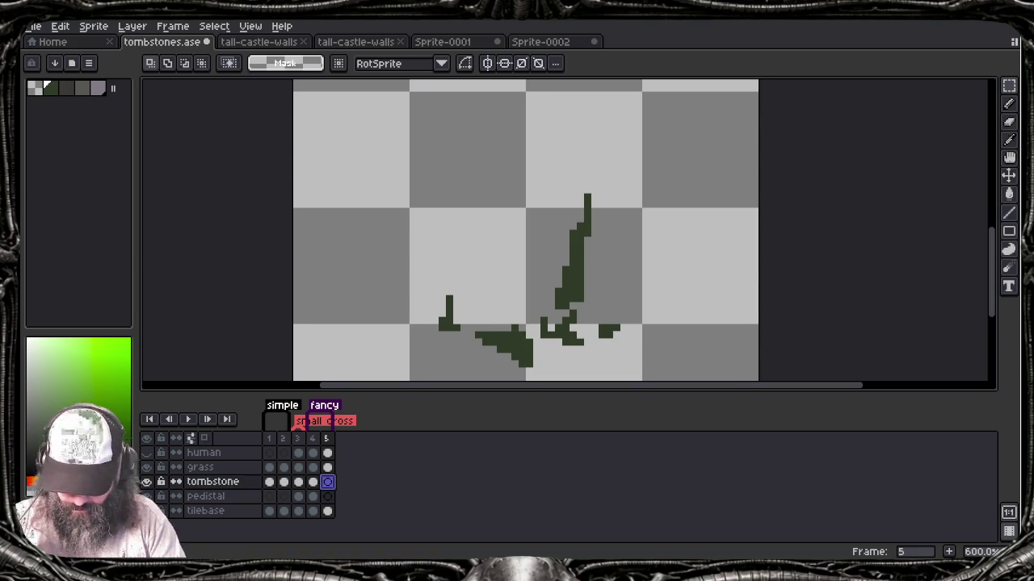
key(ctrl+v)
key(Return)
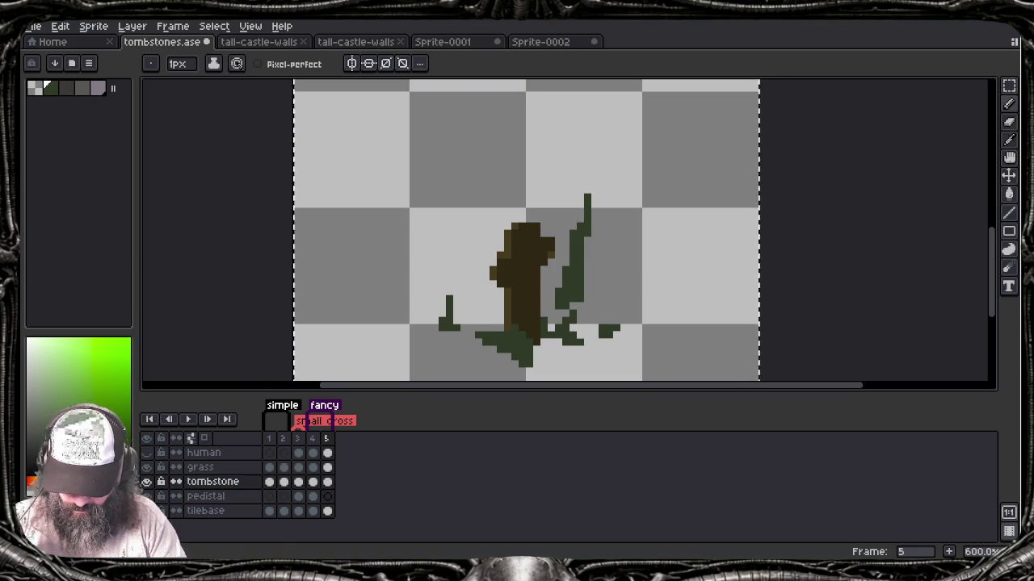
Step: Sketch the brown shape into a rough figure with pencil strokes, then add frame 6
key(b)
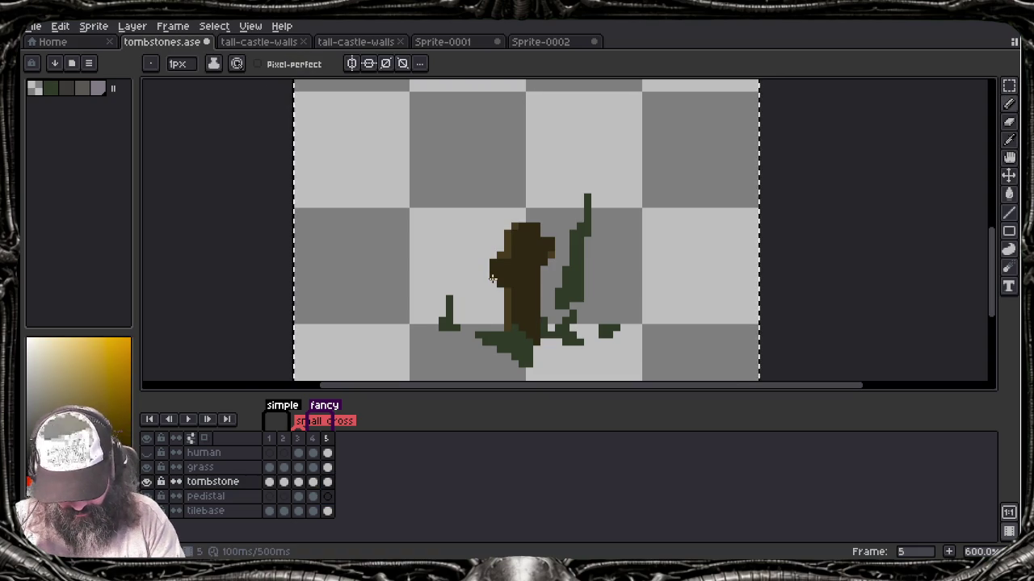
drag(491, 278, 485, 282)
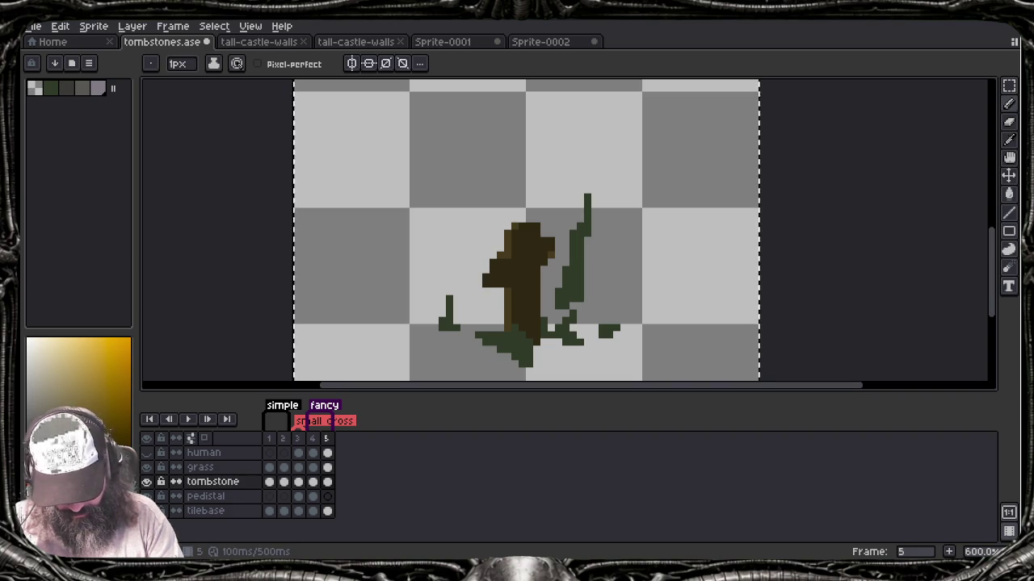
drag(521, 219, 558, 247)
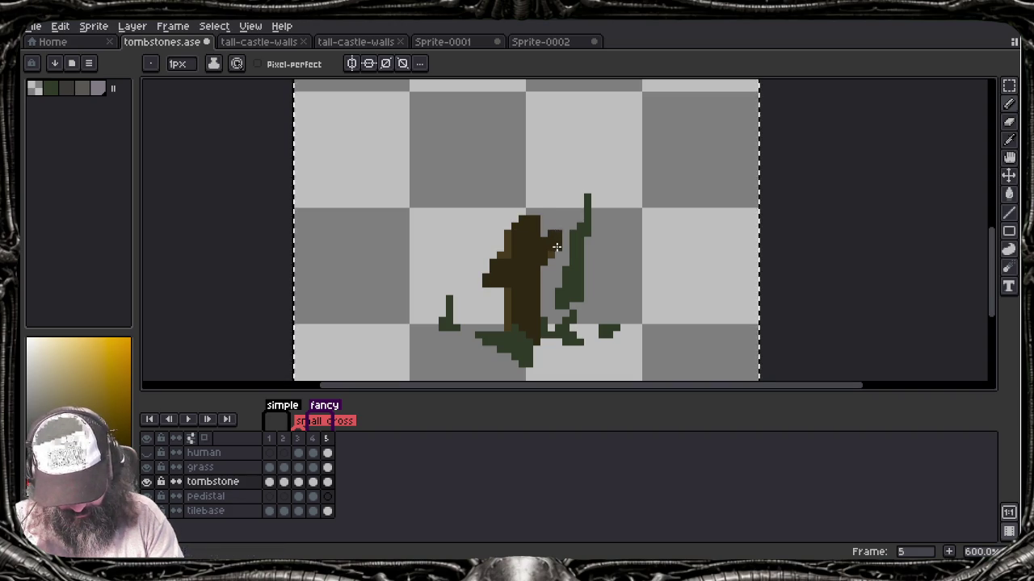
key(alt)
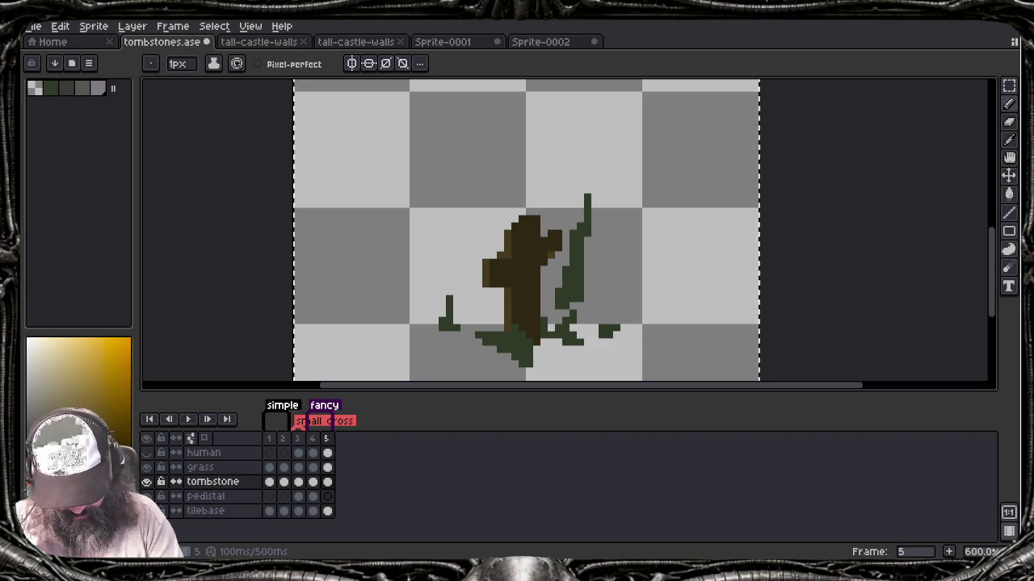
key(b)
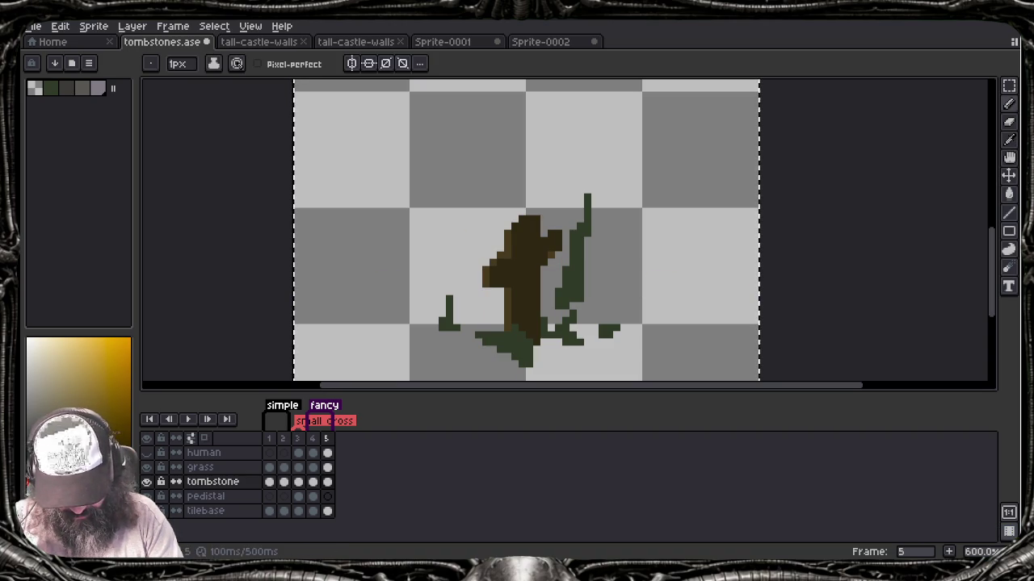
key(ctrl)
key(alt)
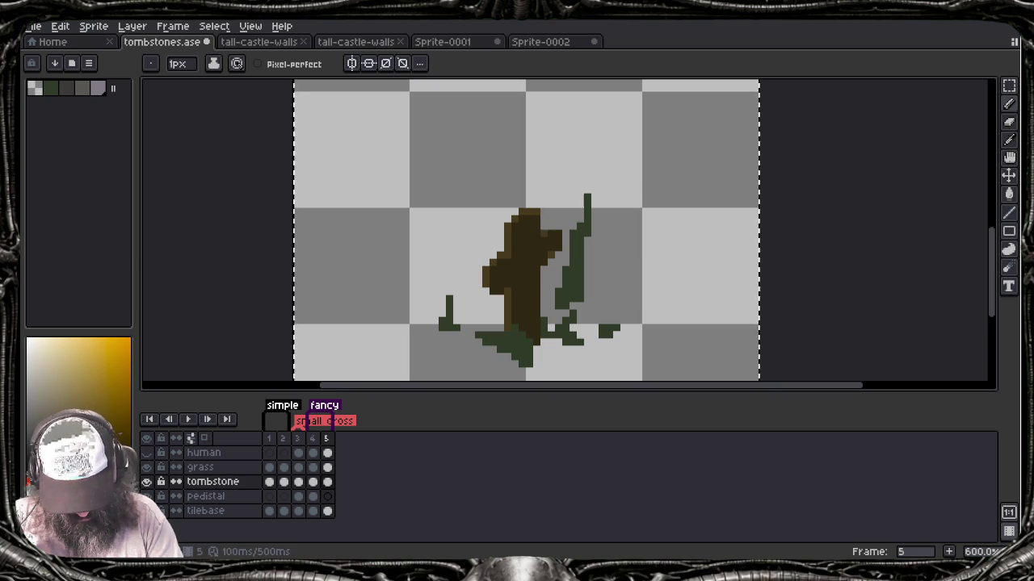
key(alt)
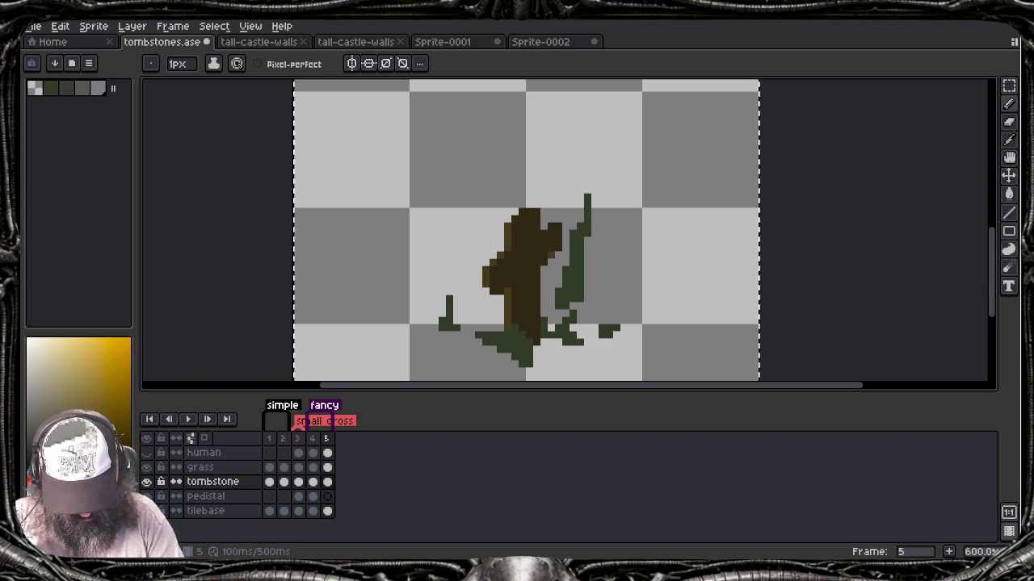
key(e)
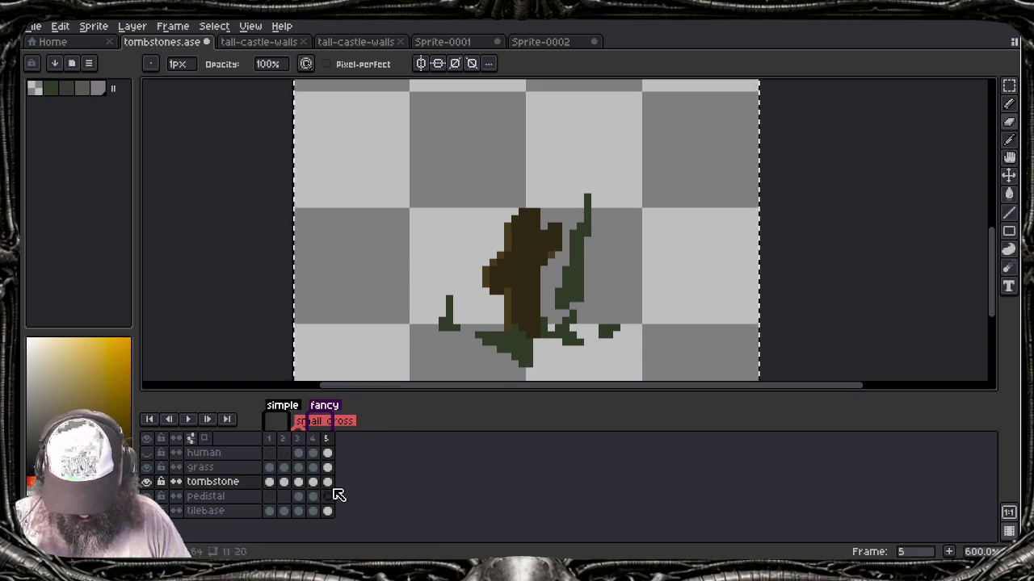
key(alt+n)
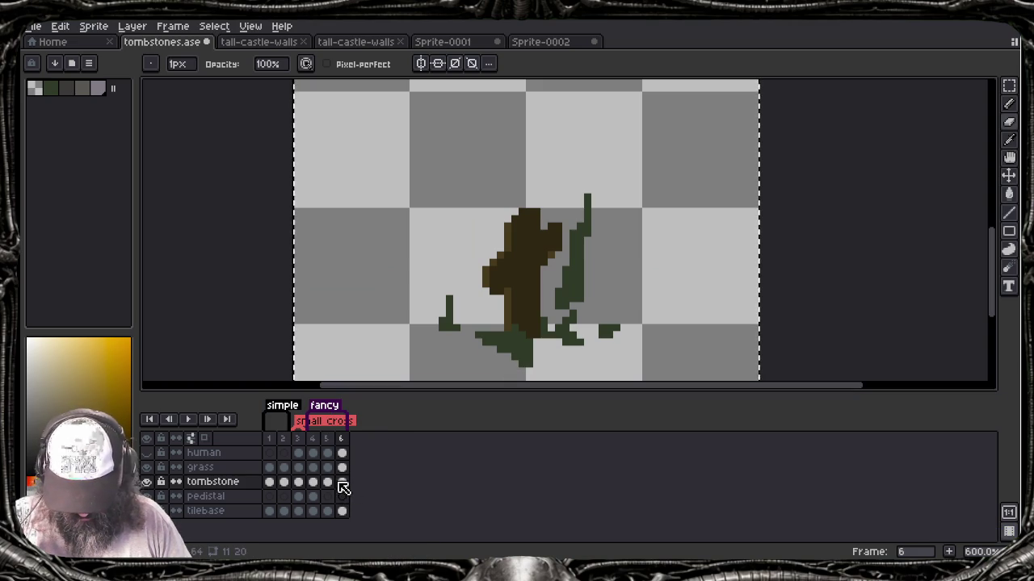
Step: Paste a shifted copy of the sketch and erase the top of the tall grass blade
key(ctrl+v)
mouse_move(519, 312)
mouse_down()
mouse_move(393, 272)
mouse_move(376, 315)
mouse_move(611, 269)
mouse_up()
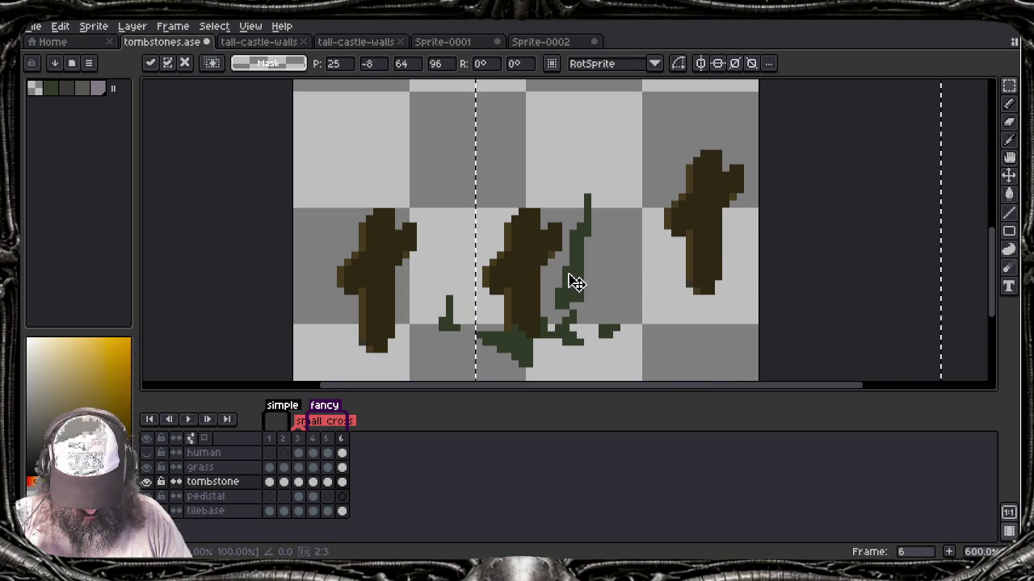
click(264, 468)
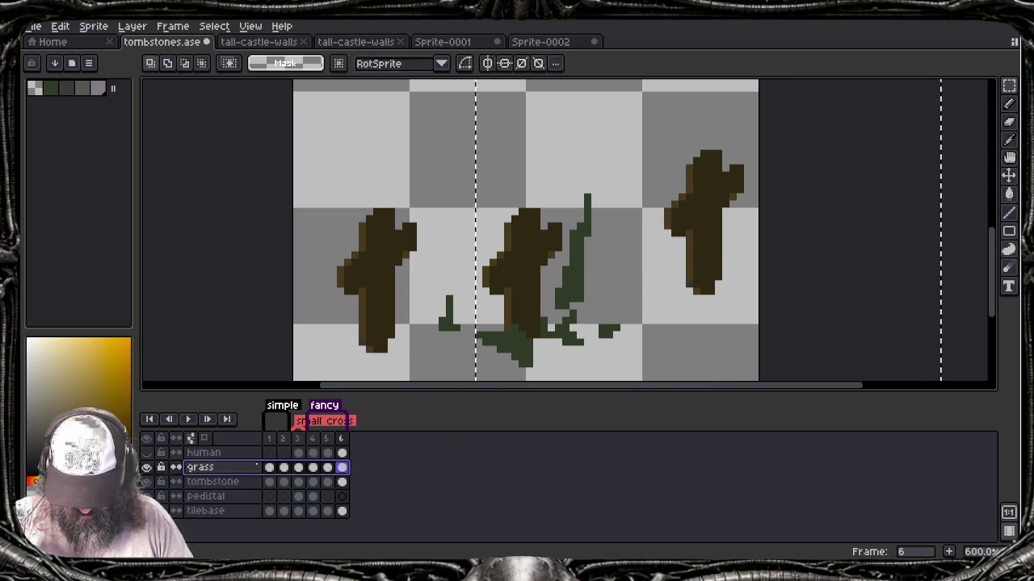
key(e)
mouse_move(587, 197)
mouse_down()
mouse_move(579, 277)
mouse_move(567, 281)
mouse_up()
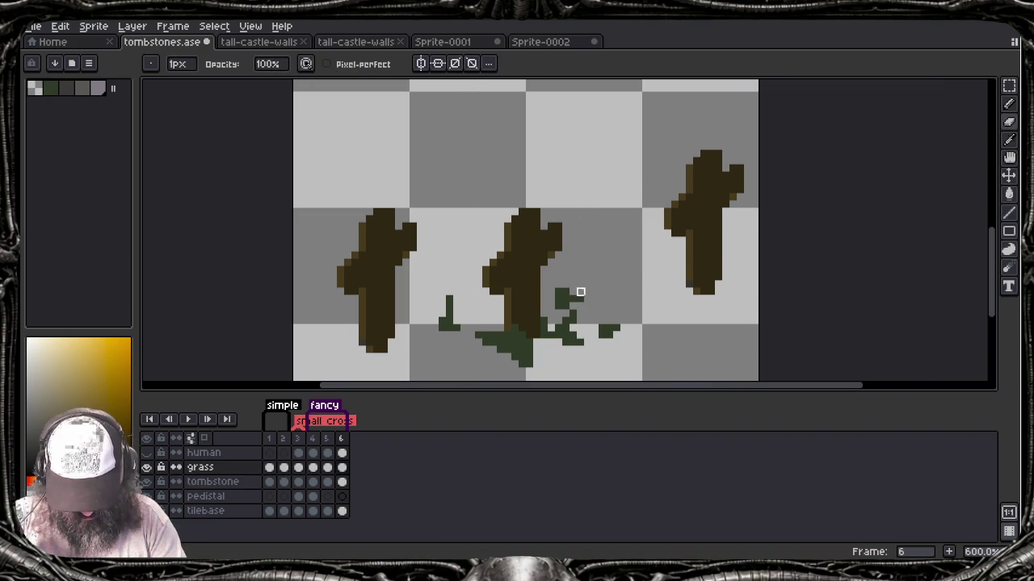
Step: Paint green moss streaks on the left and right tombstones
key(b)
alt+click(566, 296)
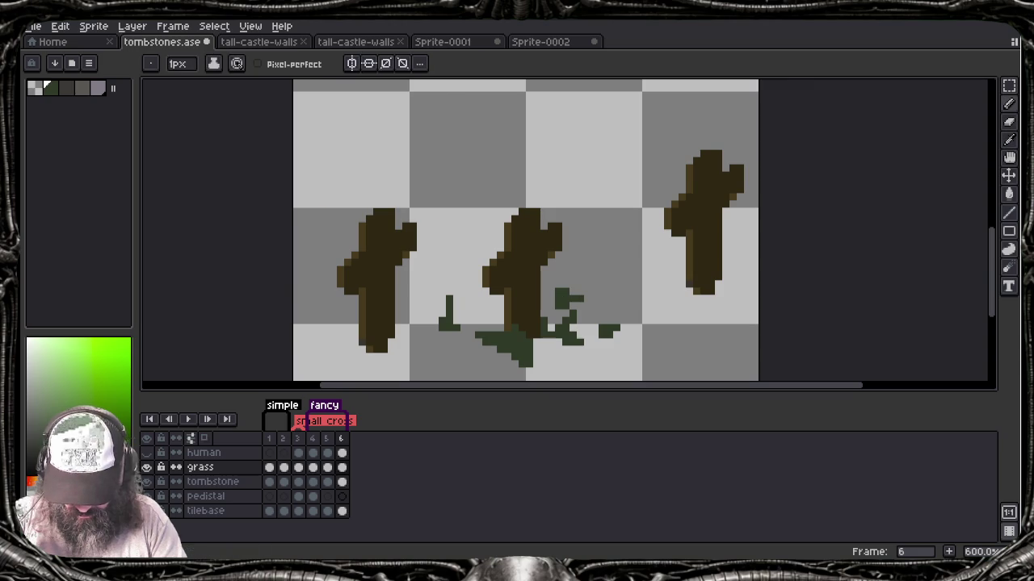
drag(361, 345, 381, 347)
drag(365, 254, 373, 285)
drag(674, 213, 671, 246)
drag(713, 287, 714, 239)
drag(714, 200, 706, 155)
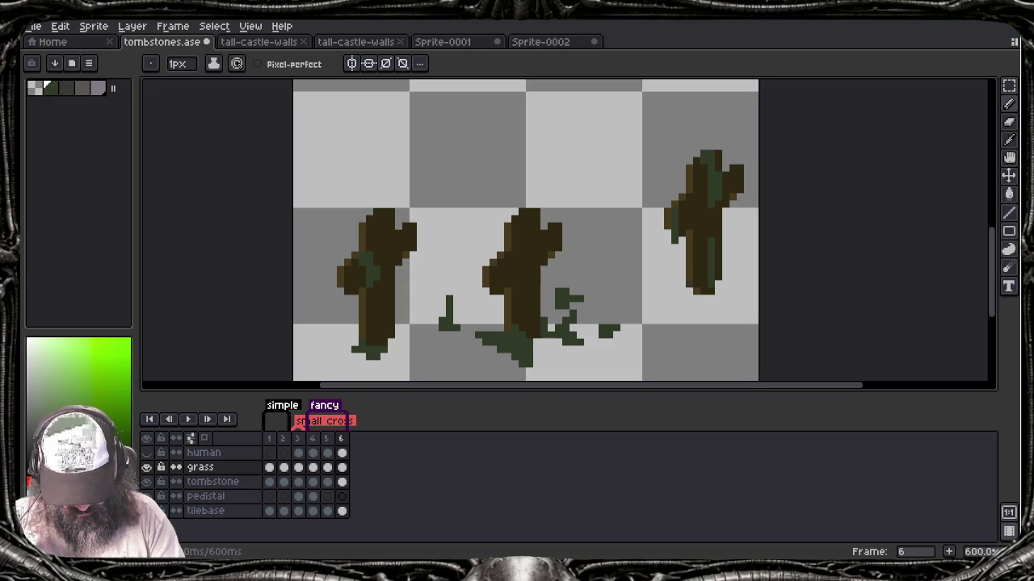
Step: Erase the old grass tufts on both sides of the middle tombstone
key(e)
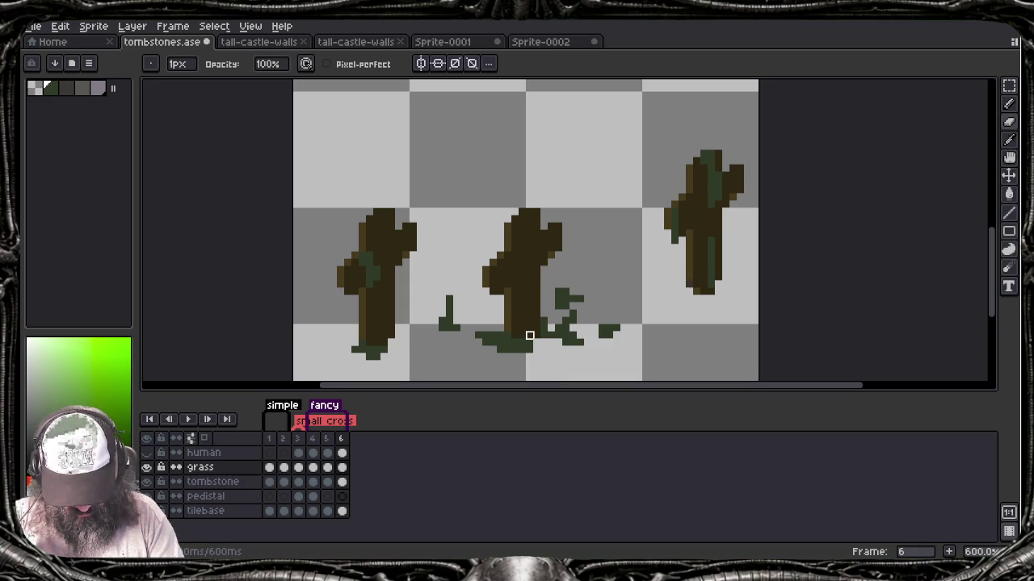
mouse_move(557, 291)
mouse_down()
mouse_move(581, 308)
mouse_move(557, 299)
mouse_up()
mouse_move(549, 337)
mouse_down()
mouse_move(575, 342)
mouse_move(570, 320)
mouse_move(607, 326)
mouse_up()
drag(449, 297, 449, 327)
Step: Draw grass sprigs at the bases of the left, middle and right tombstones
key(b)
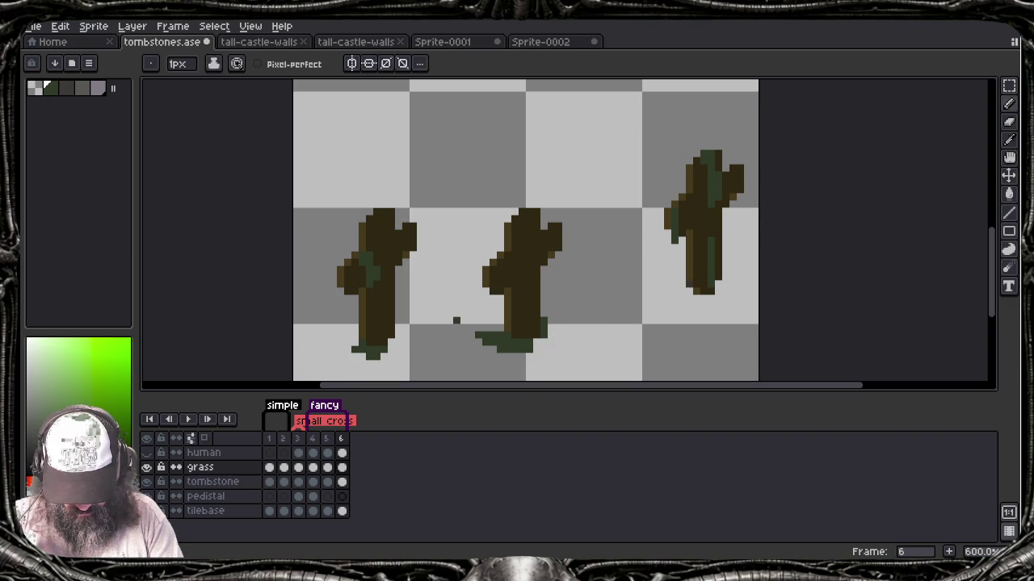
mouse_move(543, 333)
mouse_down()
mouse_move(590, 348)
mouse_move(542, 341)
mouse_move(561, 343)
mouse_up()
mouse_move(710, 281)
mouse_down()
mouse_move(720, 301)
mouse_move(750, 309)
mouse_up()
mouse_move(676, 281)
mouse_down()
mouse_move(679, 304)
mouse_move(659, 314)
mouse_up()
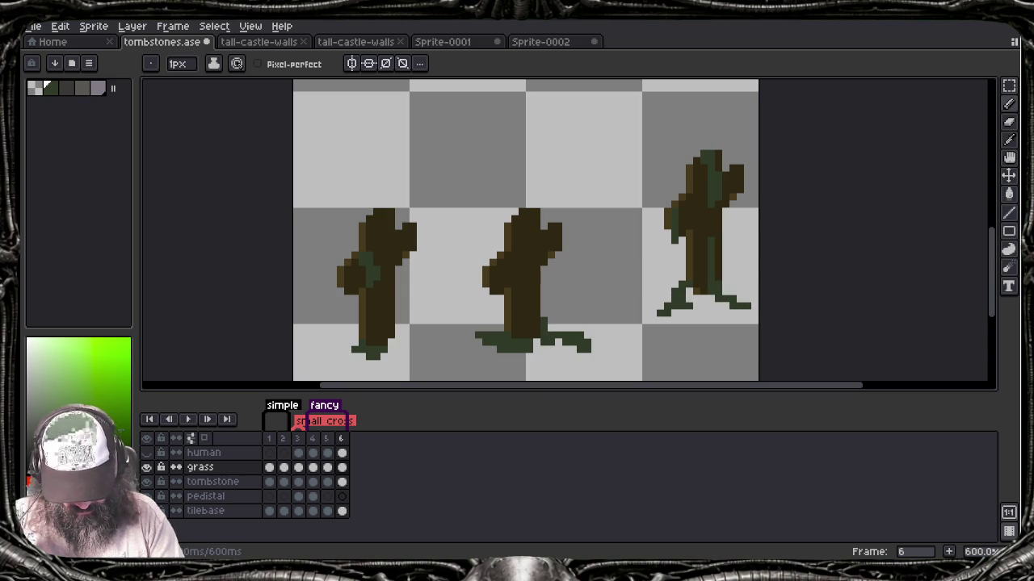
drag(356, 356, 325, 368)
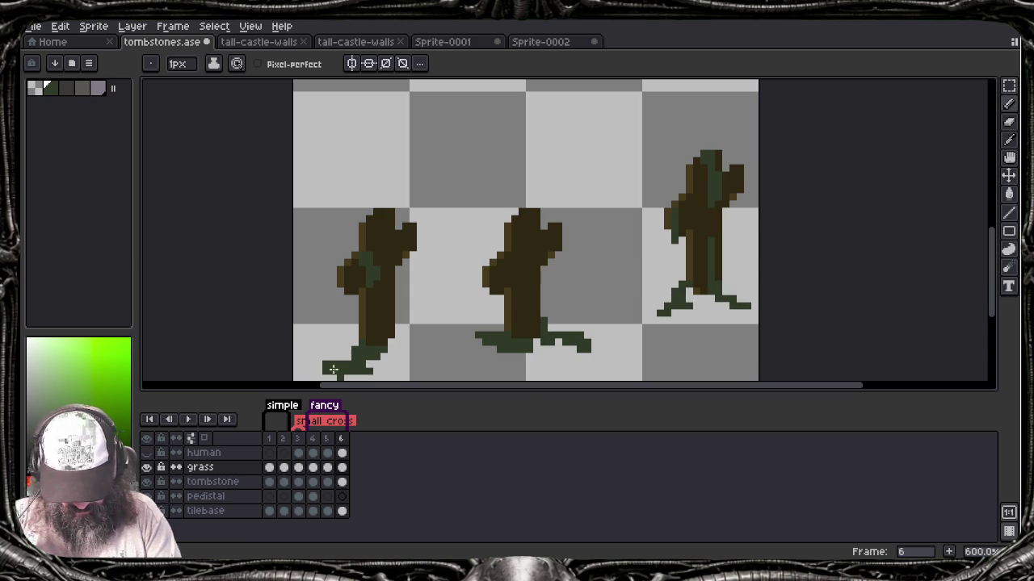
drag(318, 328, 368, 350)
drag(502, 320, 482, 320)
drag(685, 277, 657, 268)
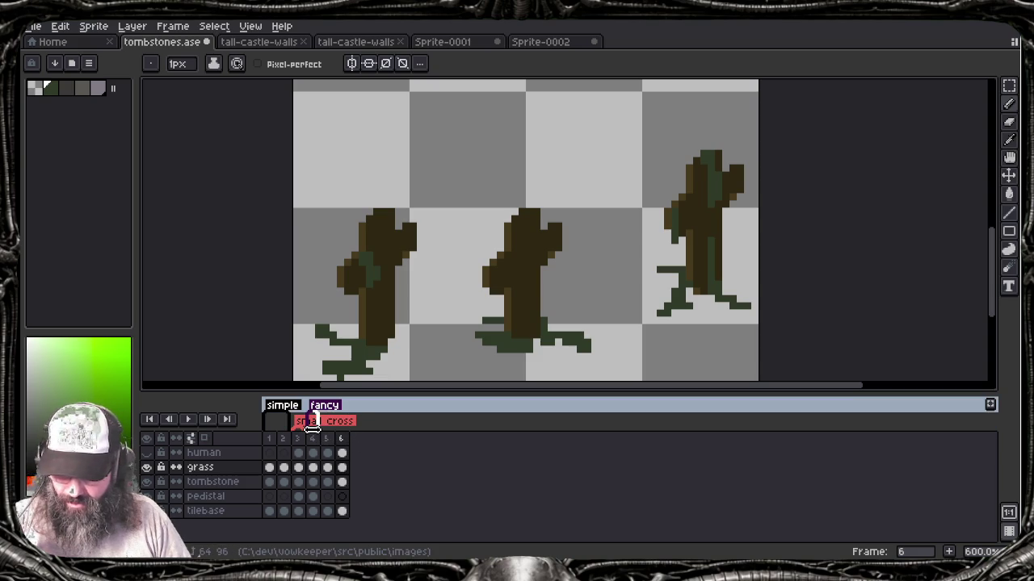
Step: Review frames 3 through 6, ending on the grass layer's frame 5 cel
click(331, 481)
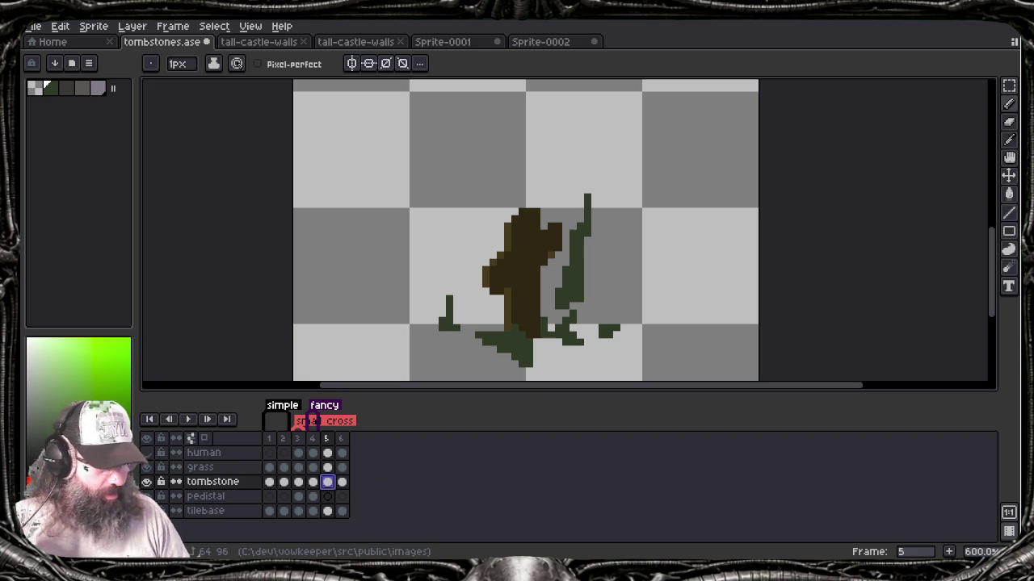
click(298, 496)
click(313, 496)
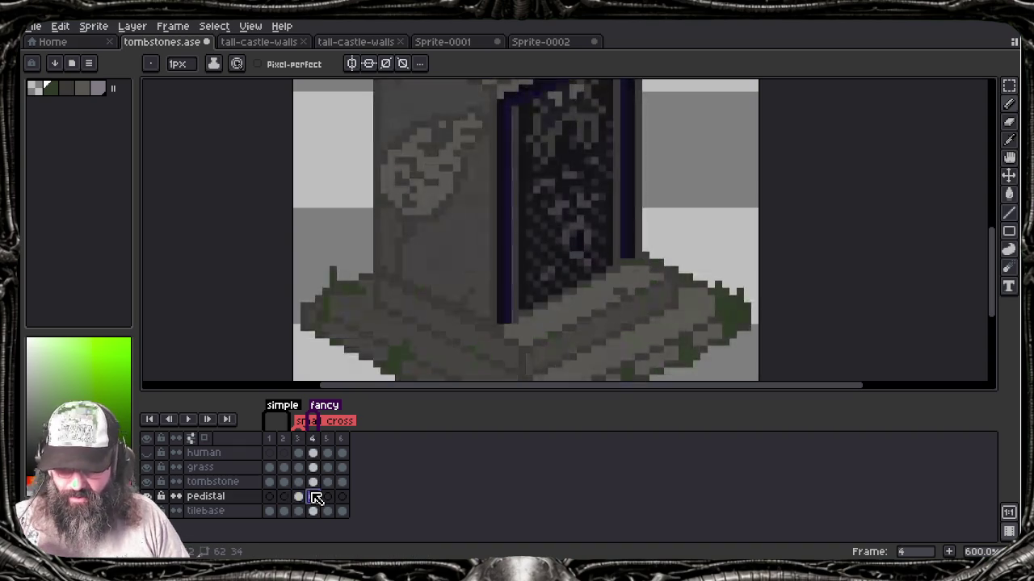
click(337, 482)
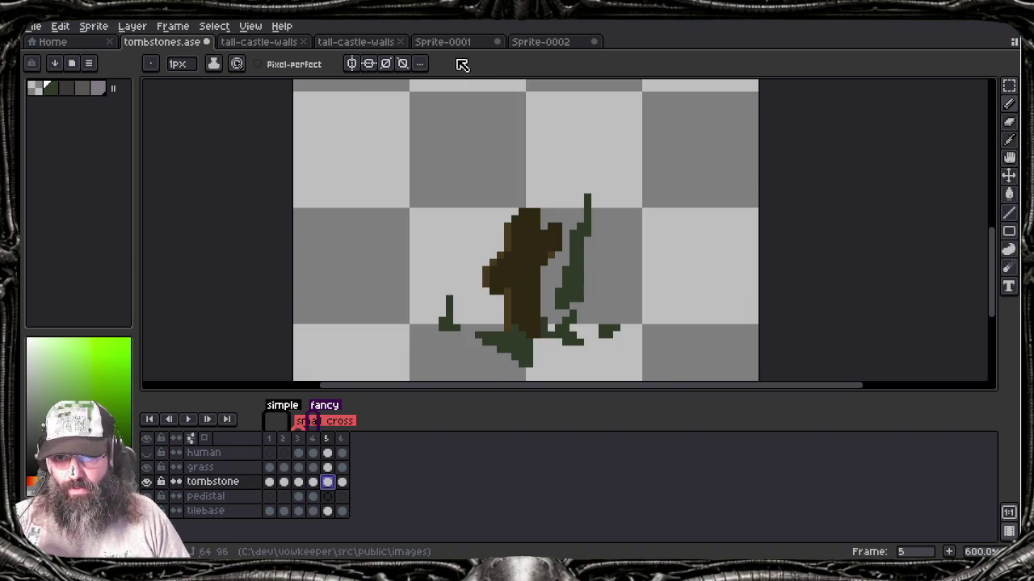
click(342, 482)
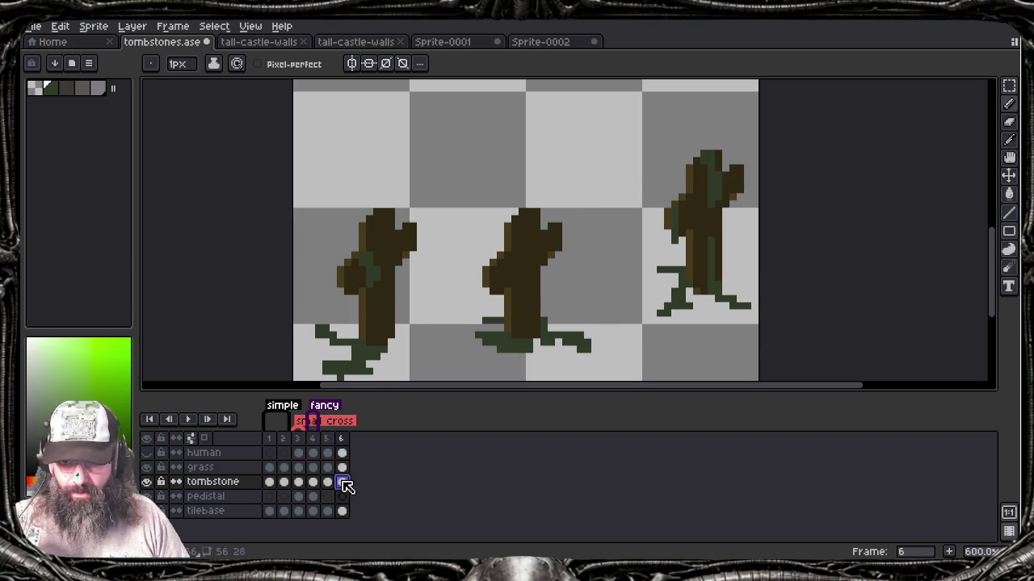
click(327, 486)
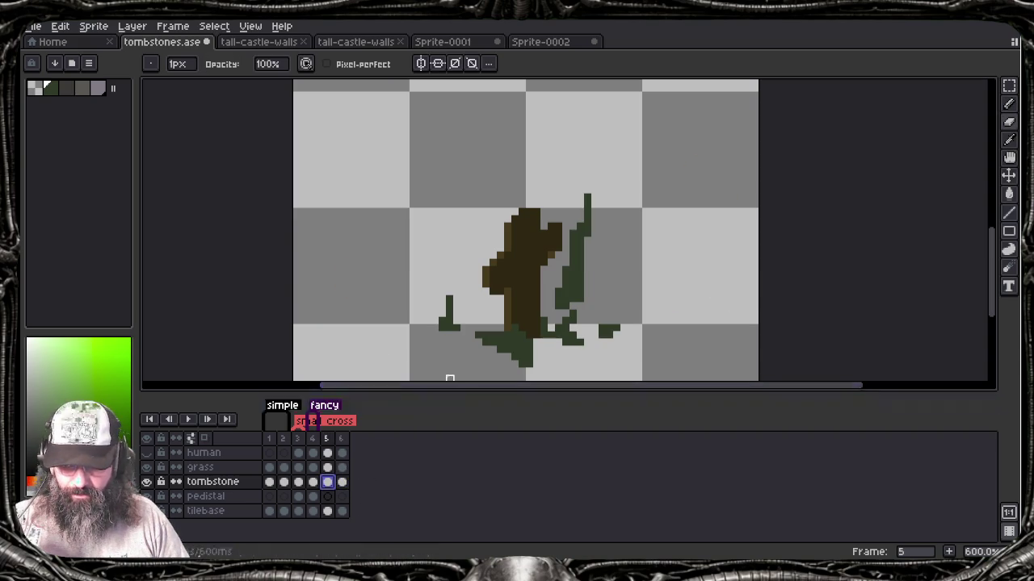
click(242, 468)
Step: Erase the tall grass stalk and stray grass pixels on both sides of the trunk
mouse_move(588, 270)
mouse_down()
mouse_move(591, 201)
mouse_move(574, 227)
mouse_up()
drag(567, 278, 552, 306)
click(552, 307)
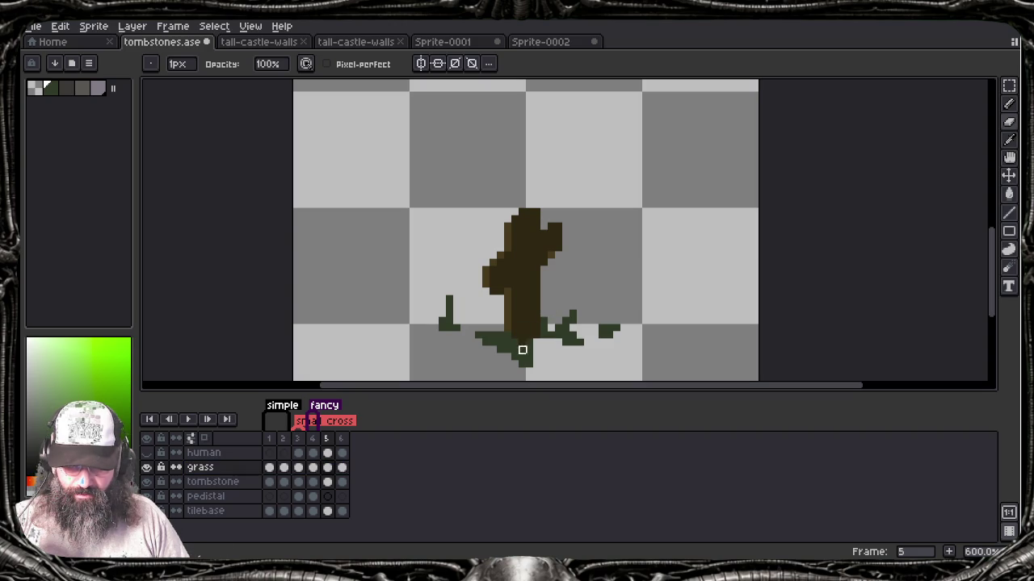
mouse_move(450, 284)
mouse_down()
mouse_move(457, 321)
mouse_move(436, 307)
mouse_move(450, 306)
mouse_move(449, 327)
mouse_move(478, 352)
mouse_move(469, 358)
mouse_up()
key(b)
key(e)
mouse_move(536, 335)
mouse_down()
mouse_move(544, 320)
mouse_move(498, 355)
mouse_up()
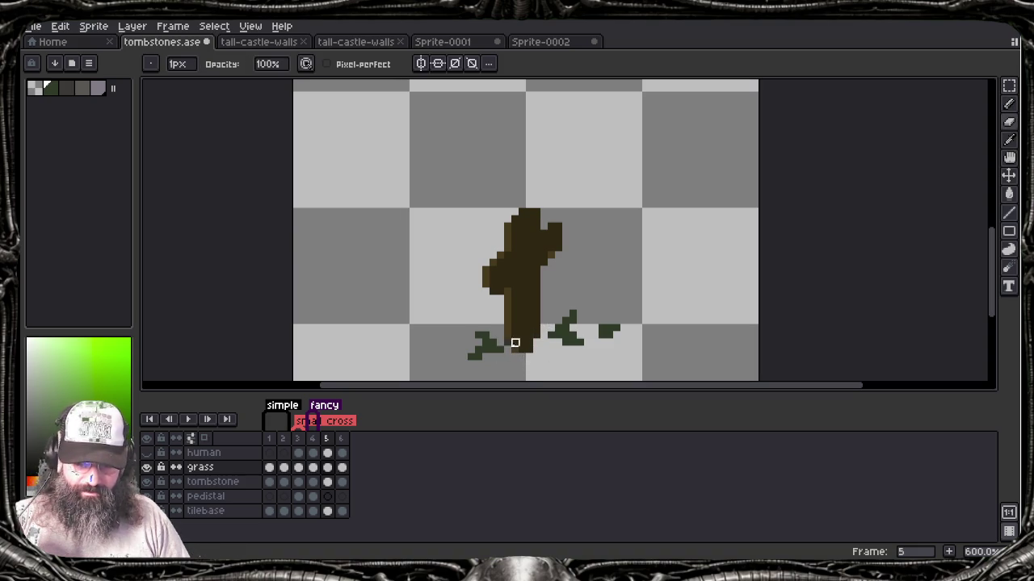
scroll(515, 342, up, 1)
scroll(522, 326, up, 1)
scroll(525, 320, down, 2)
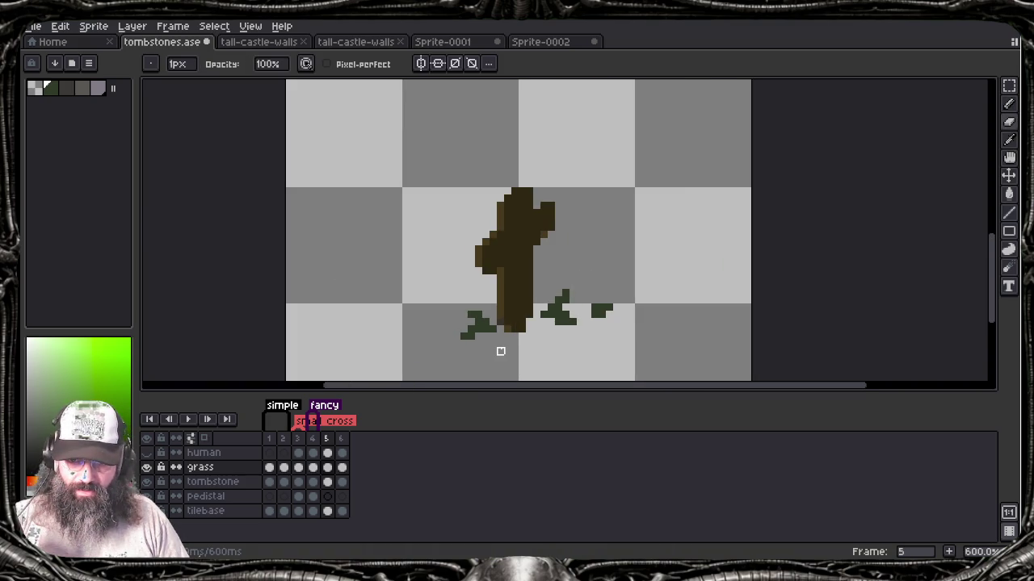
Step: Draw a low dark green grass tuft across the trunk base and trim stray pixels
key(b)
drag(478, 324, 523, 325)
click(513, 342)
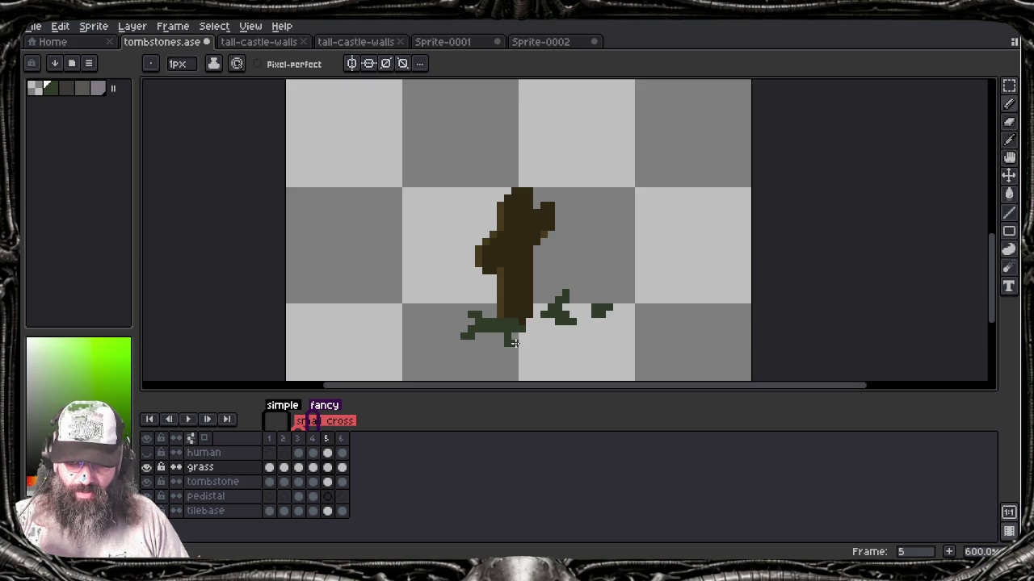
key(ctrl+z)
key(ctrl+z)
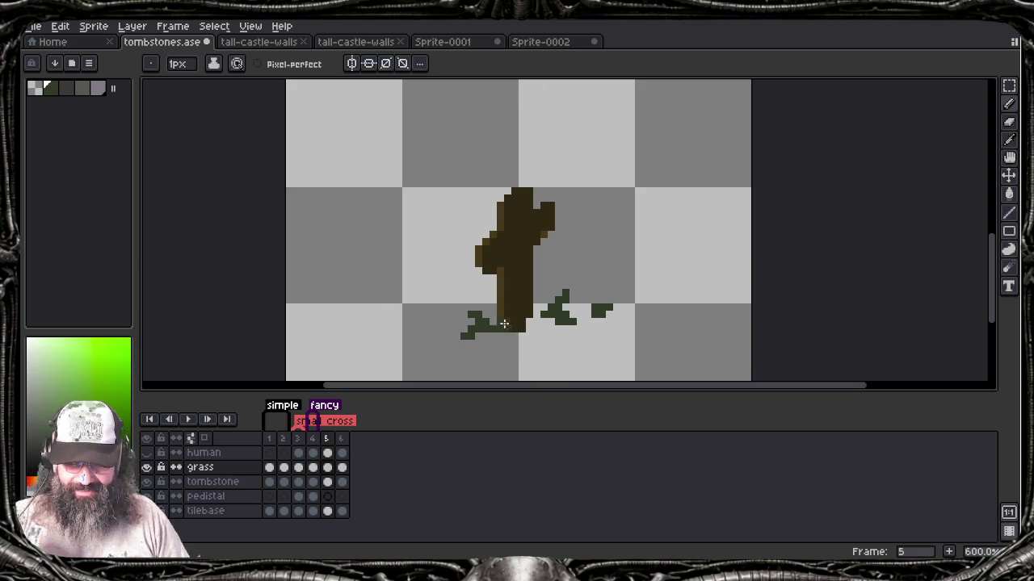
mouse_move(509, 325)
mouse_down()
mouse_move(531, 335)
mouse_move(543, 300)
mouse_move(606, 312)
mouse_up()
key(e)
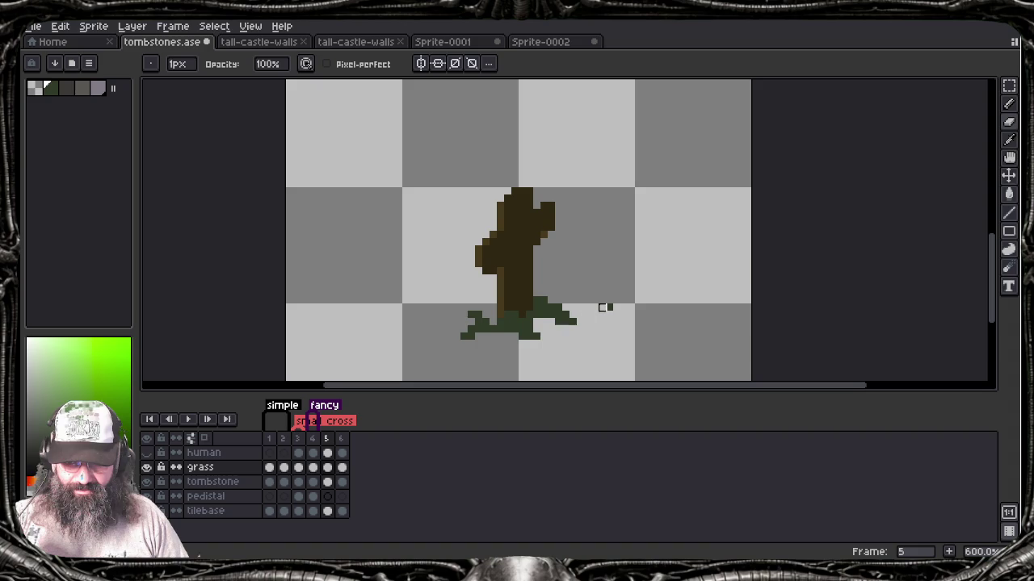
click(607, 308)
drag(465, 315, 495, 320)
key(b)
scroll(455, 353, down, 1)
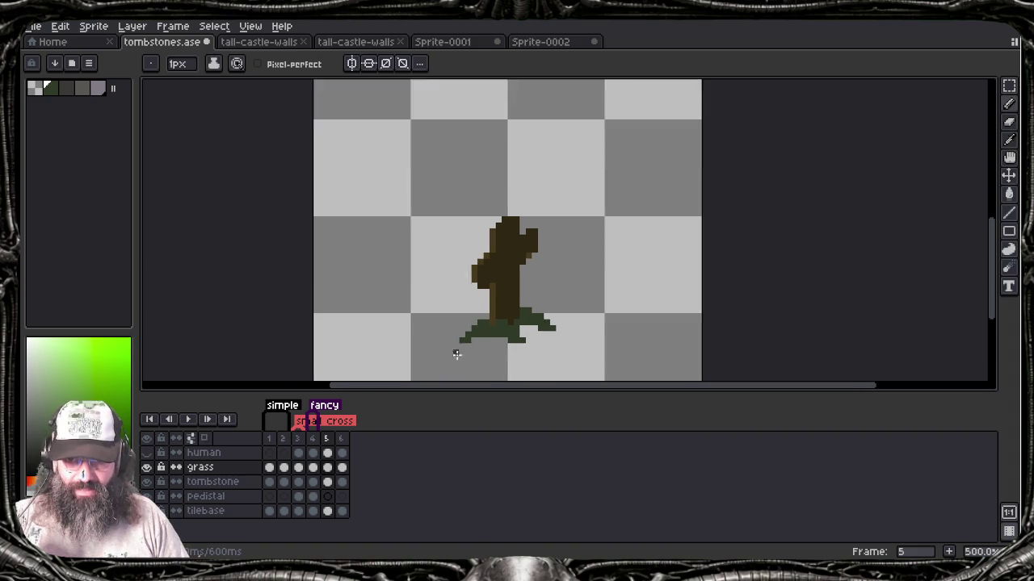
scroll(455, 353, down, 1)
Step: On frame 6's grass cel, erase the right tip of the middle tombstone's grass
click(342, 468)
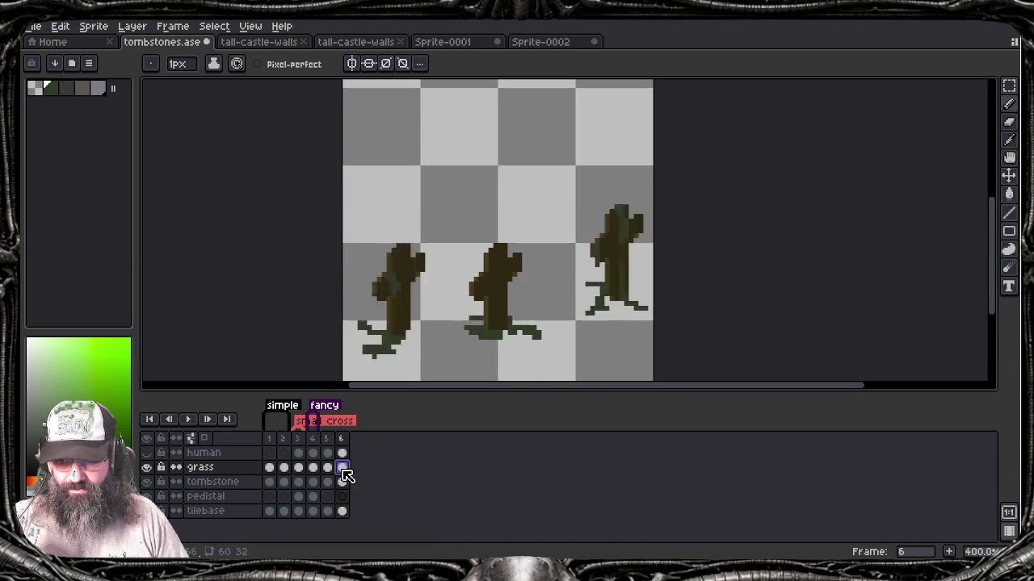
key(e)
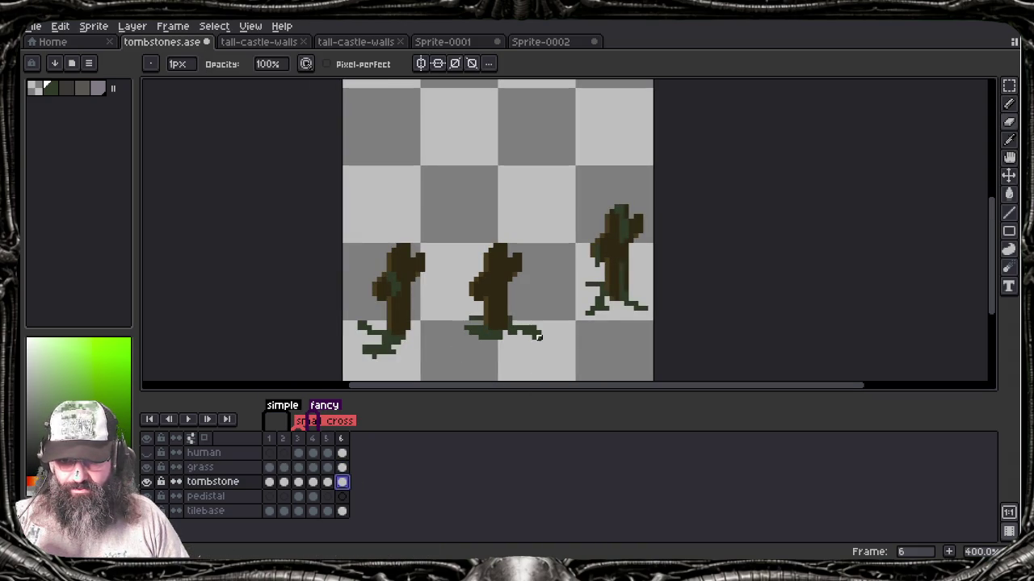
click(342, 467)
drag(525, 337, 549, 337)
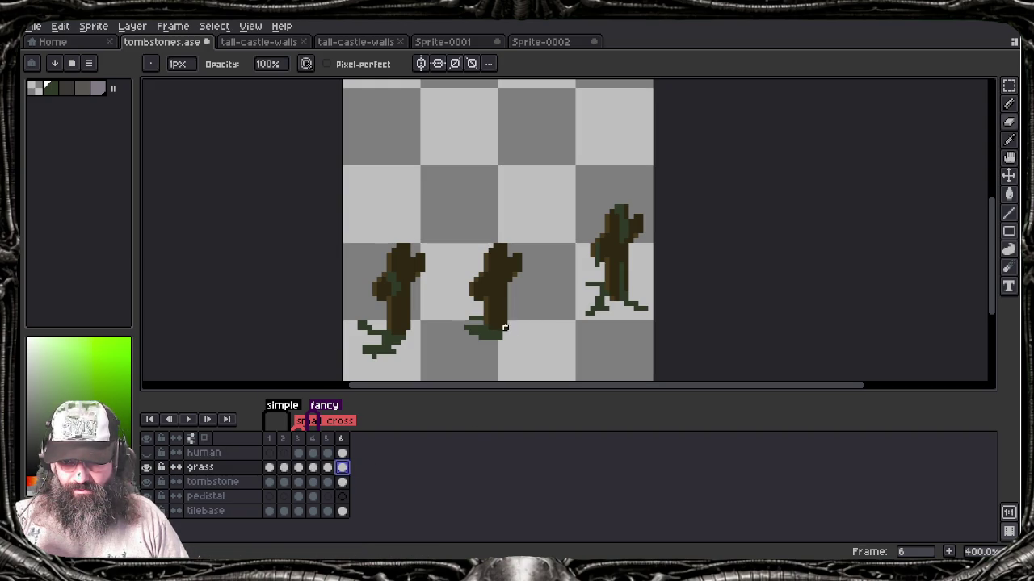
Step: Redraw the middle tombstone's grass wider, spreading left and right of its base
key(b)
drag(510, 327, 507, 327)
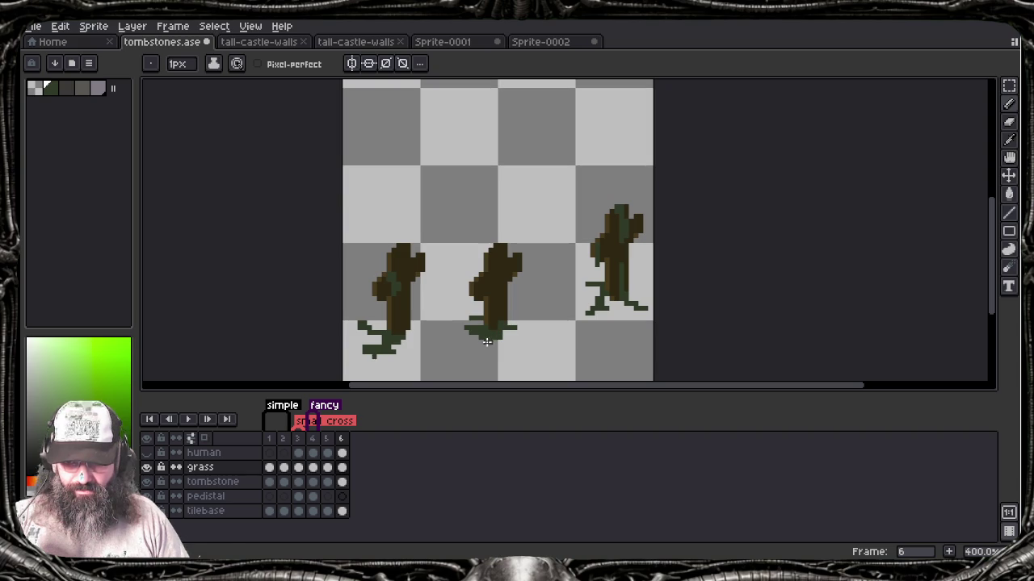
key(e)
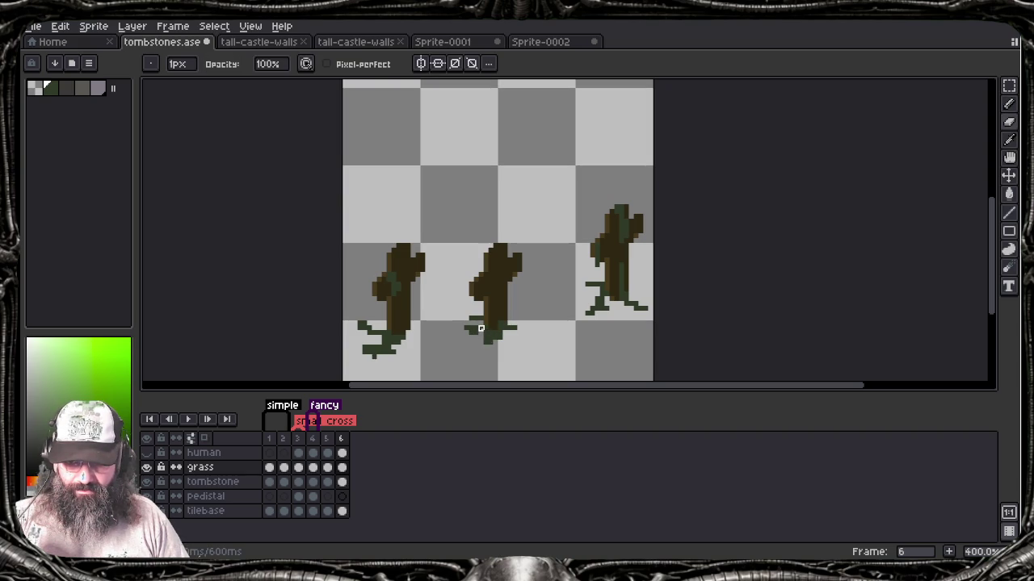
key(b)
mouse_move(477, 347)
mouse_down()
mouse_move(470, 353)
mouse_move(527, 327)
mouse_up()
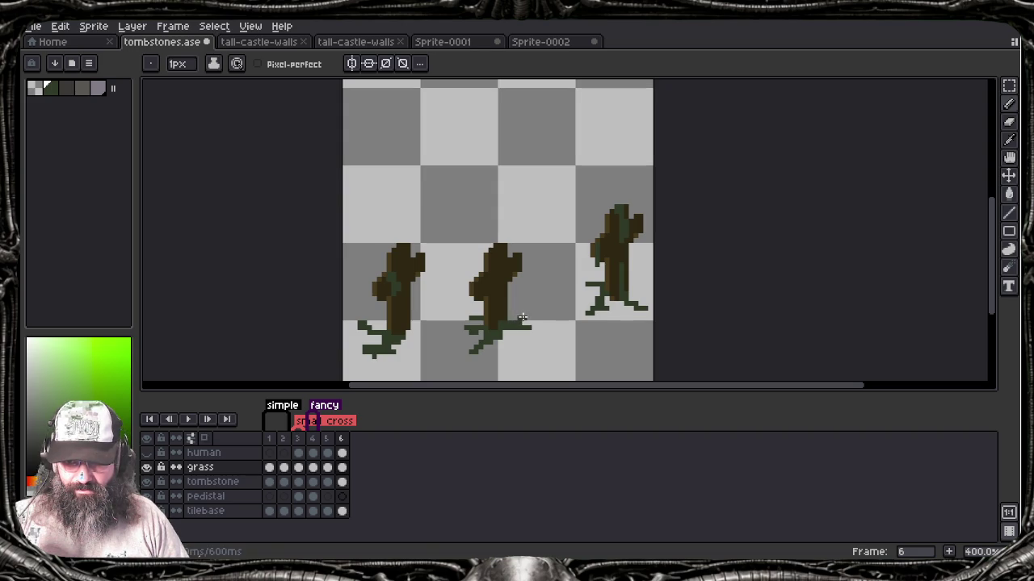
key(e)
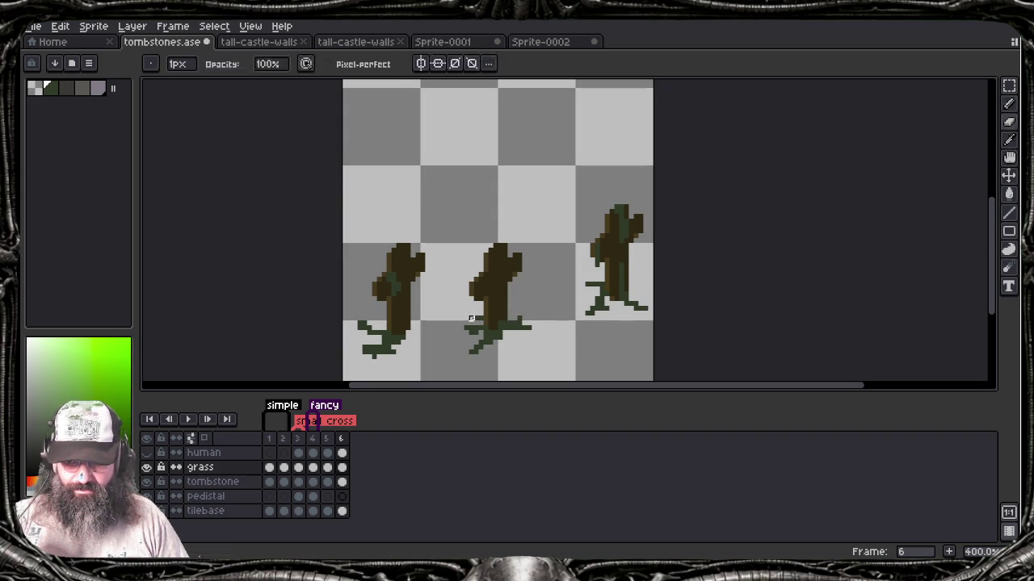
scroll(466, 315, down, 1)
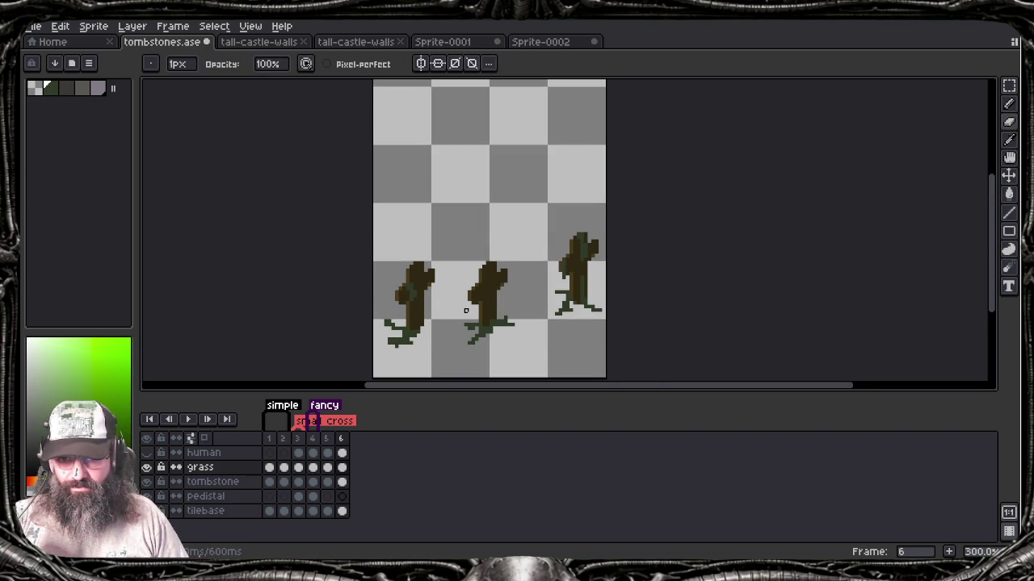
Step: Toggle the human reference figure on and off to compare it with the sprite
scroll(468, 315, down, 1)
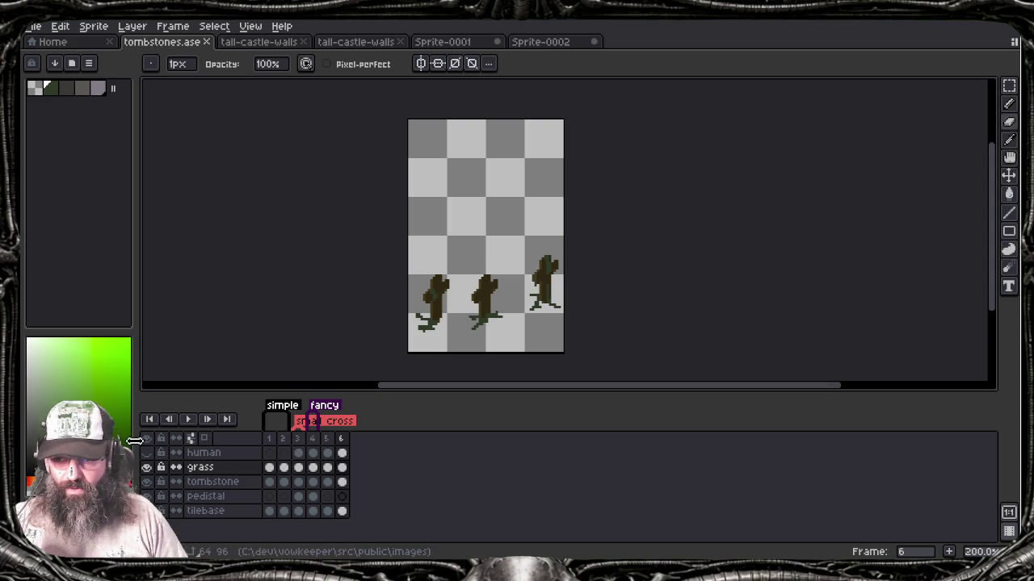
click(146, 453)
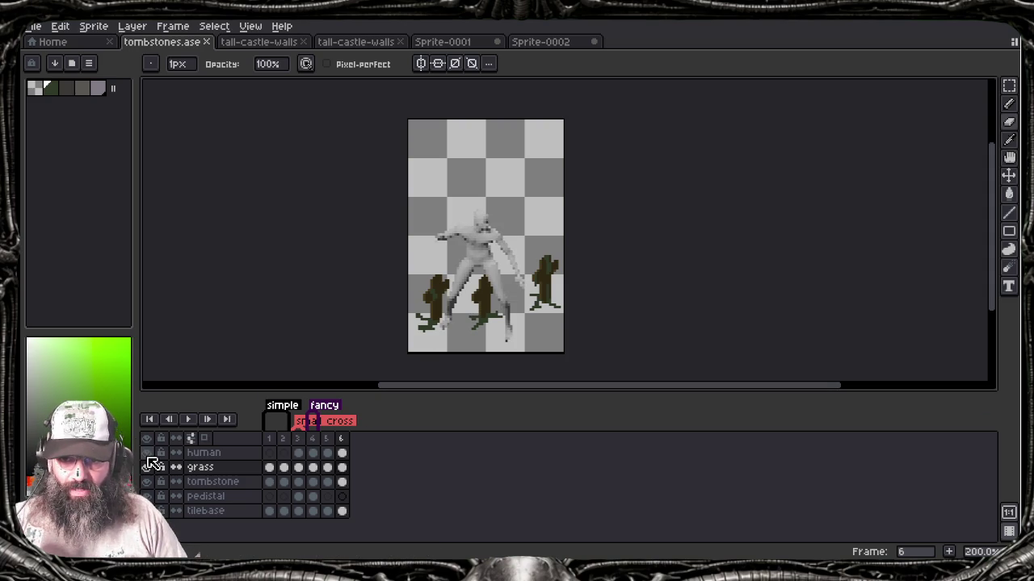
click(147, 454)
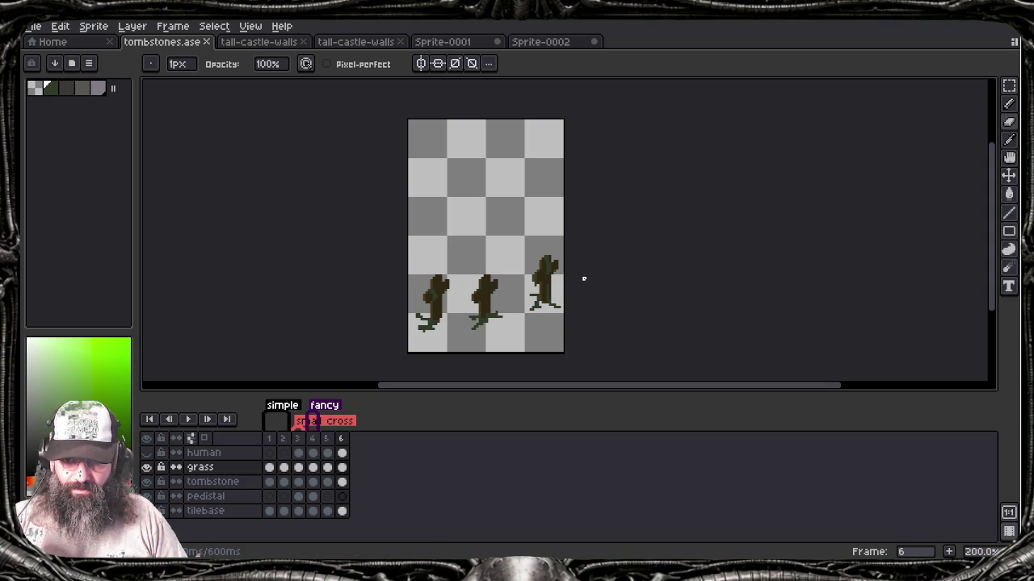
scroll(533, 303, up, 1)
scroll(533, 304, up, 3)
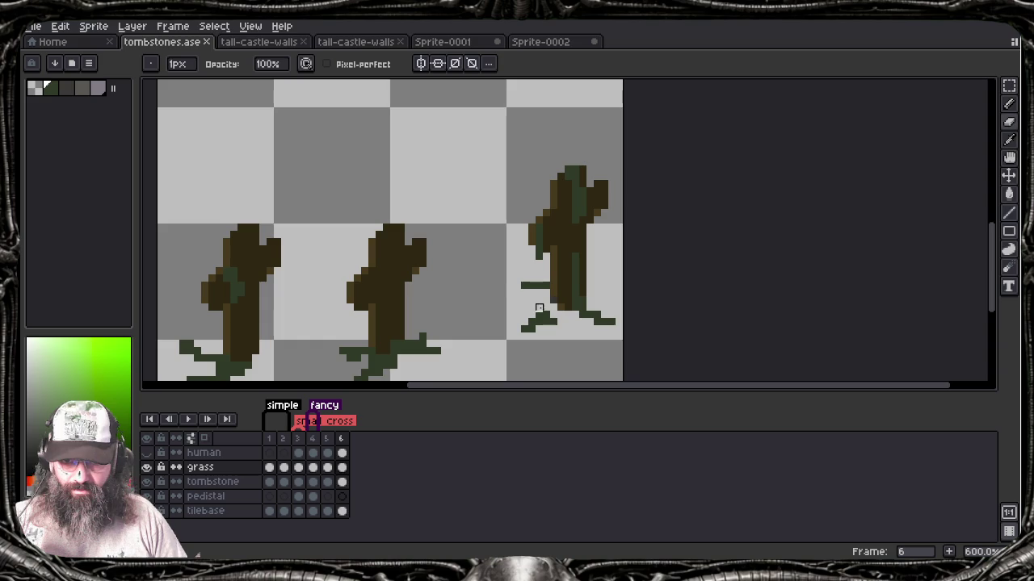
Step: Try dark green grass beside the right tombstone, then discard it
key(e)
mouse_move(557, 304)
mouse_down()
mouse_move(569, 311)
mouse_move(533, 286)
mouse_move(546, 286)
mouse_up()
key(b)
Step: Save tombstones.ase
scroll(228, 331, down, 1)
scroll(291, 317, down, 2)
key(ctrl+s)
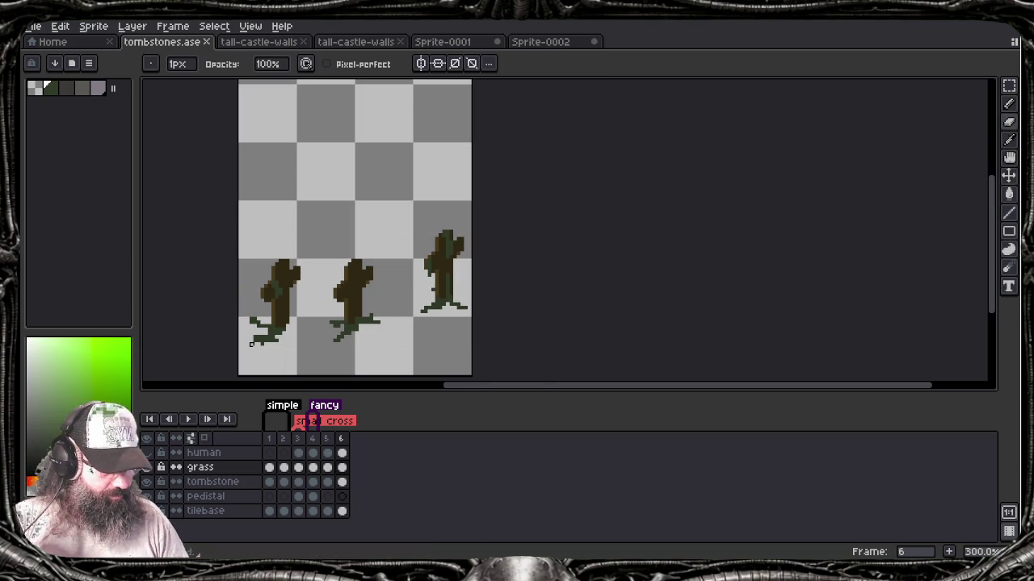
Step: Check the frame-3 cross, then return to frame 6 of the tombstone layer
scroll(338, 261, down, 1)
drag(343, 303, 415, 319)
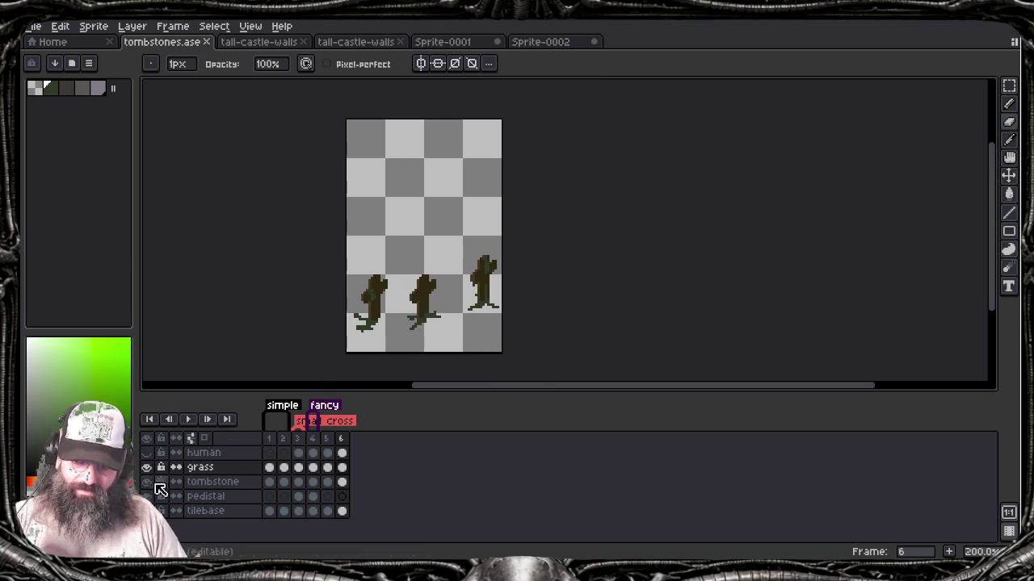
click(301, 483)
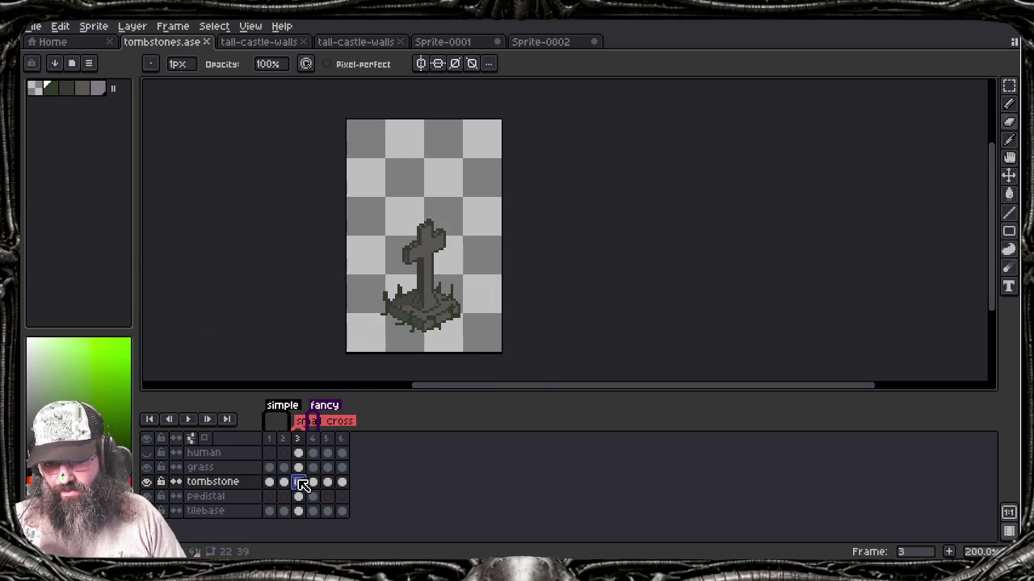
click(343, 483)
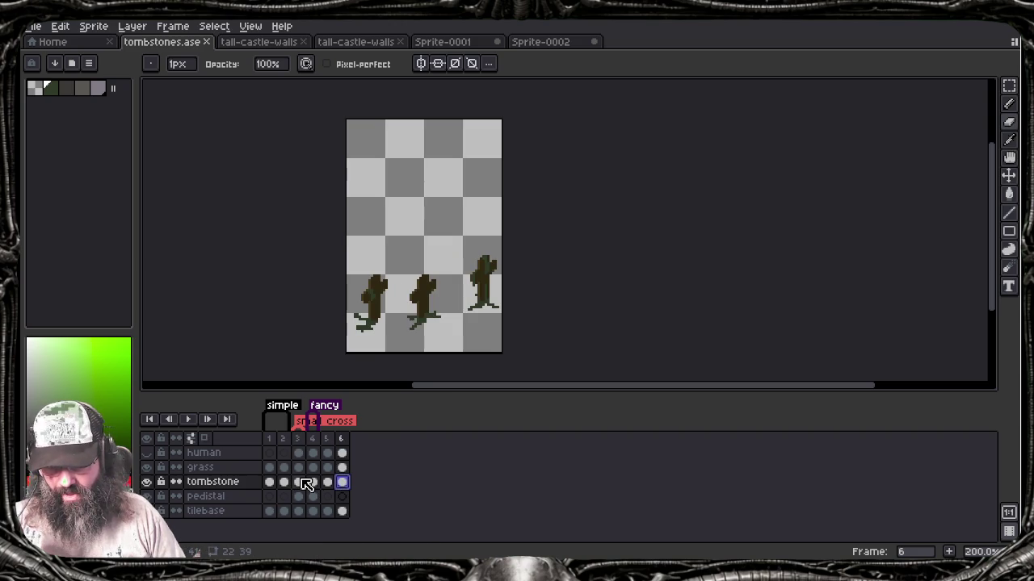
Step: Pick the tree's brown and add brown pixels on the left tombstone's left edge, undoing stray edits
scroll(416, 318, up, 3)
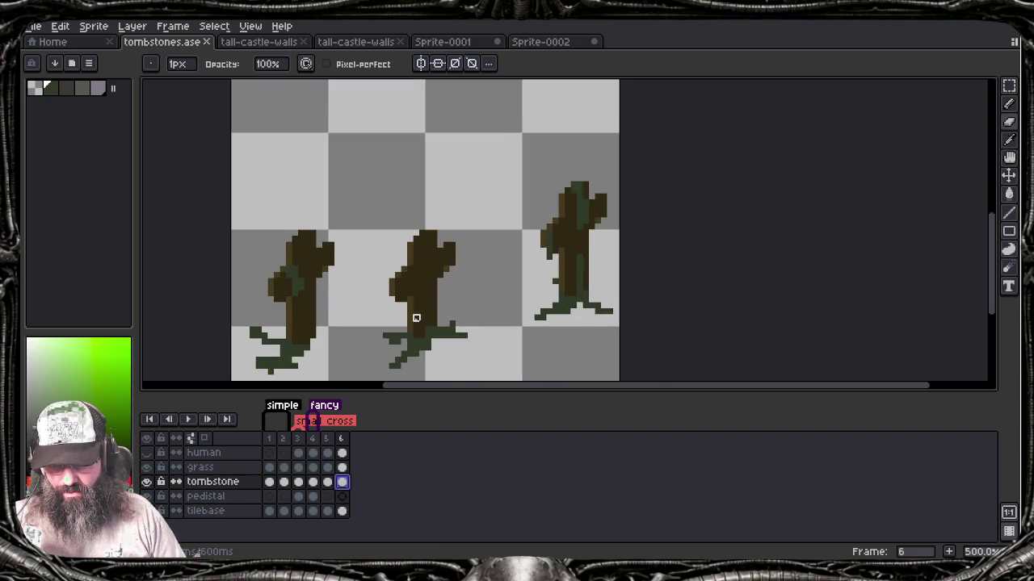
scroll(416, 318, up, 1)
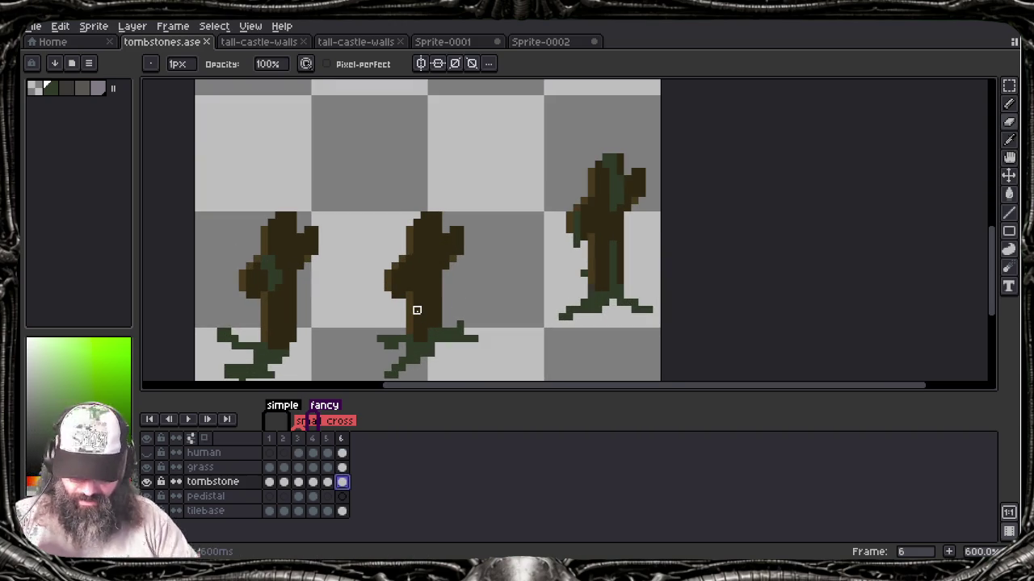
alt+click(417, 311)
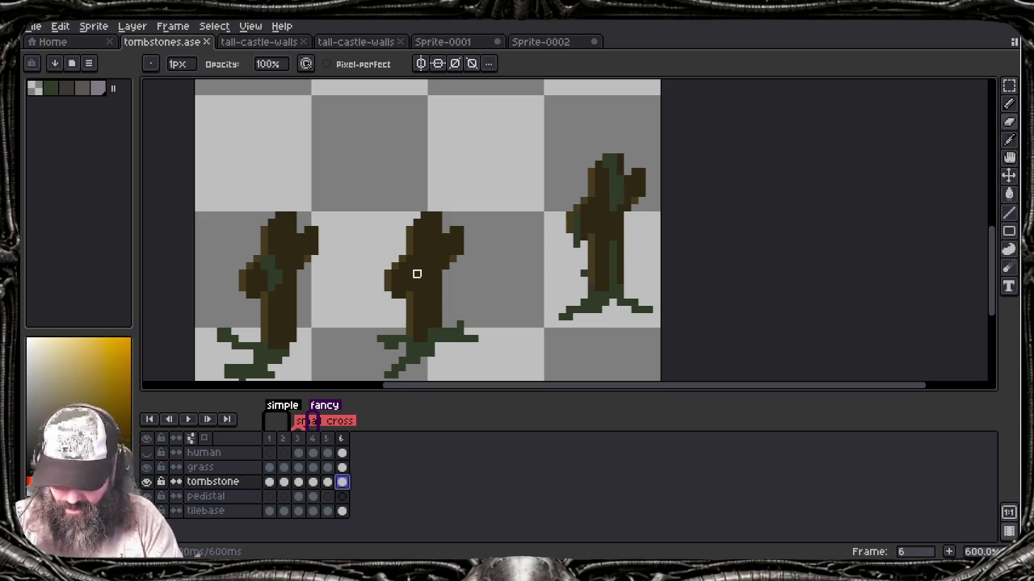
key(e)
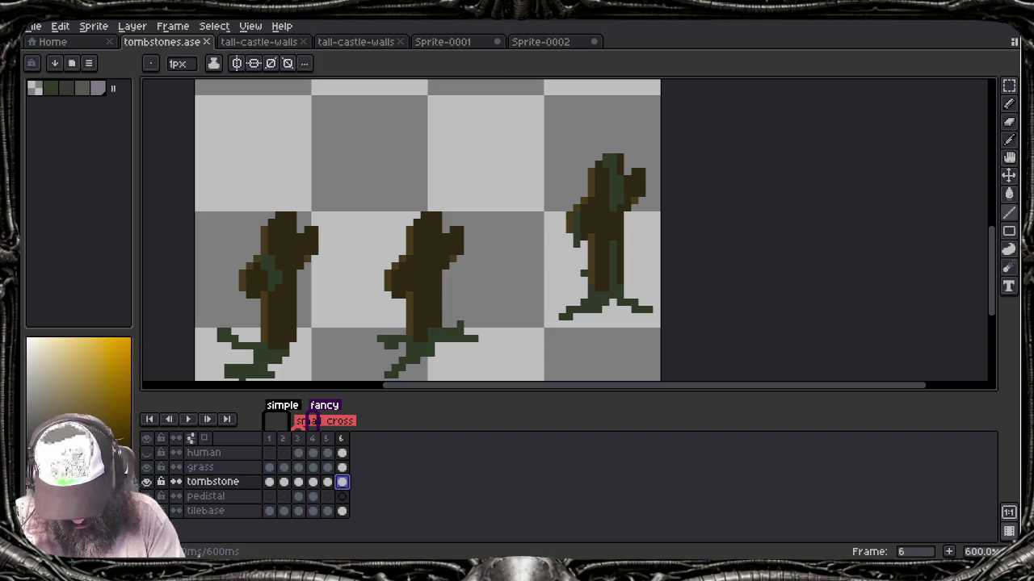
click(395, 268)
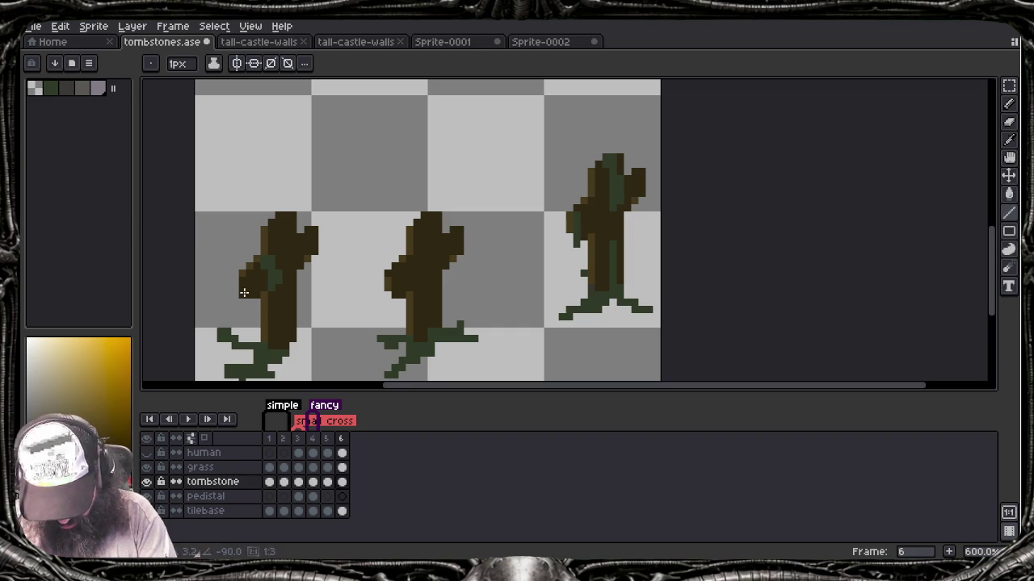
click(235, 295)
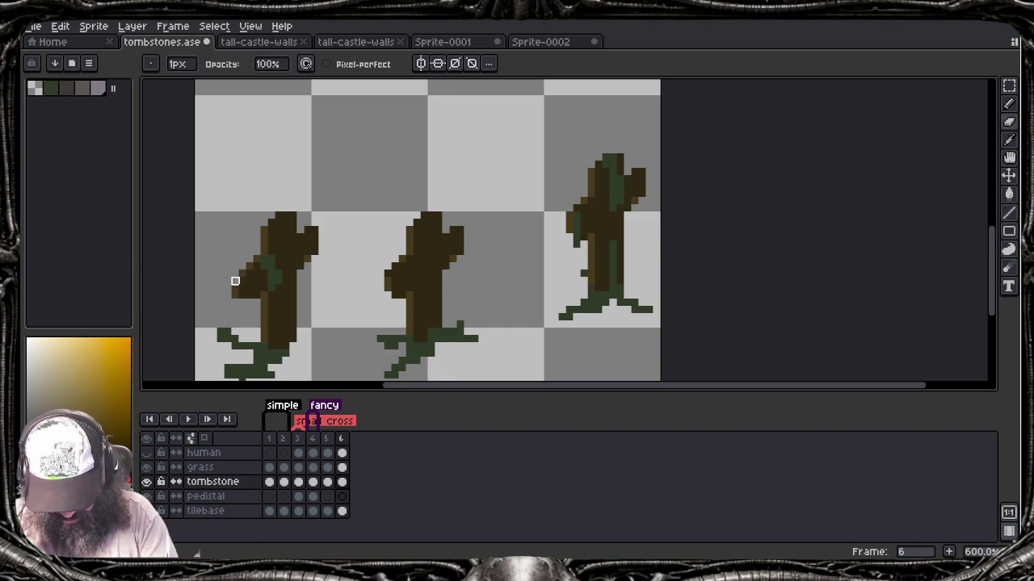
key(ctrl+z)
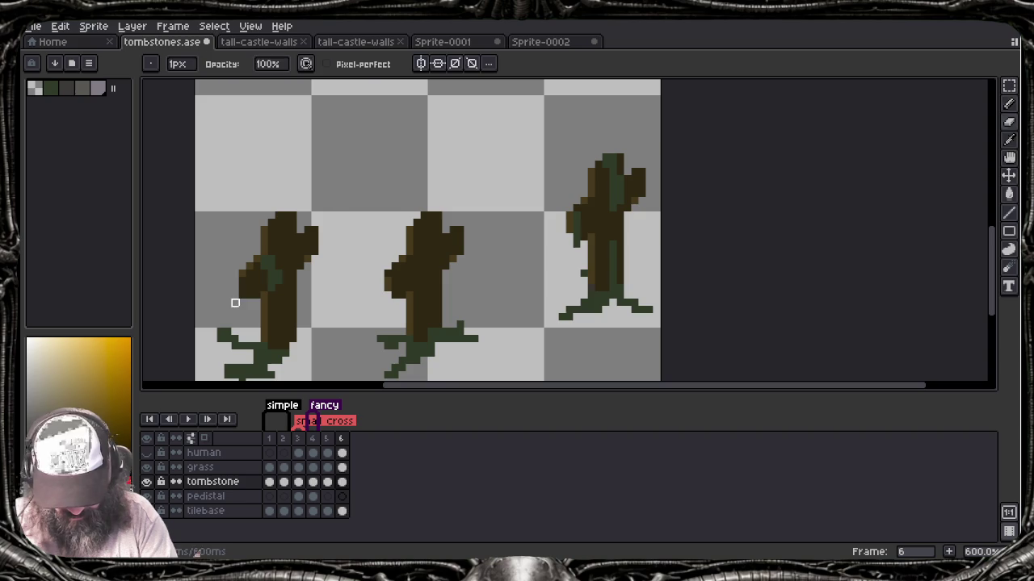
key(b)
click(246, 282)
key(ctrl+z)
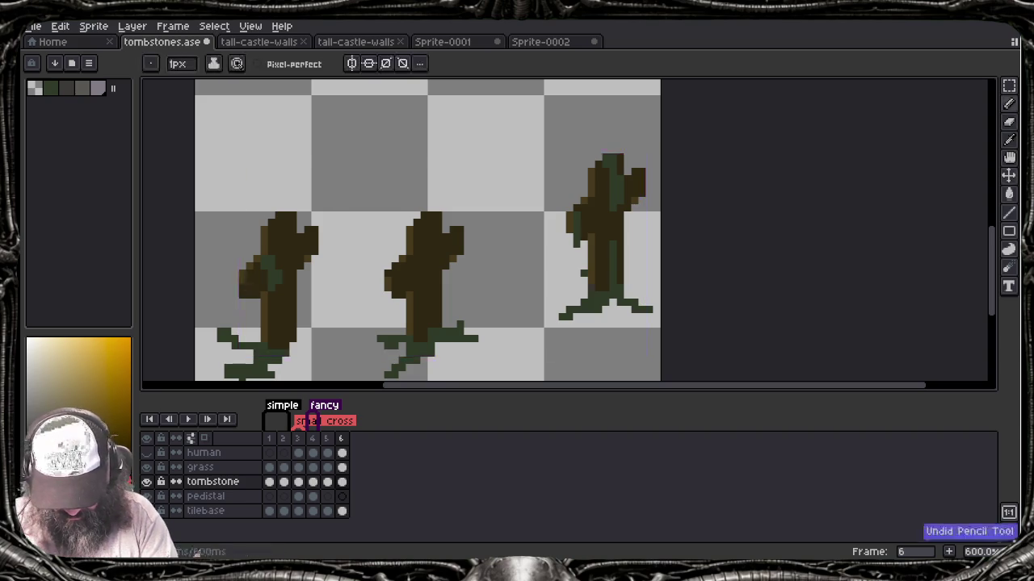
key(alt)
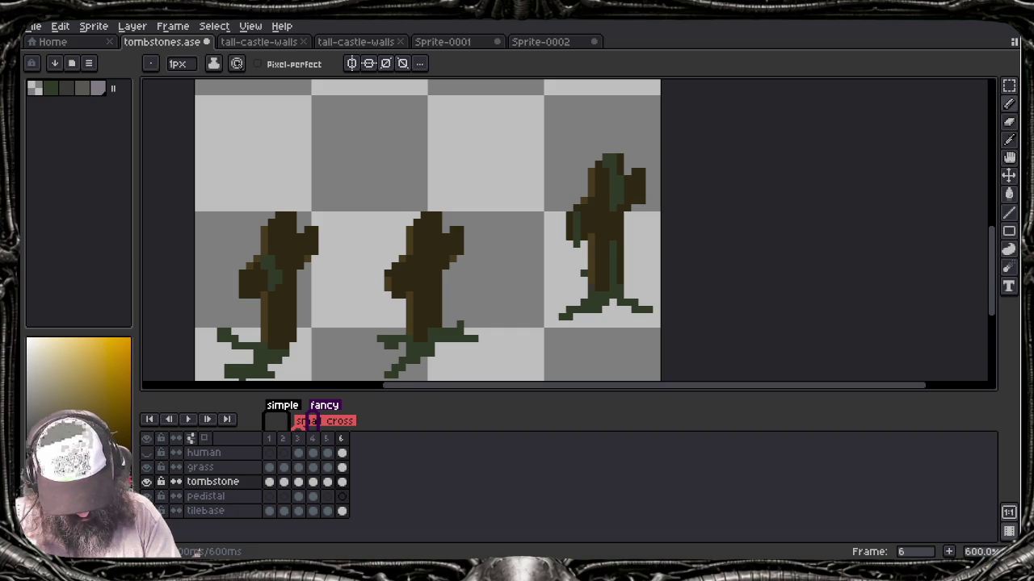
key(ctrl)
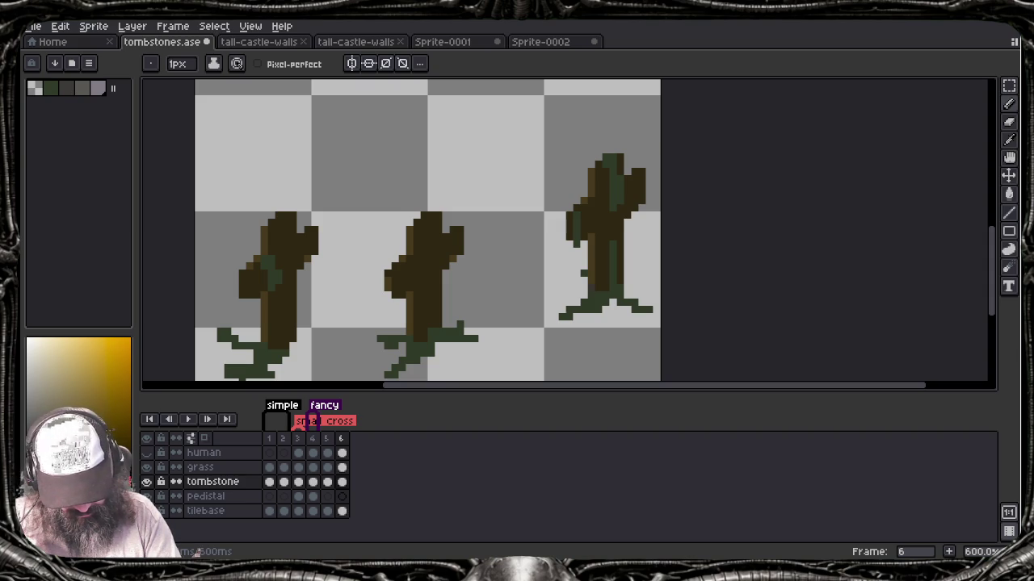
key(b)
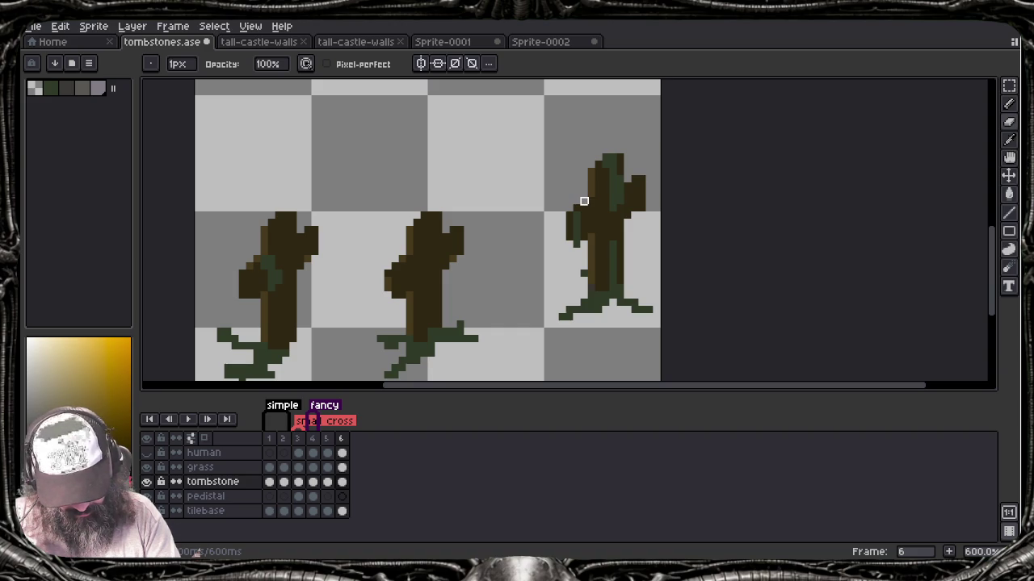
key(e)
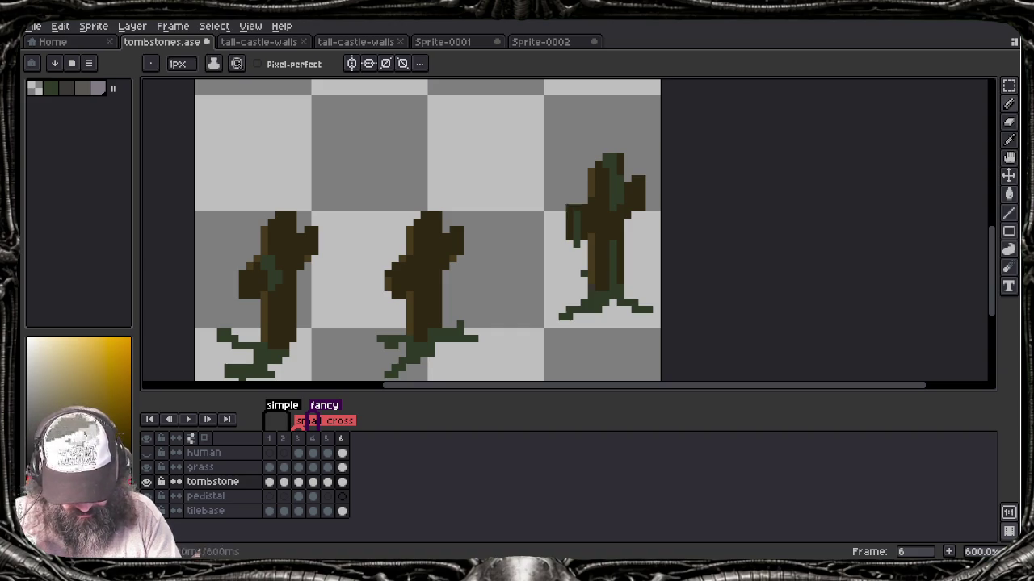
key(ctrl+z)
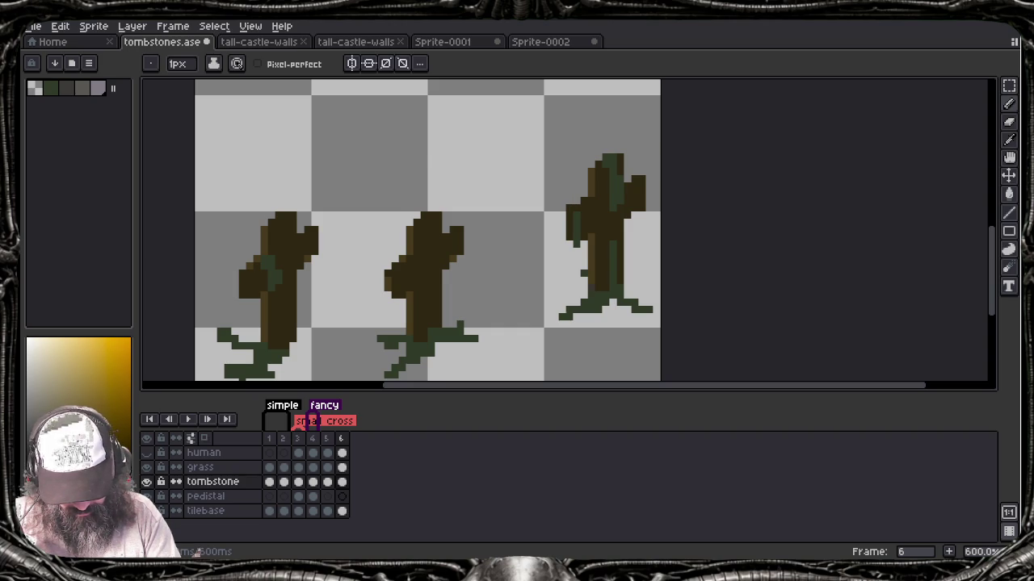
key(ctrl+z)
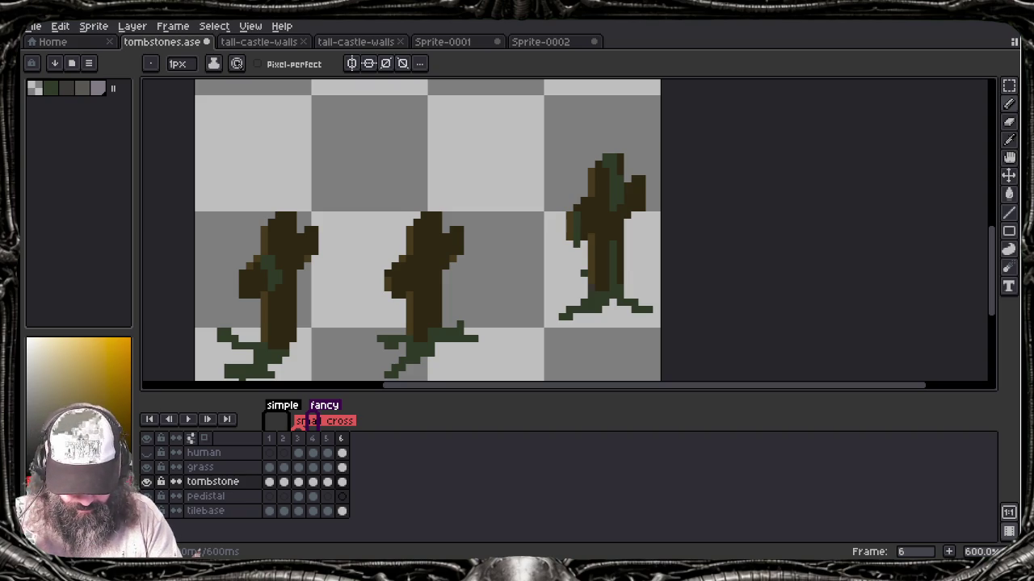
key(alt)
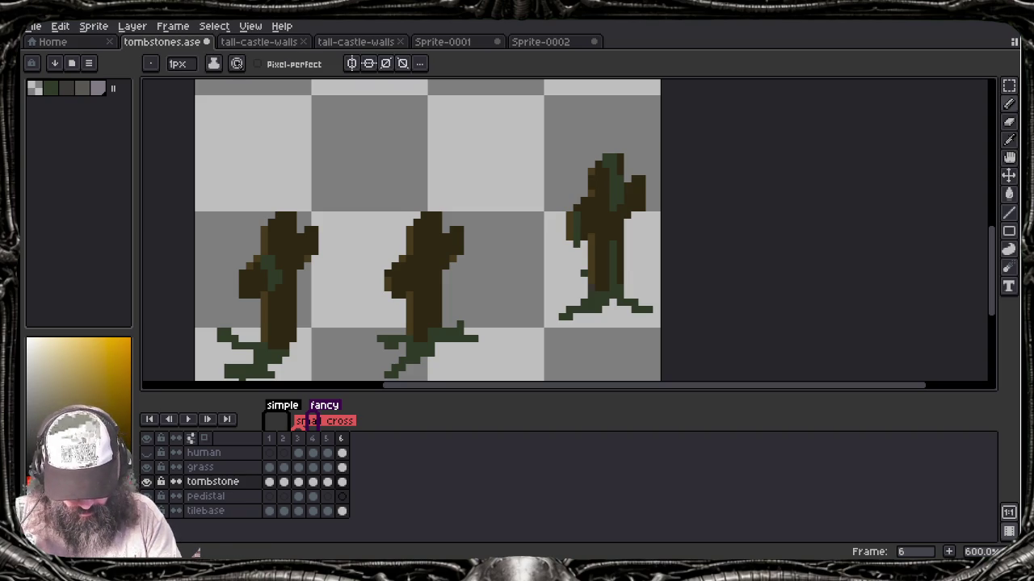
Step: Undo the latest pencil stroke and save tombstones.ase
key(ctrl+z)
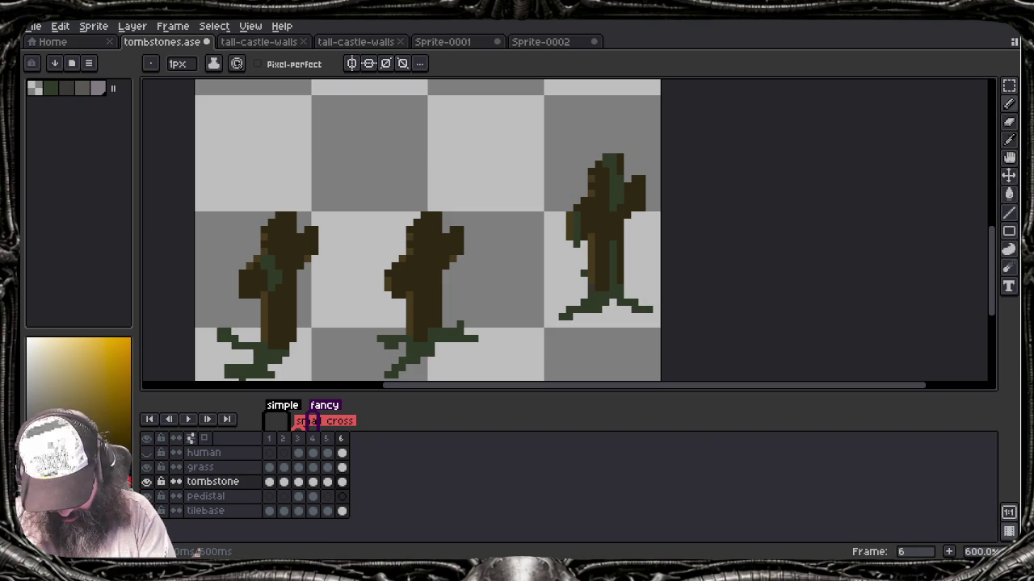
key(ctrl+s)
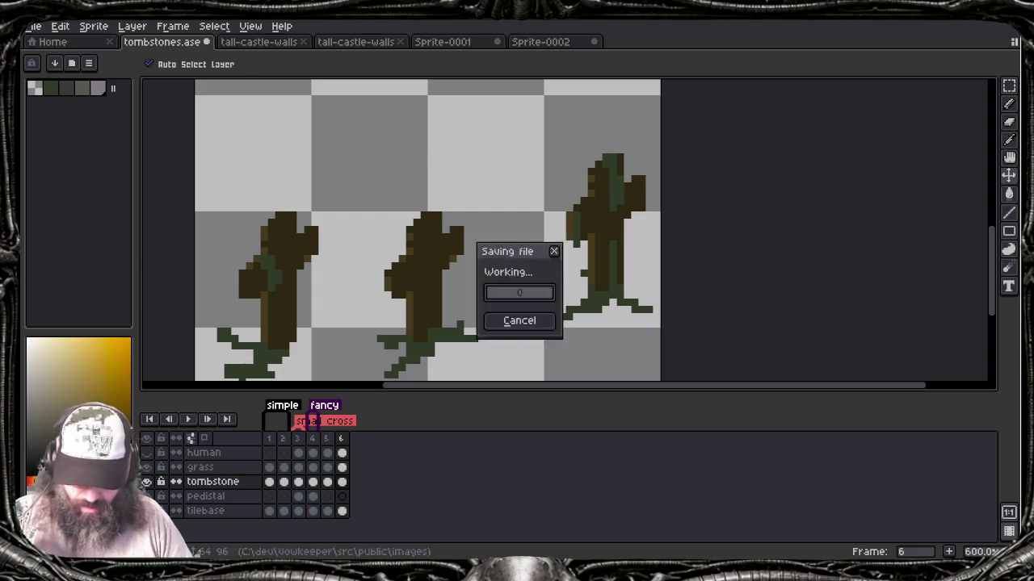
scroll(272, 227, down, 1)
scroll(273, 227, down, 2)
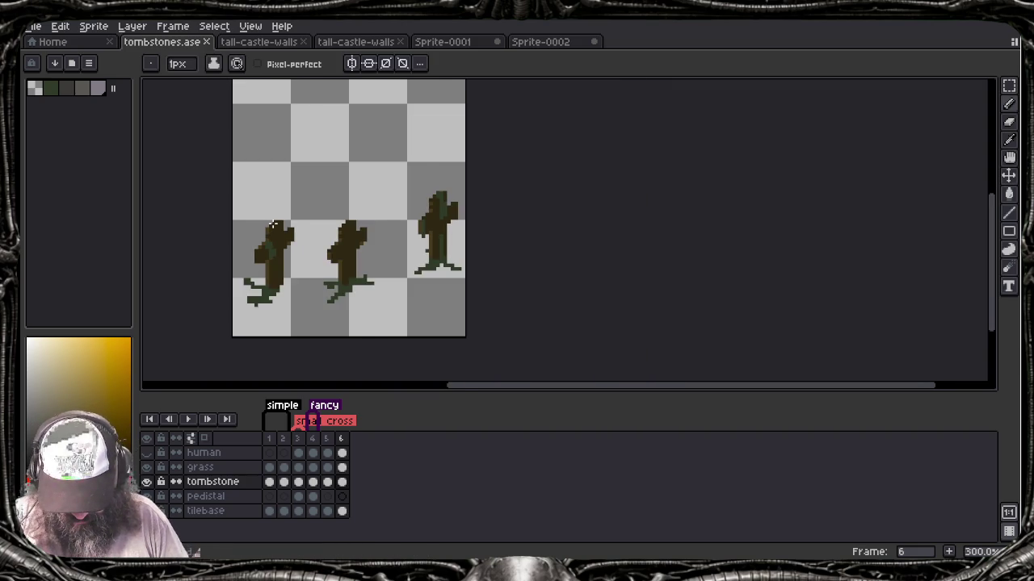
scroll(274, 223, down, 1)
scroll(348, 255, down, 1)
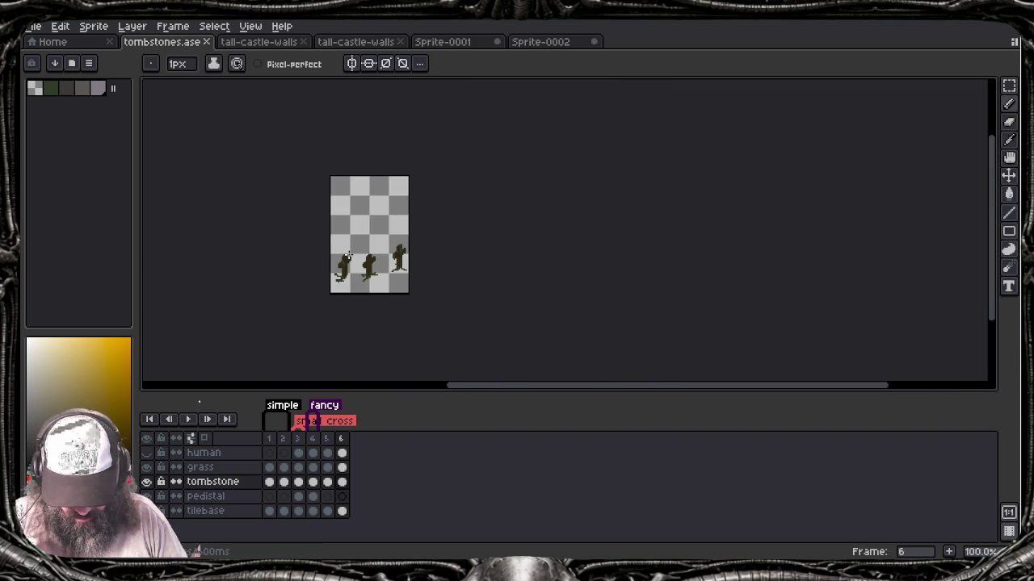
Step: Check frame 4's tombstone, then return to frame 6 of the tombstone layer
drag(349, 254, 437, 270)
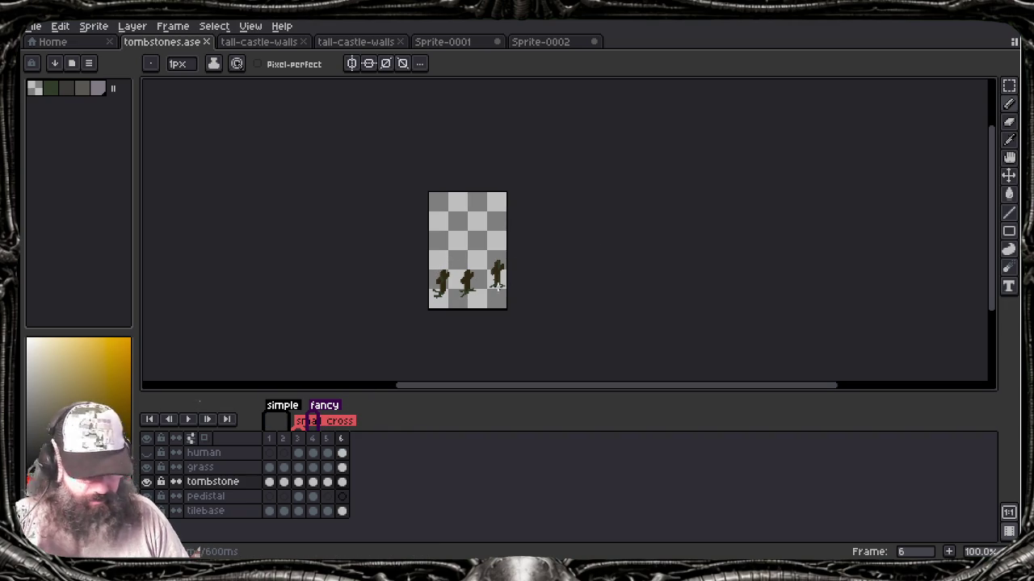
drag(472, 339, 465, 341)
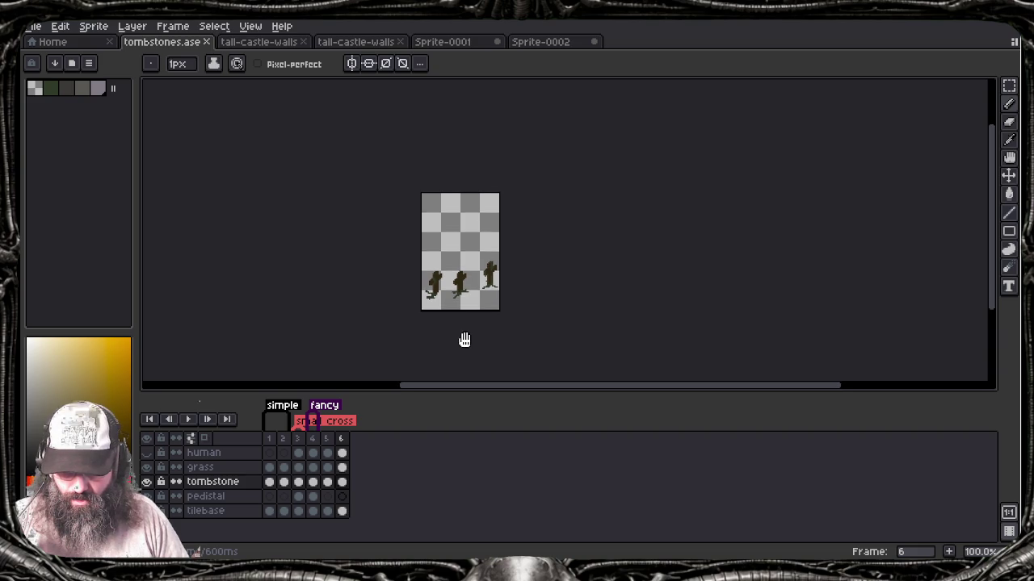
click(314, 482)
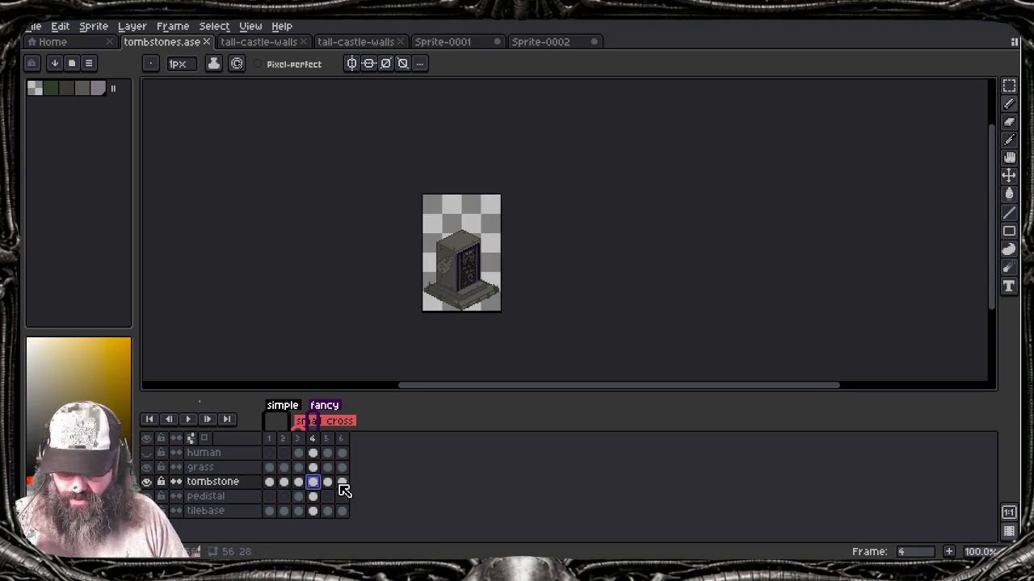
click(341, 483)
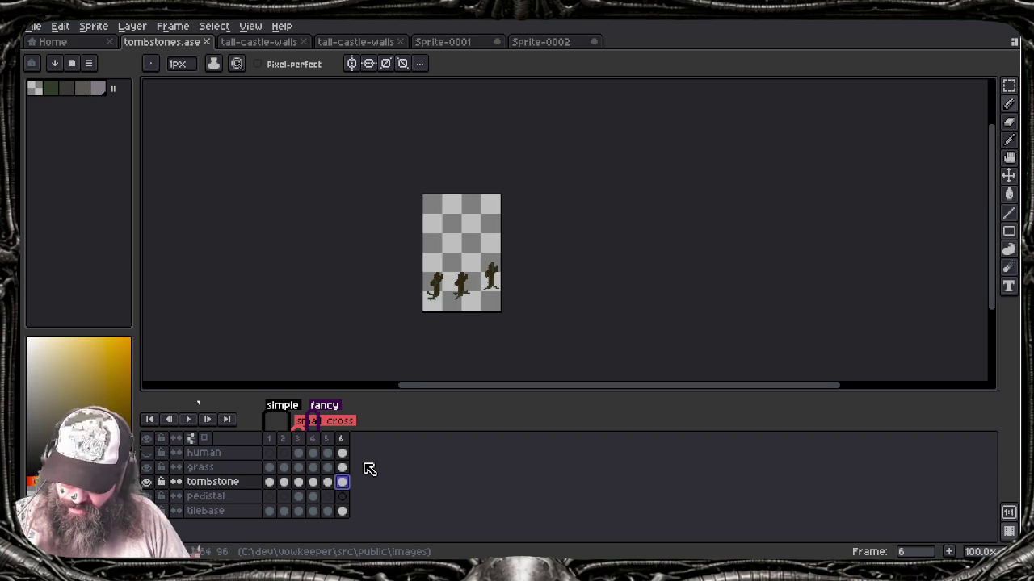
Step: Add frame 7 and clear its grass and tombstone cels
key(shift+n)
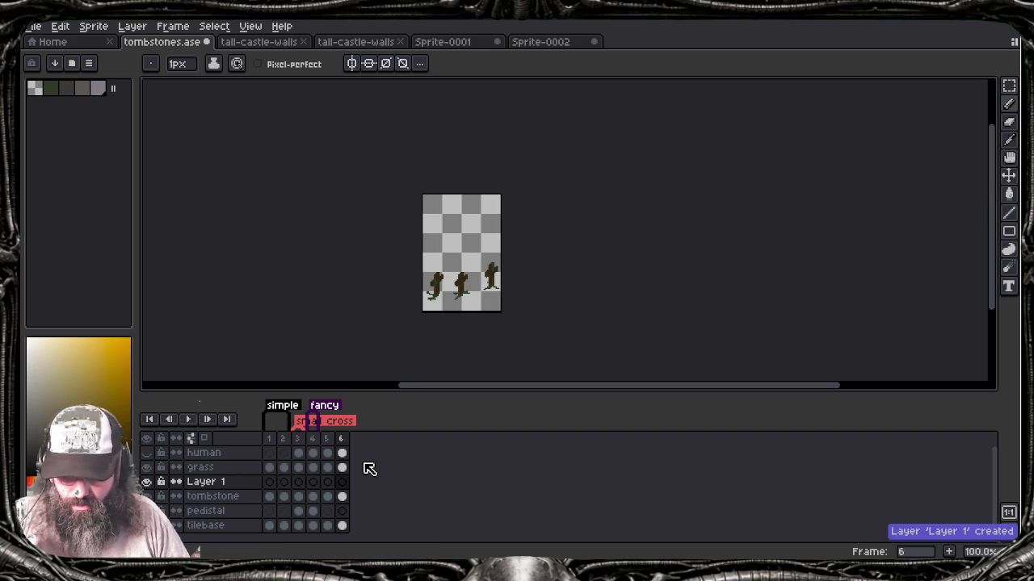
key(ctrl+z)
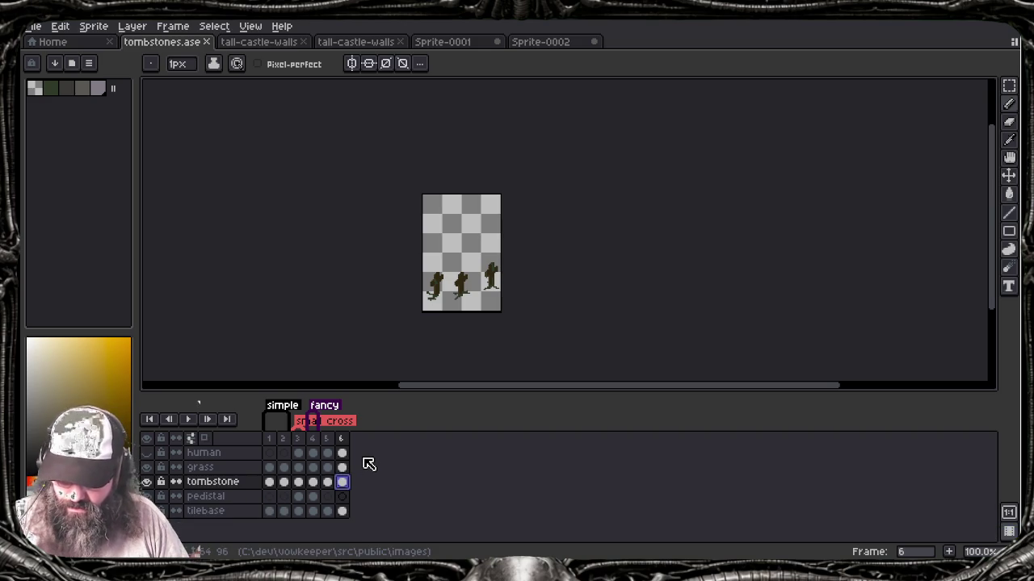
key(alt+n)
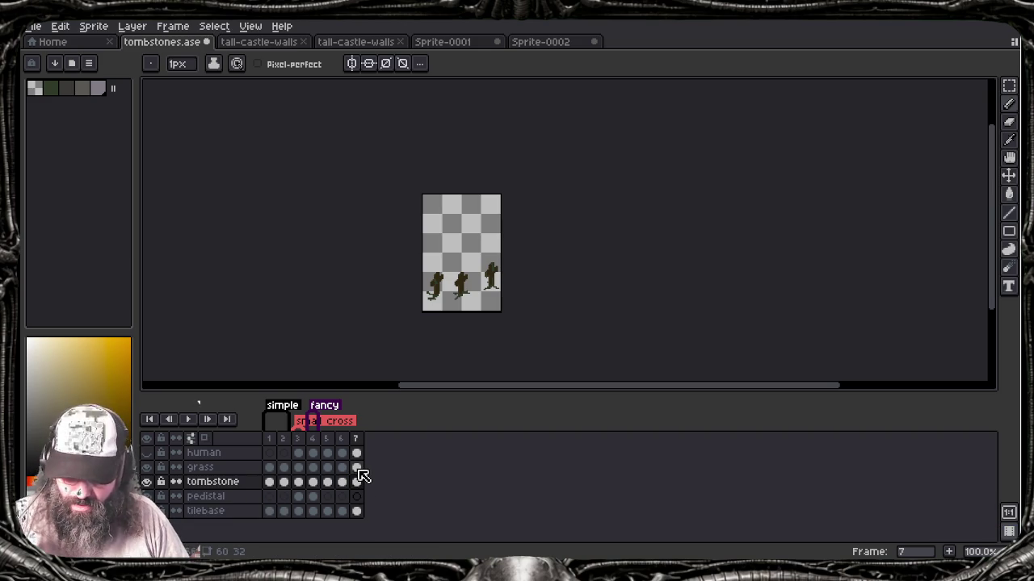
click(356, 468)
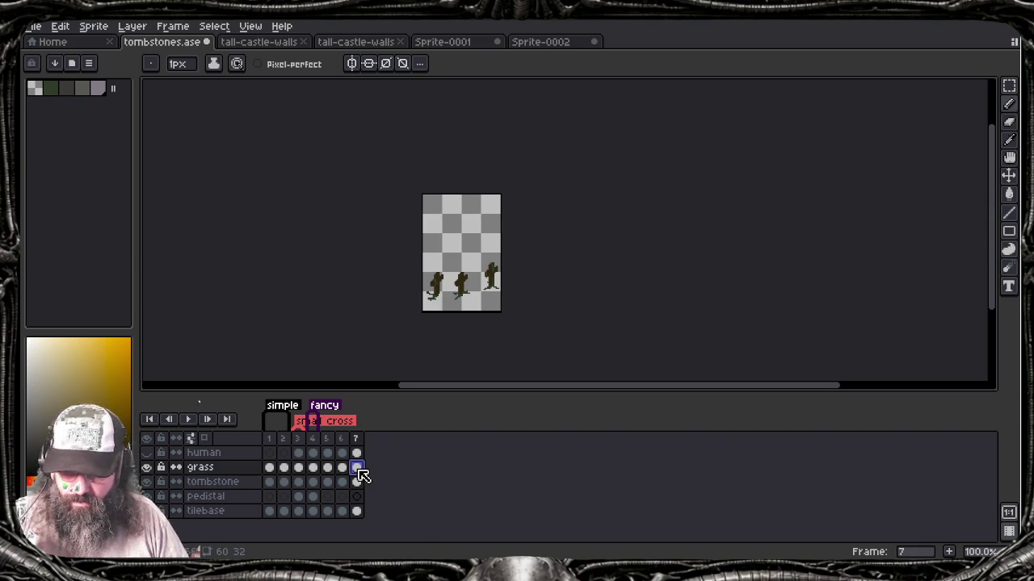
key(Delete)
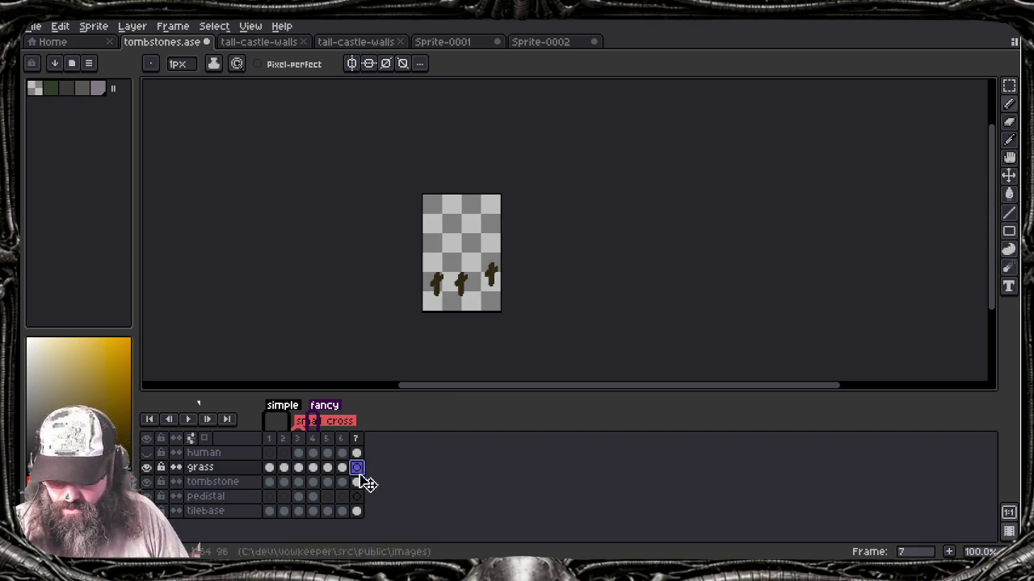
click(356, 482)
key(Delete)
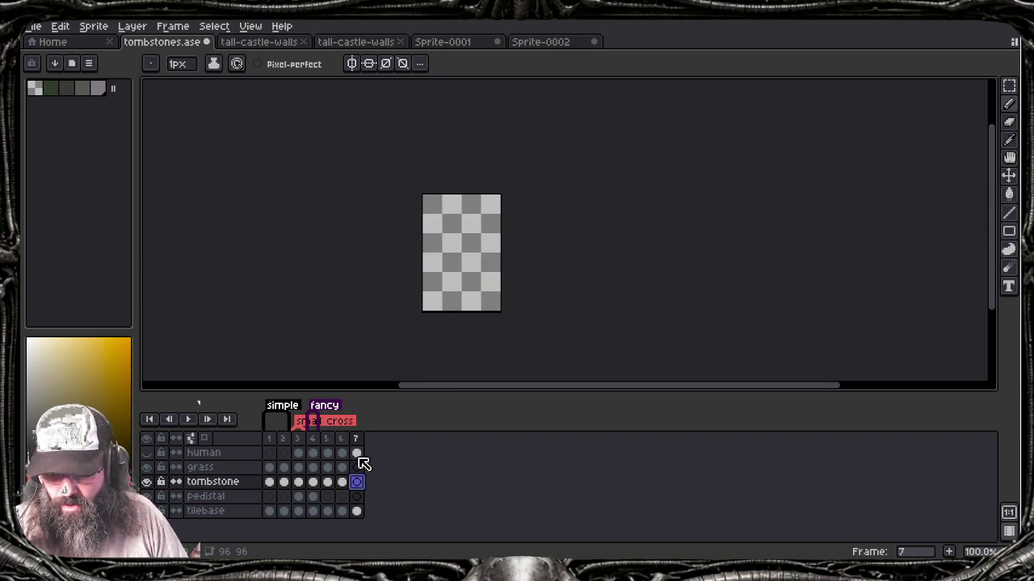
Step: Toggle the human reference figure twice, then view the frame-4 pedestal
scroll(486, 287, up, 2)
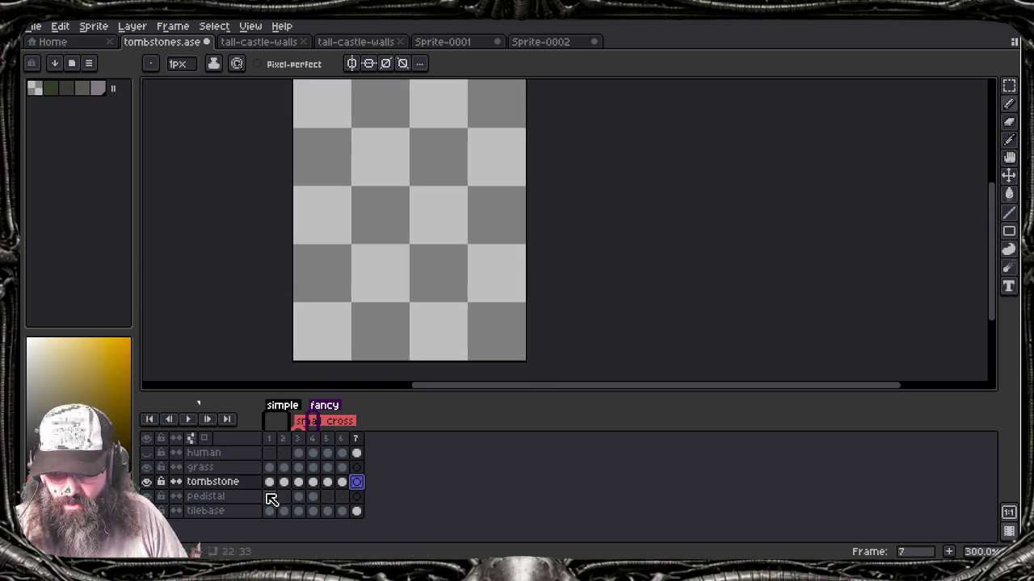
click(147, 455)
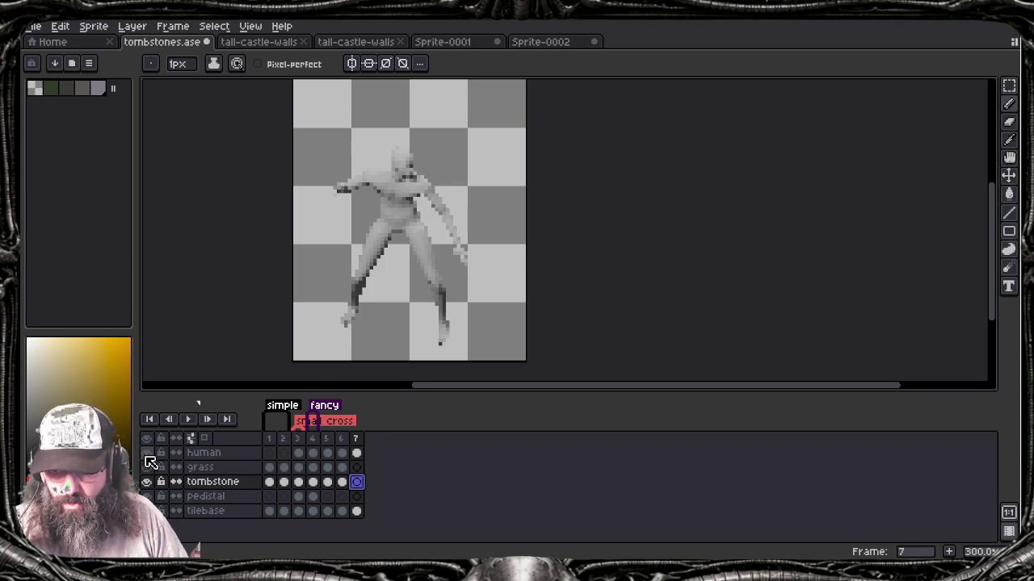
click(147, 455)
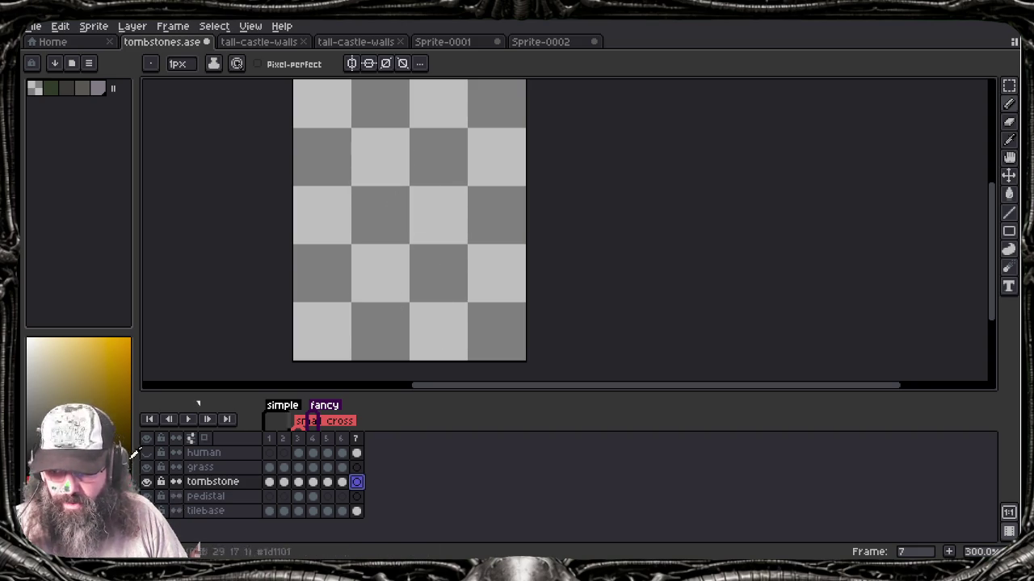
click(147, 454)
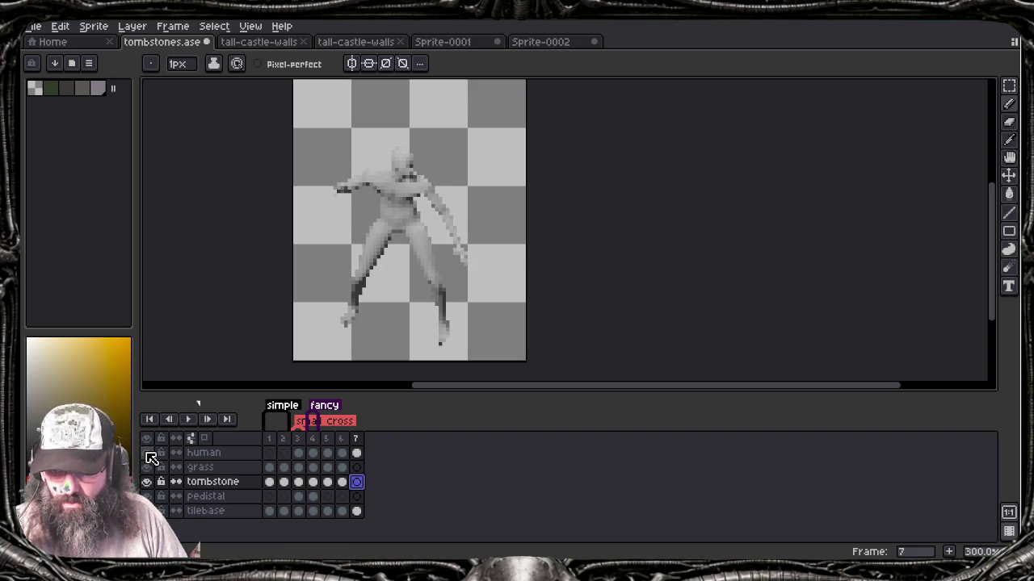
click(147, 455)
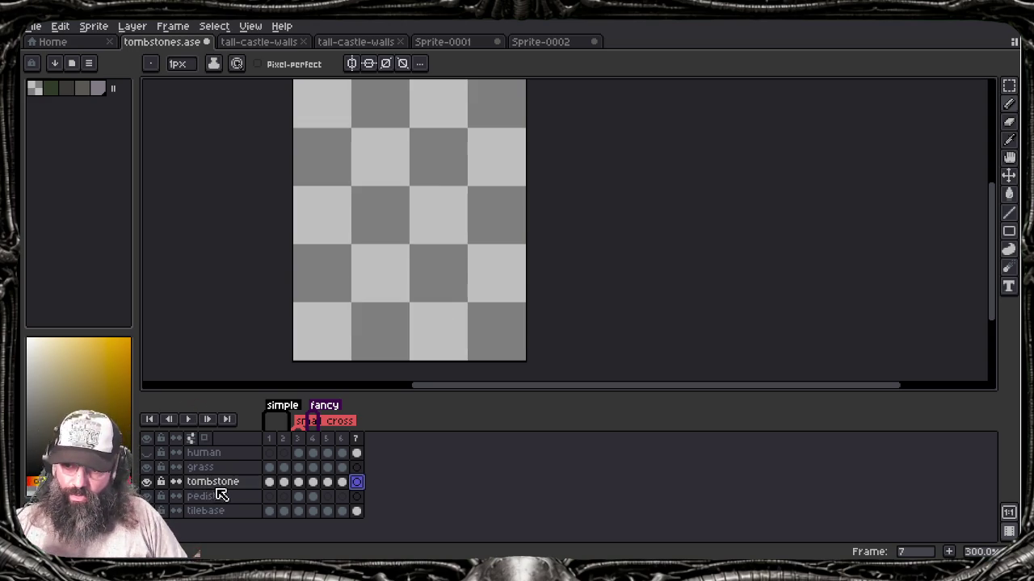
click(312, 498)
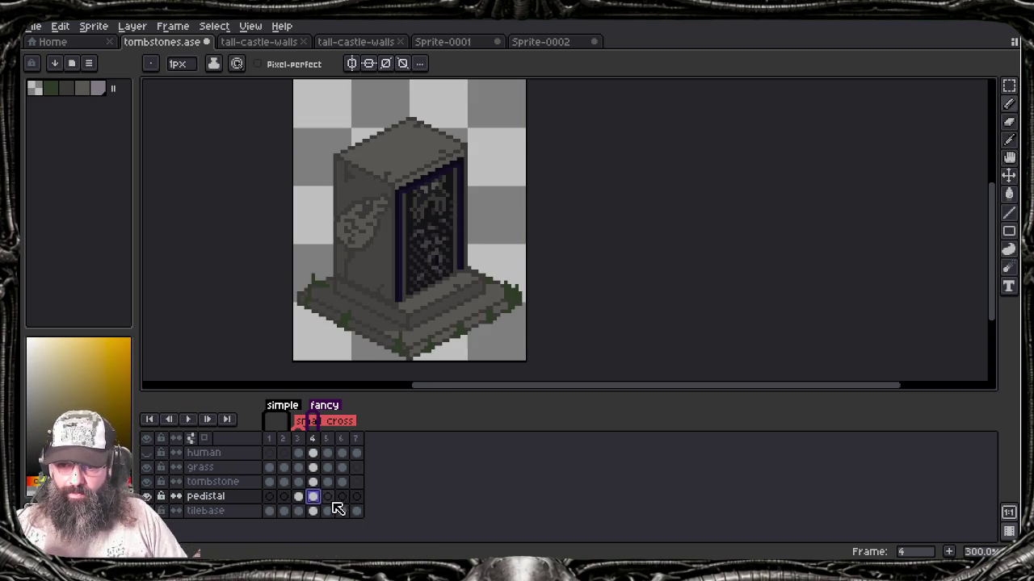
Step: Copy the frame-4 pedestal and paste it into frame 7's pedistal cel
click(226, 497)
drag(226, 497, 323, 502)
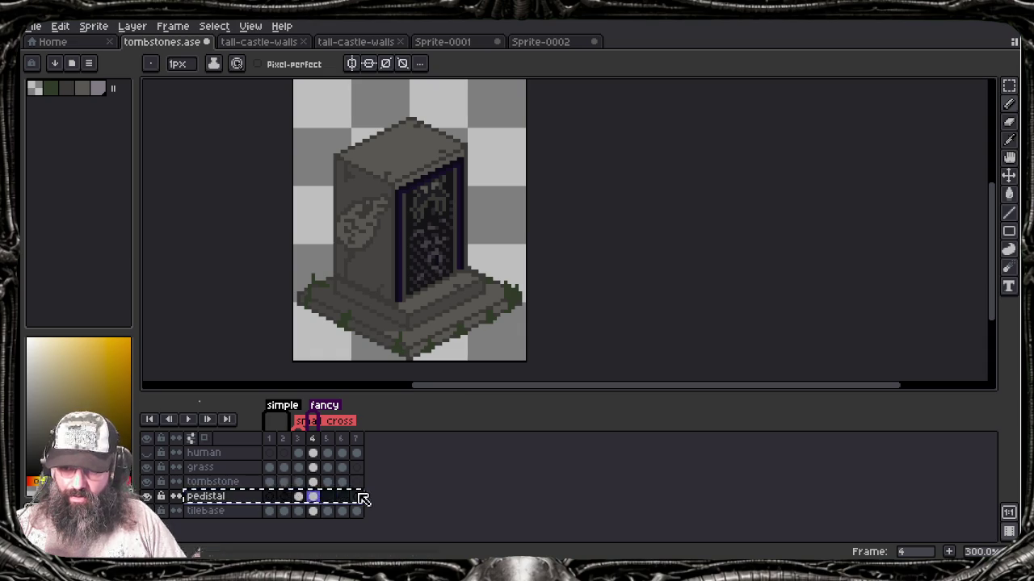
click(314, 497)
key(ctrl+a)
key(ctrl+c)
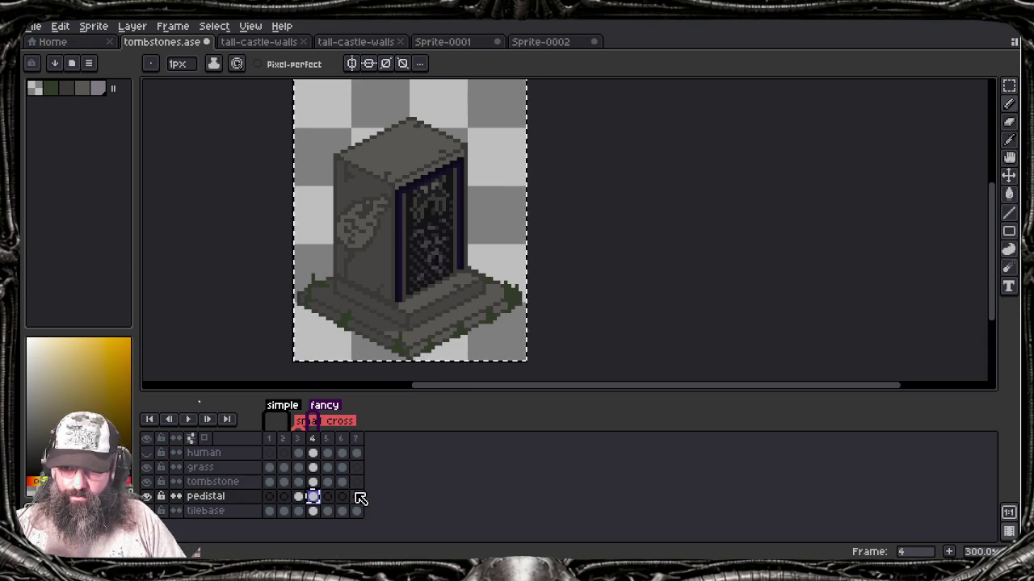
click(356, 496)
key(ctrl+v)
key(Return)
Step: Pick stone grey and sketch a curved outline above the pedestal on frame 7's tombstone cel
drag(488, 277, 507, 288)
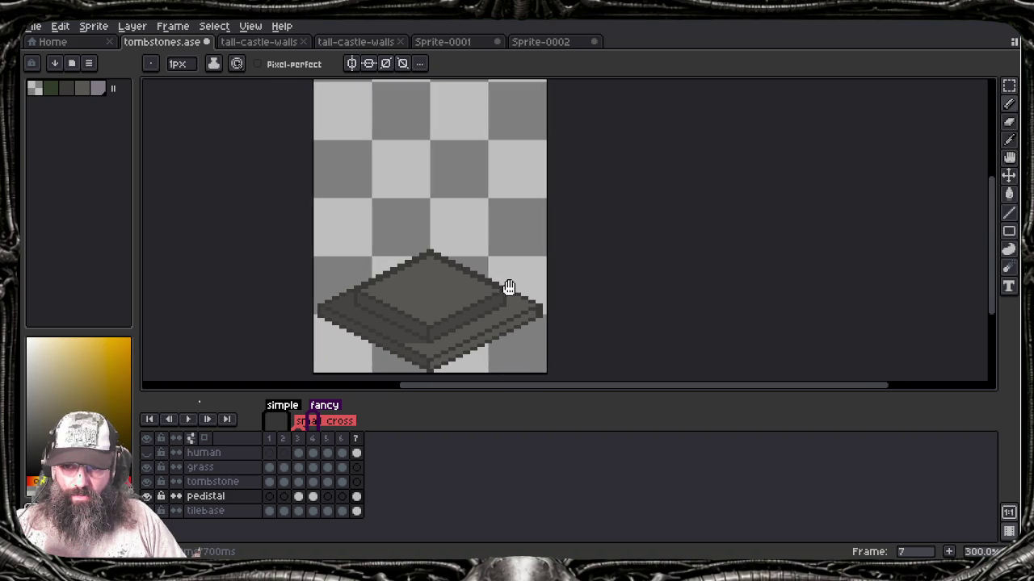
click(356, 481)
alt+click(434, 286)
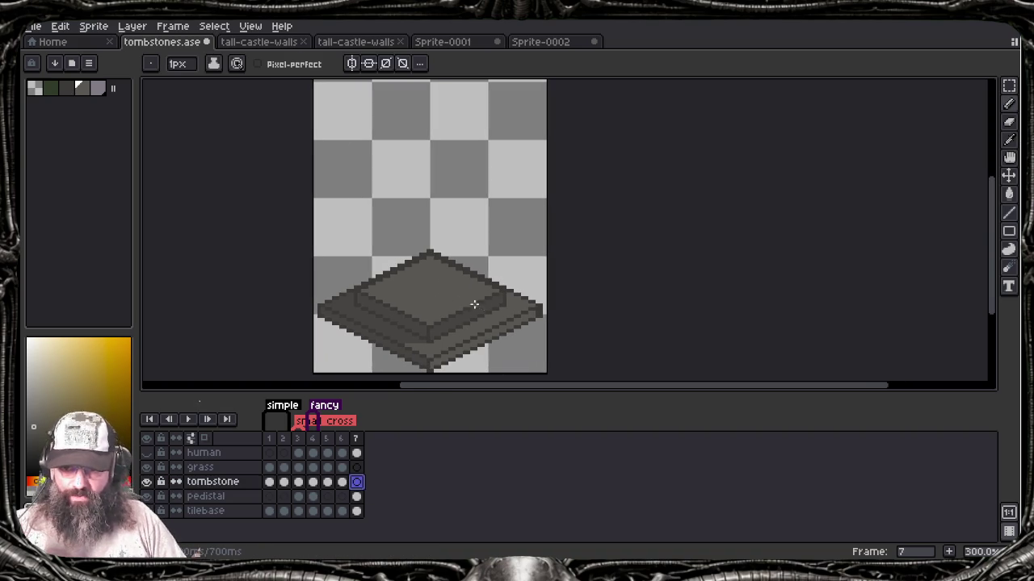
drag(386, 273, 484, 276)
Step: Sketch an arched statue outline with face details above the pedestal, then undo it all
key(ctrl+z)
drag(374, 275, 476, 271)
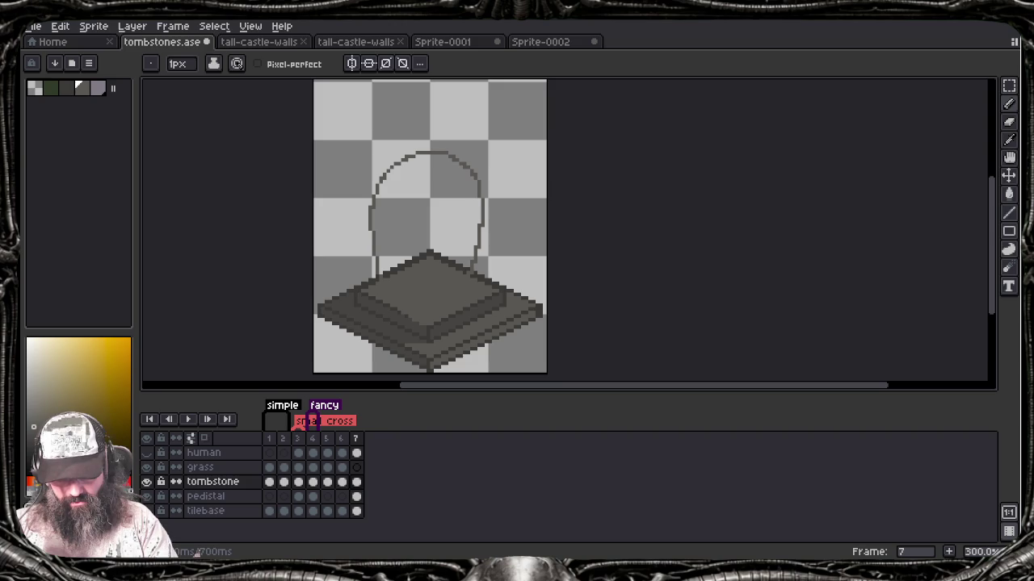
mouse_move(417, 197)
mouse_down()
mouse_move(405, 219)
mouse_move(413, 196)
mouse_move(452, 200)
mouse_move(444, 252)
mouse_up()
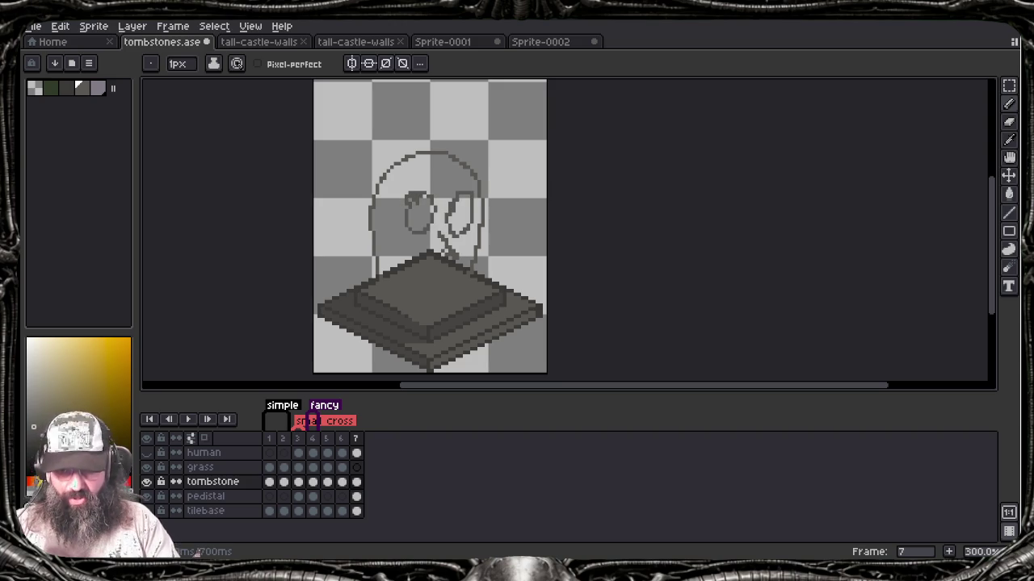
key(ctrl+z)
key(ctrl+z)
key(ctrl+z)
key(ctrl+z)
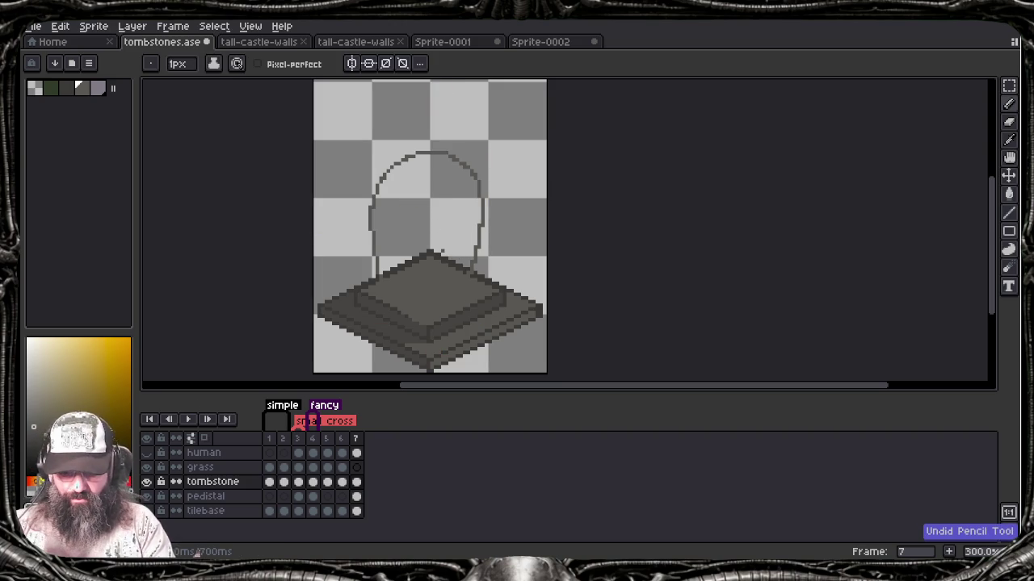
key(ctrl+z)
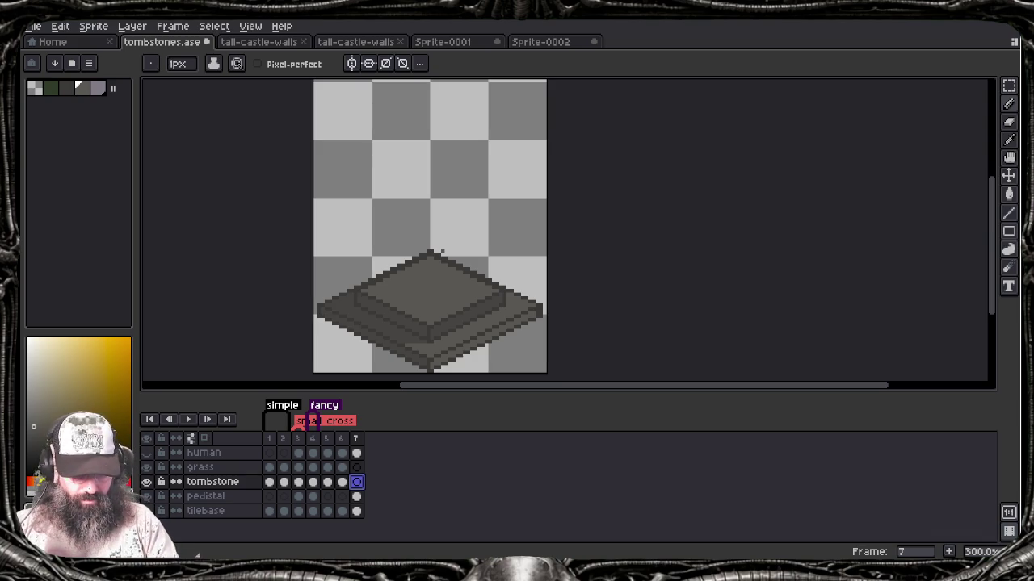
Step: Try a filled-ellipse head above the pedestal, remove it, and open the pedistal layer's properties
click(1009, 231)
click(972, 231)
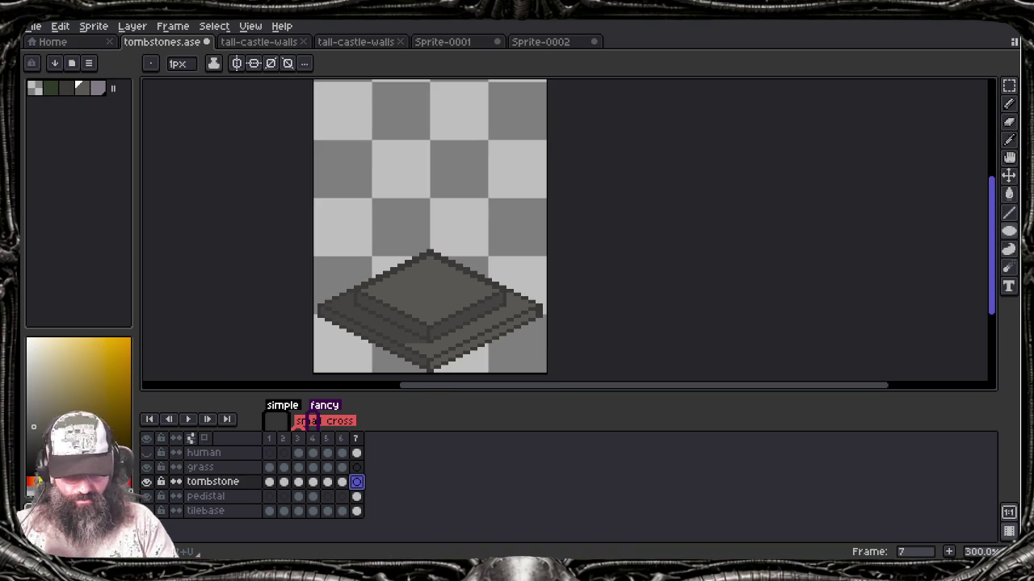
drag(382, 147, 494, 313)
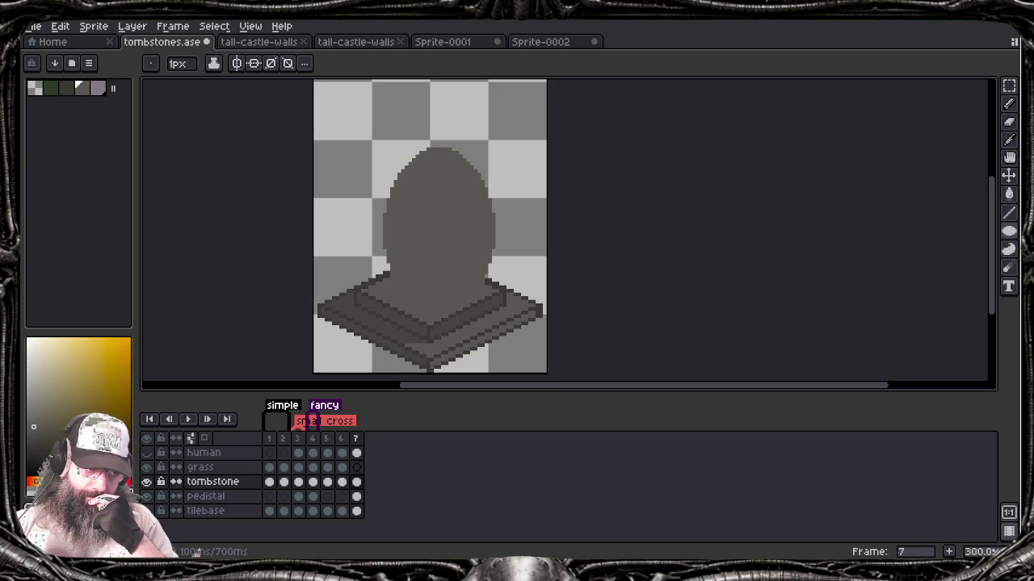
key(Delete)
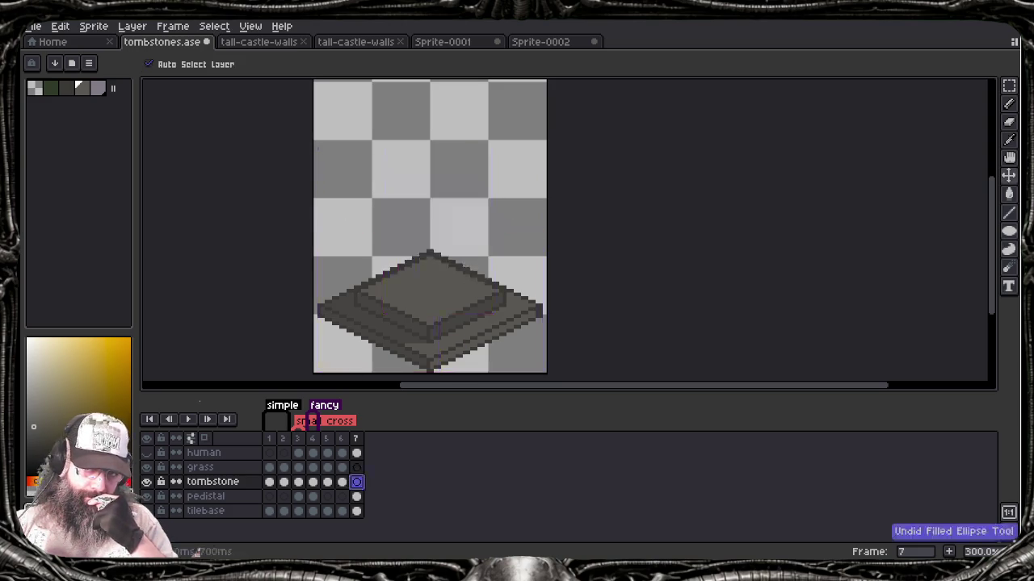
key(b)
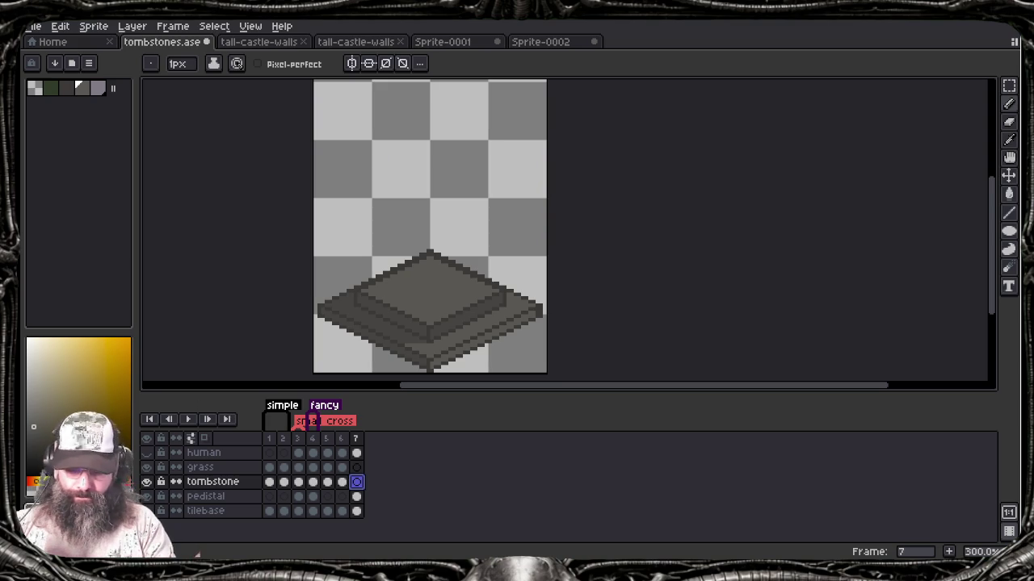
double_click(204, 495)
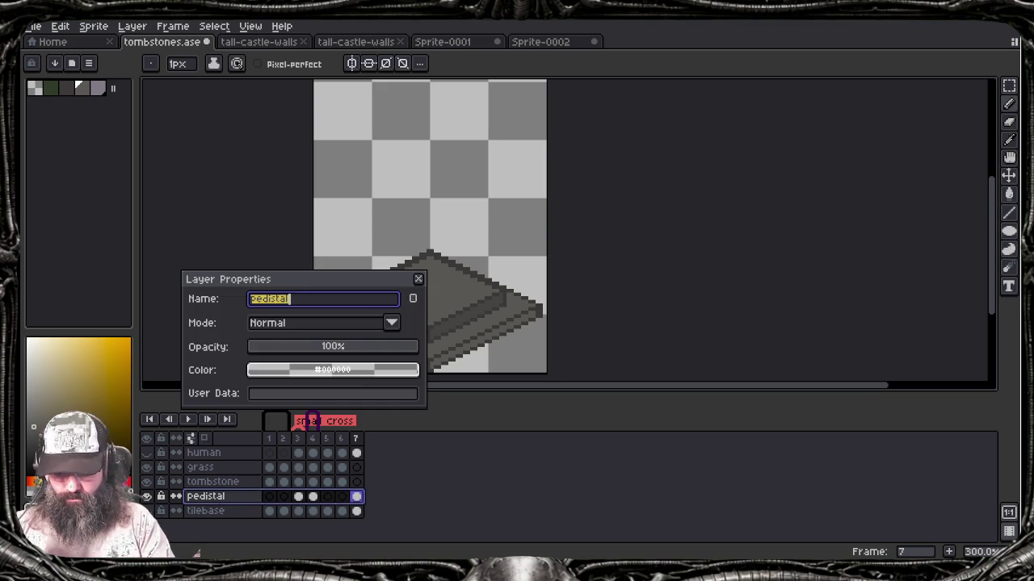
Step: Set the pedistal layer opacity to about 65% and confirm the dialog
drag(331, 353, 358, 353)
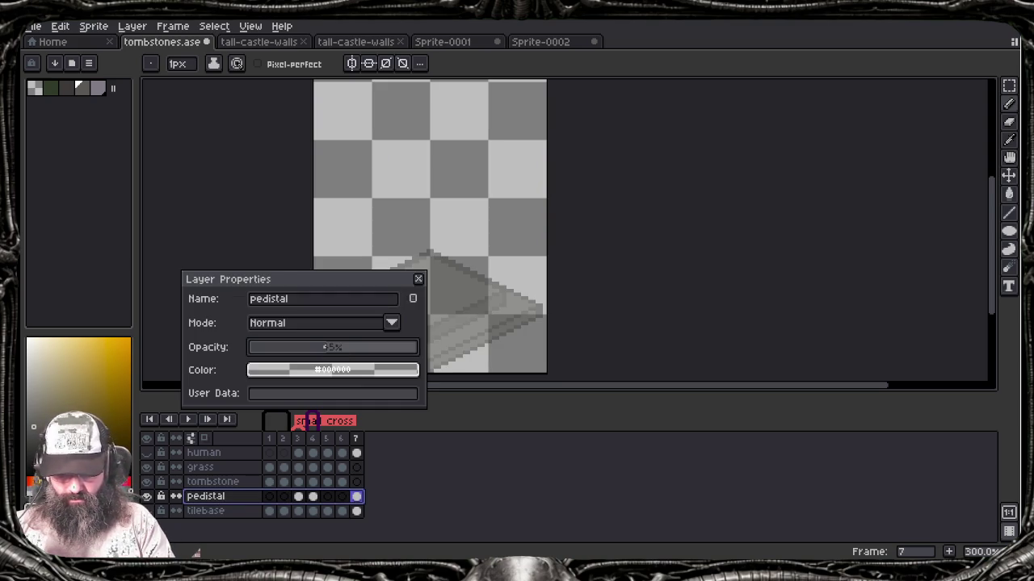
key(Return)
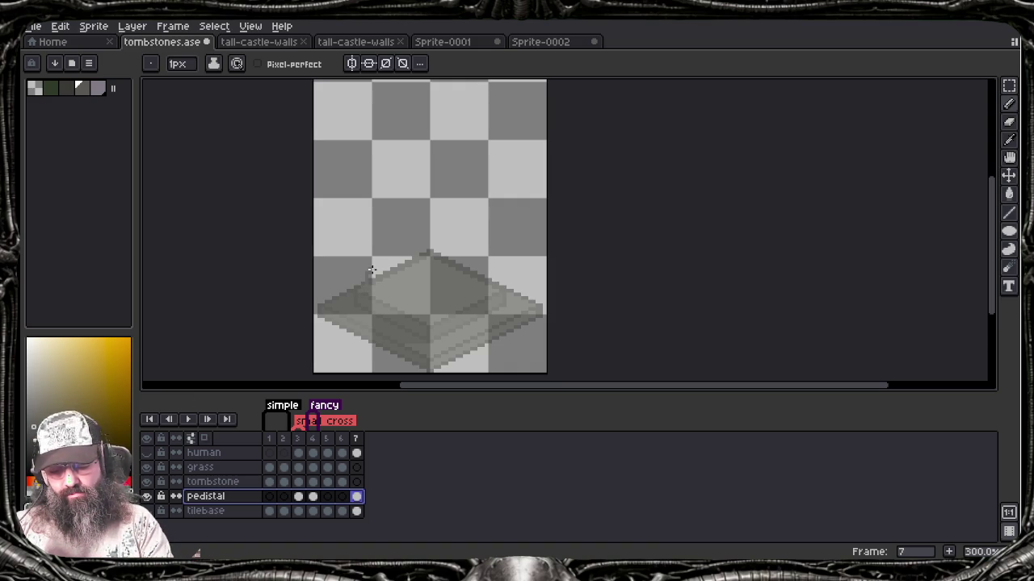
Step: Compare the tombstones in frames 3 and 2, opening and closing the cel properties
key(ctrl+z)
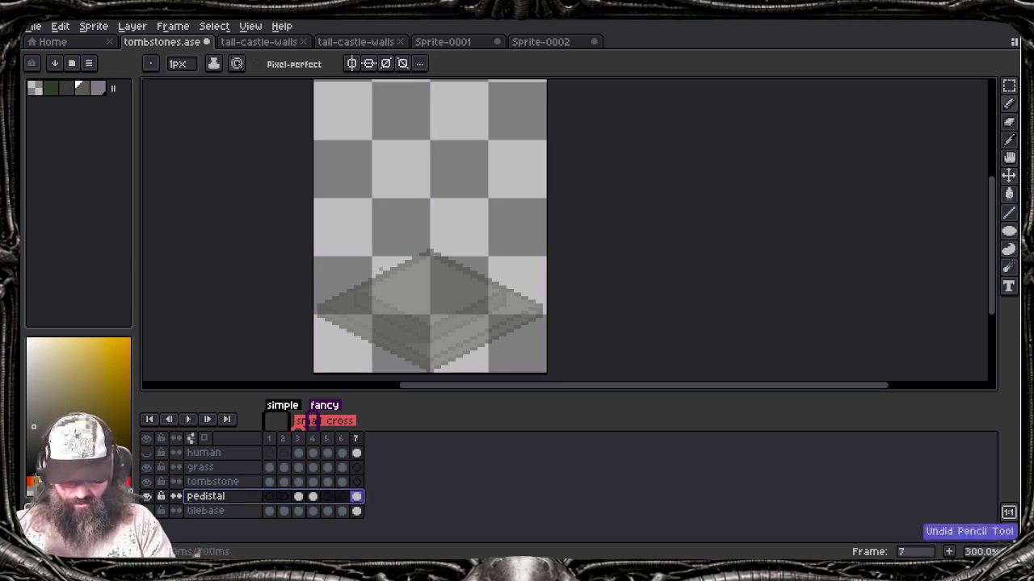
click(298, 481)
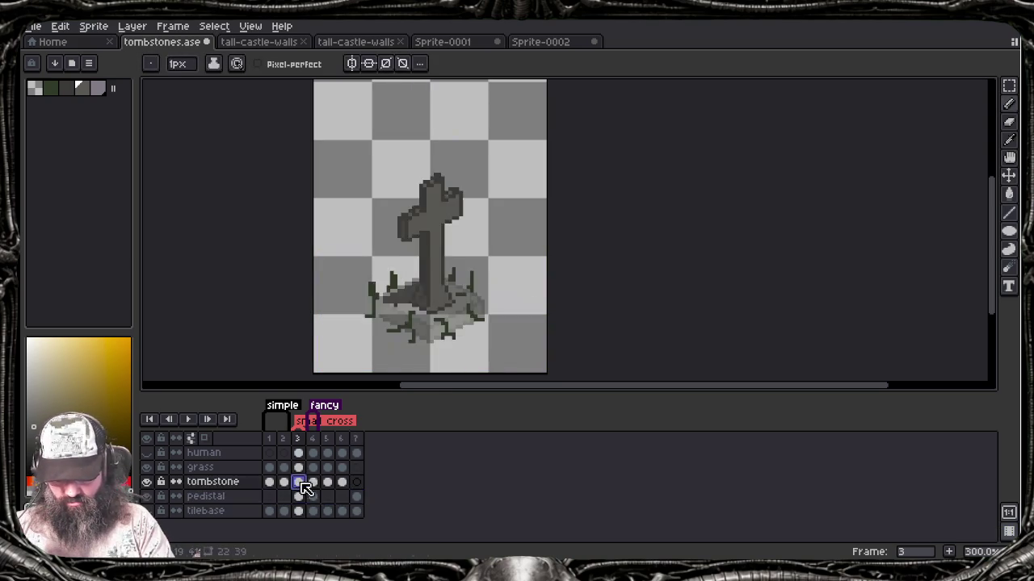
alt+click(430, 252)
key(End)
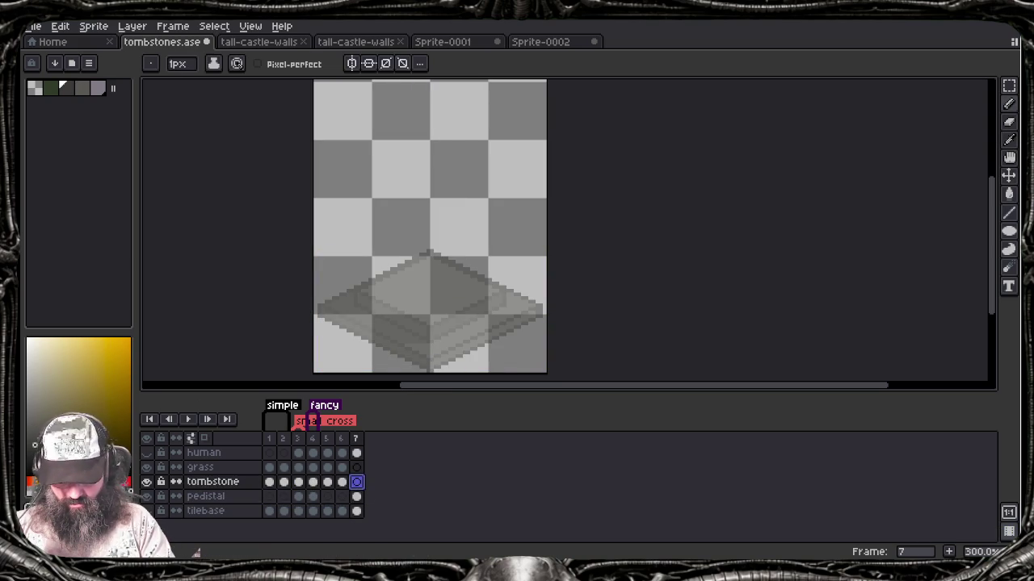
click(298, 481)
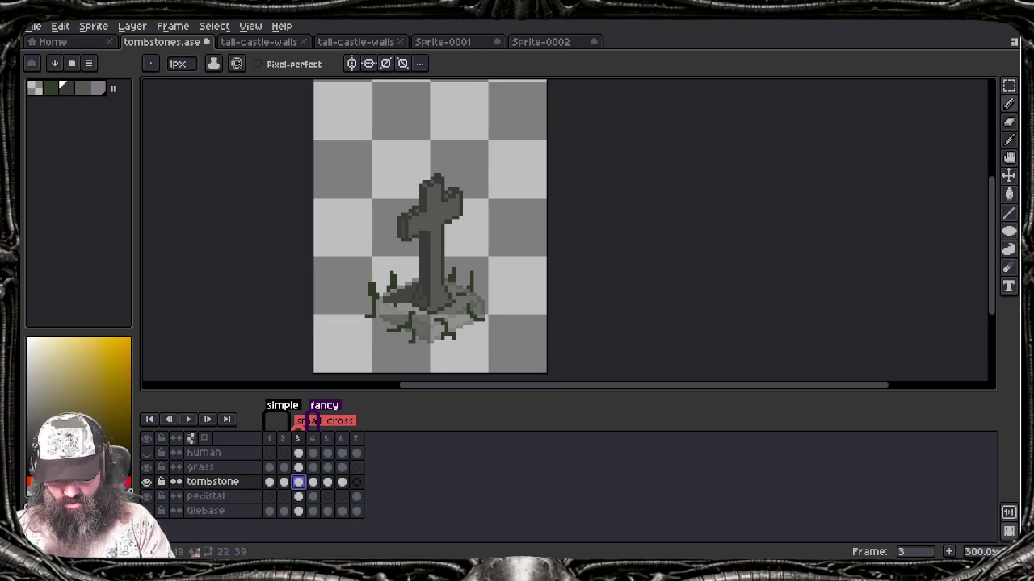
double_click(283, 481)
key(Escape)
click(298, 481)
double_click(284, 481)
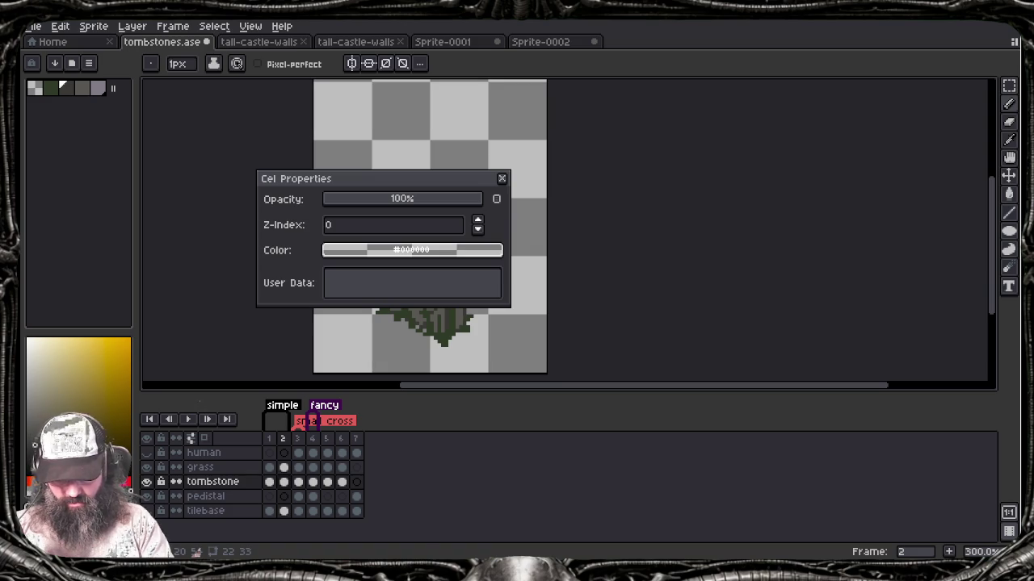
click(502, 178)
Step: Return to frame 7 and start a dark line on the pedestal's upper edge
click(356, 481)
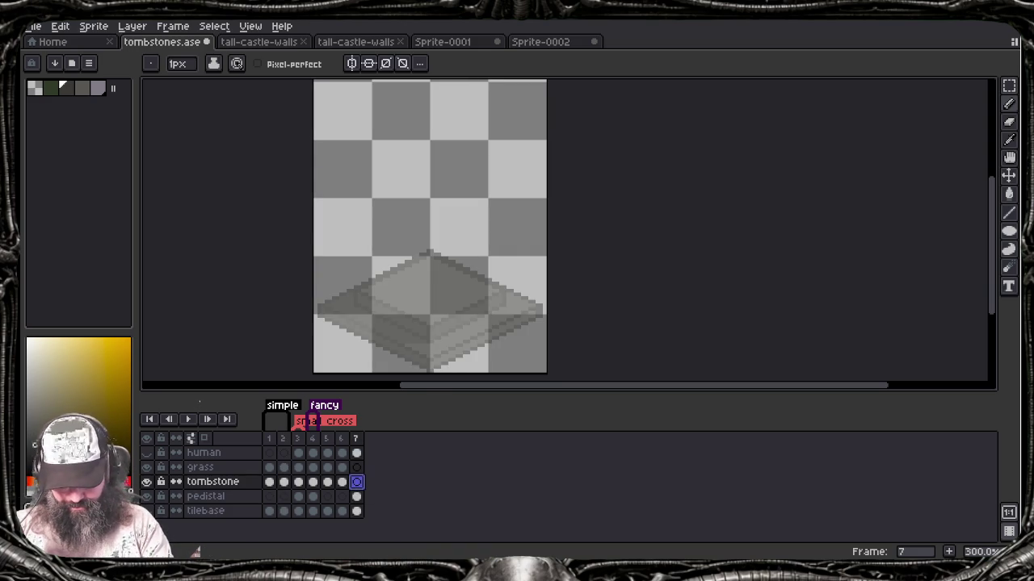
key(Escape)
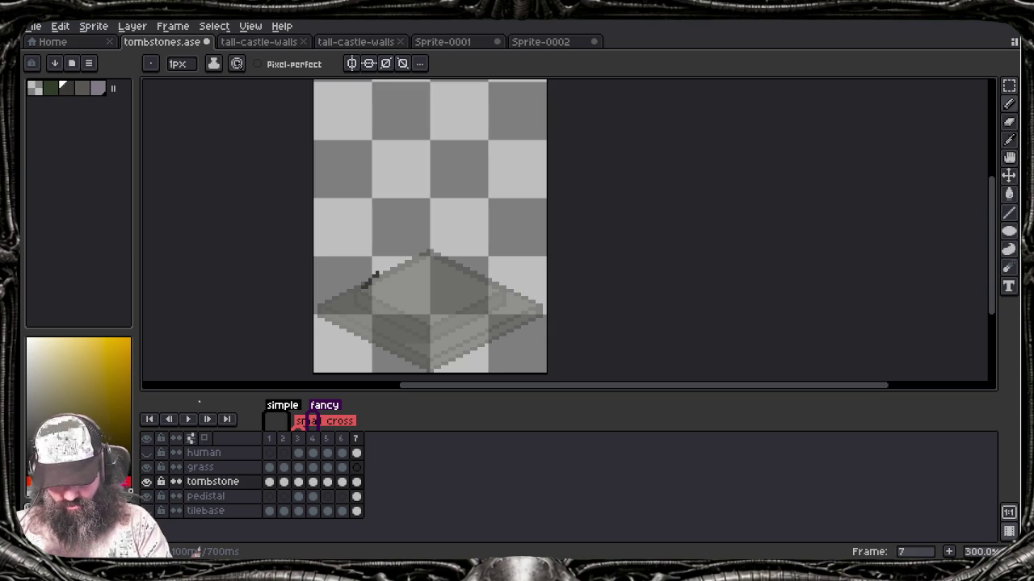
drag(371, 278, 385, 271)
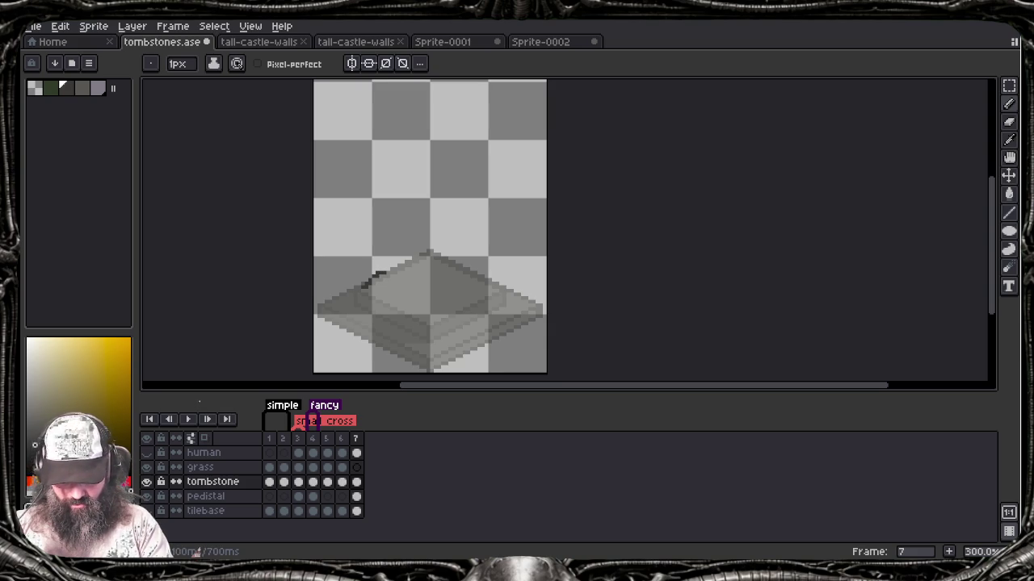
Step: Sketch the figure's leg, sides, body, head and down-left arm on the pedestal, undoing stray strokes
drag(384, 269, 398, 223)
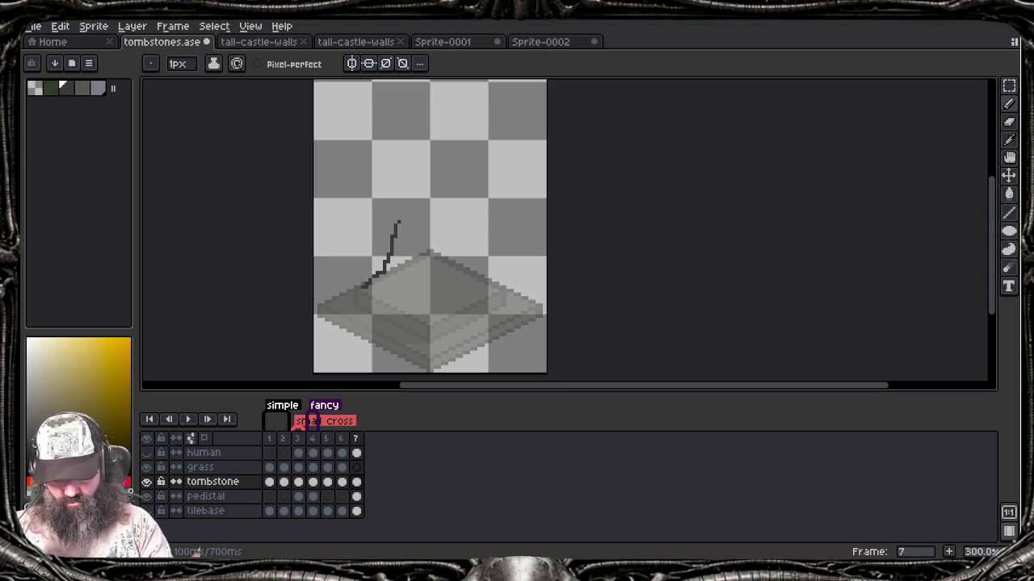
key(ctrl+z)
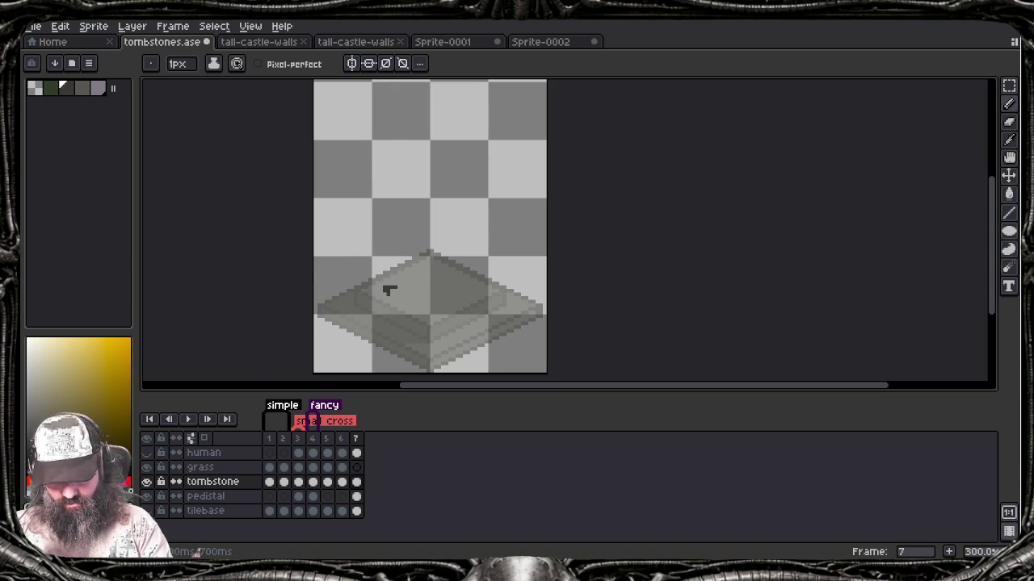
key(ctrl+z)
mouse_move(390, 293)
mouse_down()
mouse_move(410, 222)
mouse_move(444, 239)
mouse_move(436, 305)
mouse_up()
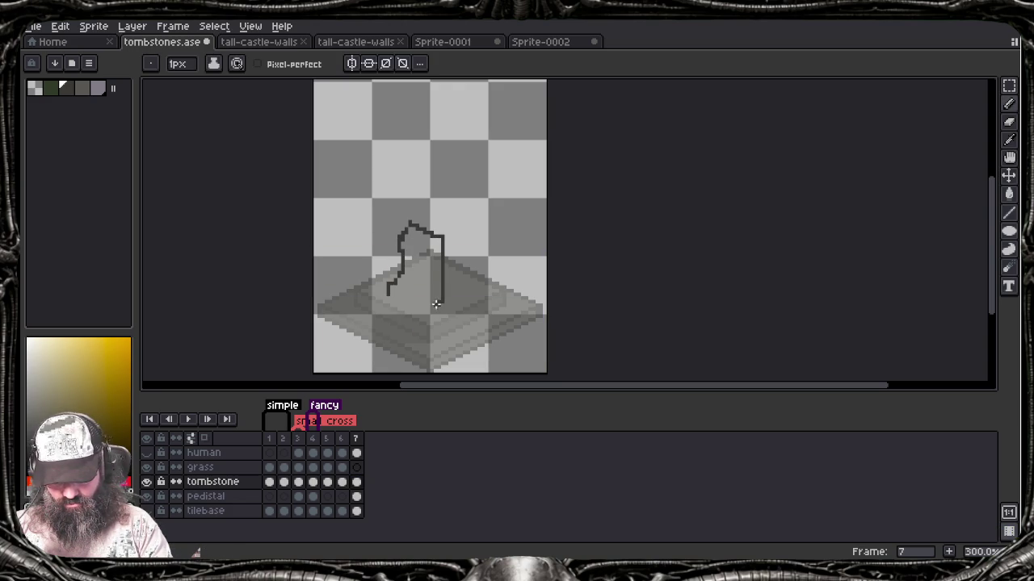
drag(442, 242, 442, 217)
mouse_move(446, 151)
mouse_down()
mouse_move(457, 217)
mouse_move(436, 242)
mouse_up()
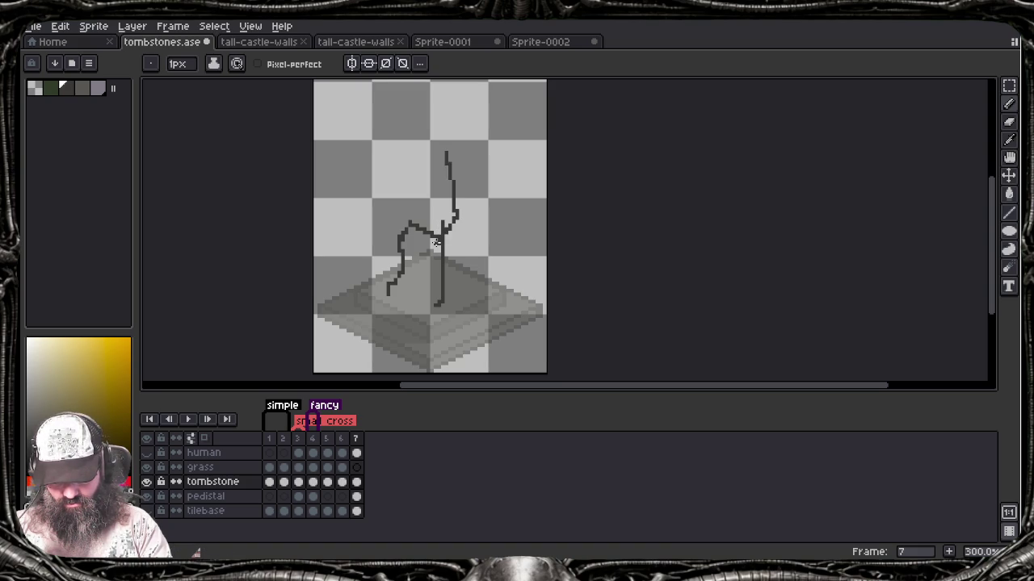
mouse_move(401, 148)
mouse_down()
mouse_move(396, 198)
mouse_move(369, 240)
mouse_up()
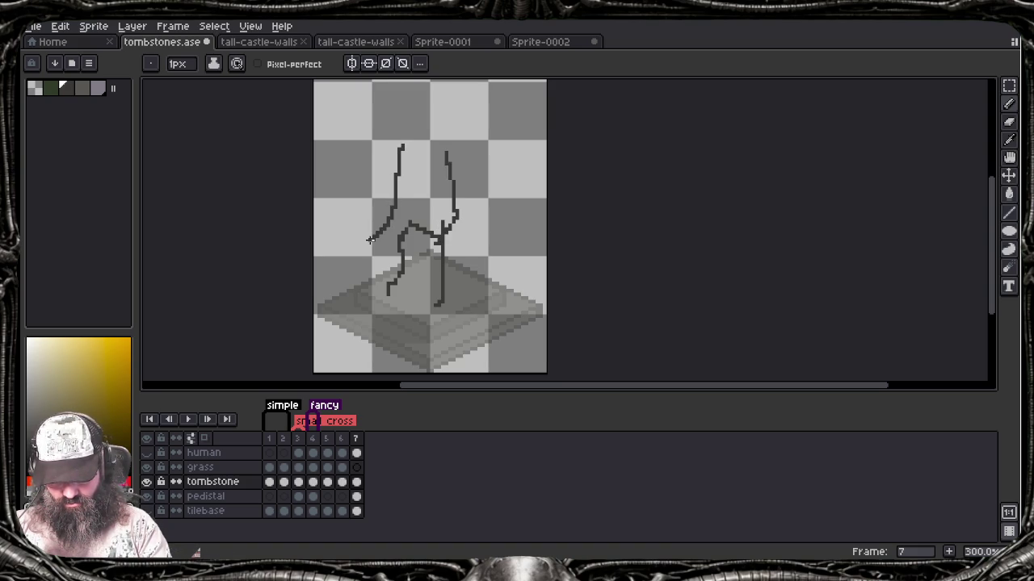
drag(426, 152, 430, 226)
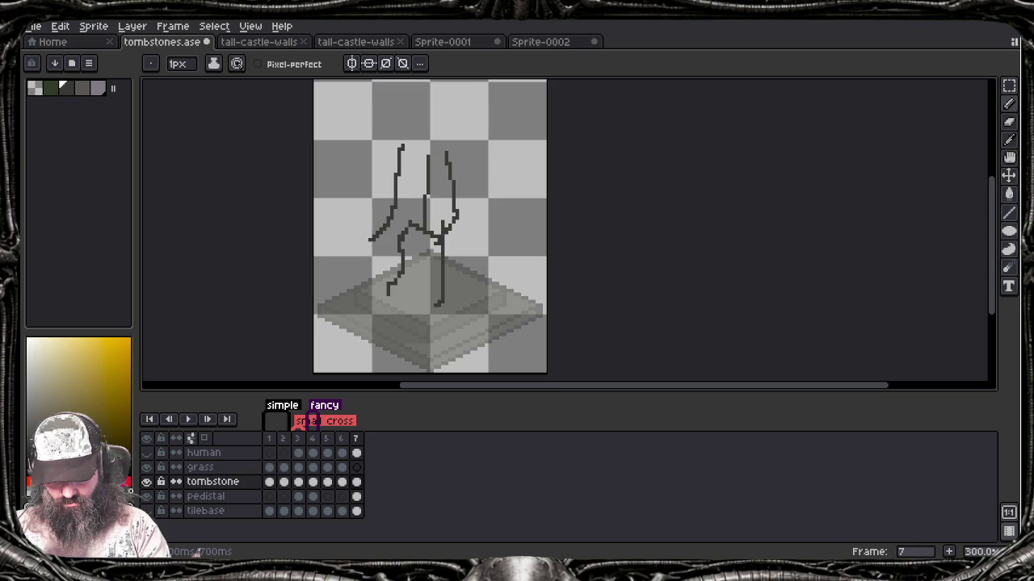
drag(428, 153, 427, 126)
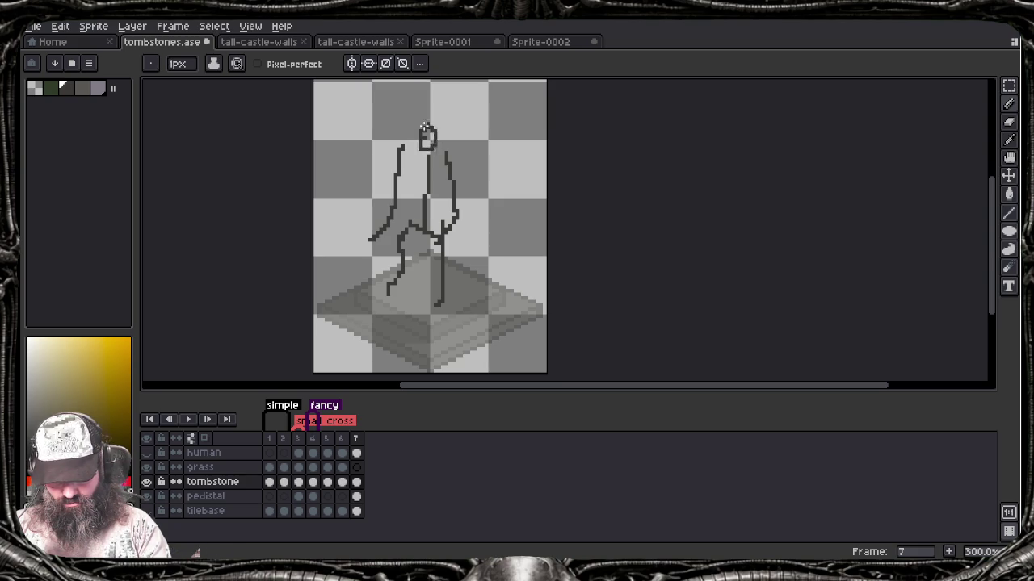
drag(425, 162, 402, 195)
Step: Erase the figure's side strokes and leftover marks, then redraw the lower body's outline
key(e)
mouse_move(402, 144)
mouse_down()
mouse_move(394, 211)
mouse_move(374, 236)
mouse_up()
mouse_move(447, 161)
mouse_down()
mouse_move(449, 230)
mouse_move(457, 222)
mouse_move(437, 241)
mouse_move(439, 305)
mouse_up()
click(445, 159)
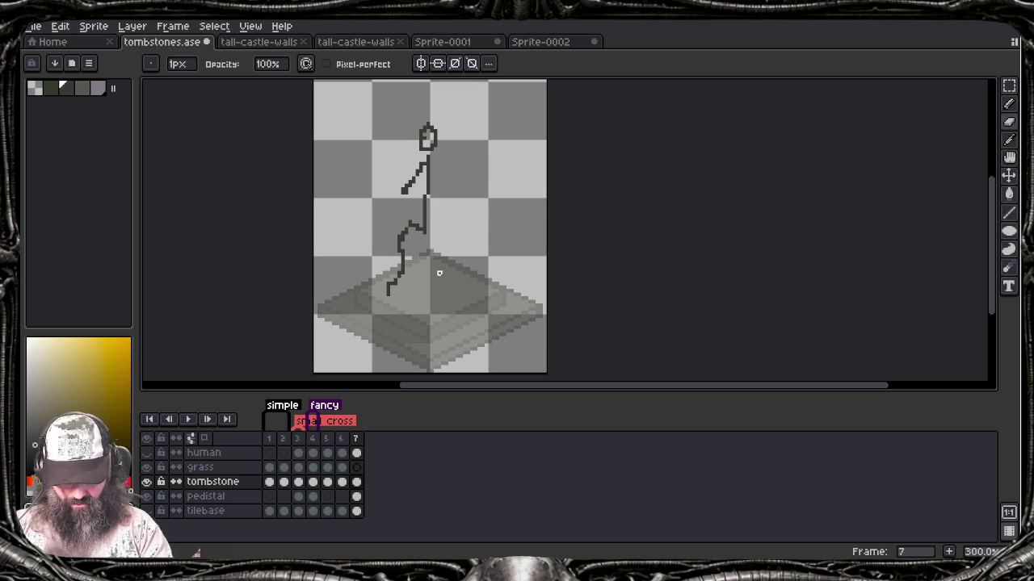
key(b)
drag(423, 228, 437, 314)
drag(420, 234, 402, 294)
mouse_move(404, 243)
mouse_down()
mouse_move(422, 227)
mouse_move(399, 240)
mouse_move(389, 303)
mouse_move(391, 280)
mouse_up()
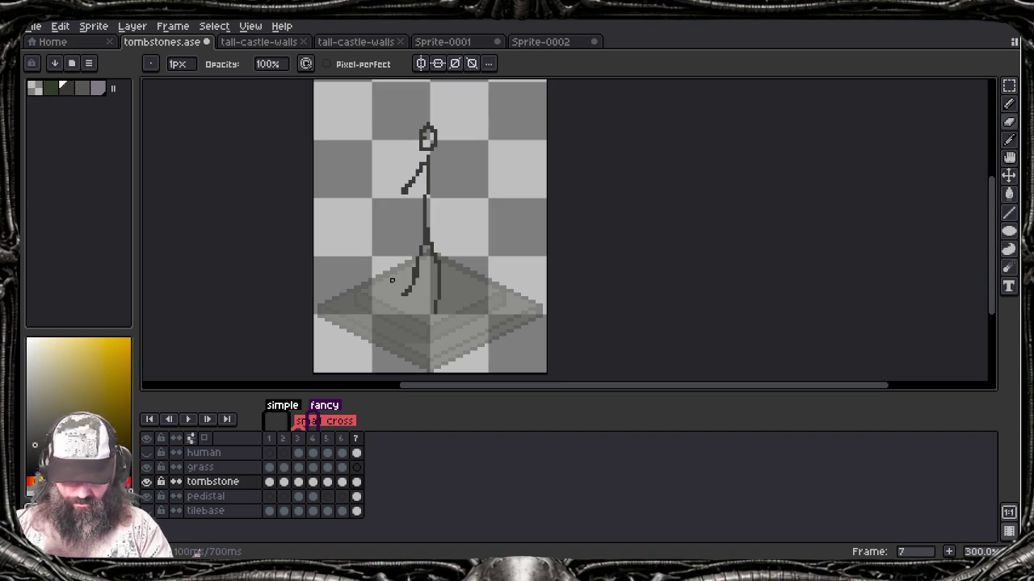
Step: Add the stick figure's right arm, then sketch a first pair of wings and undo them
key(b)
drag(430, 163, 455, 218)
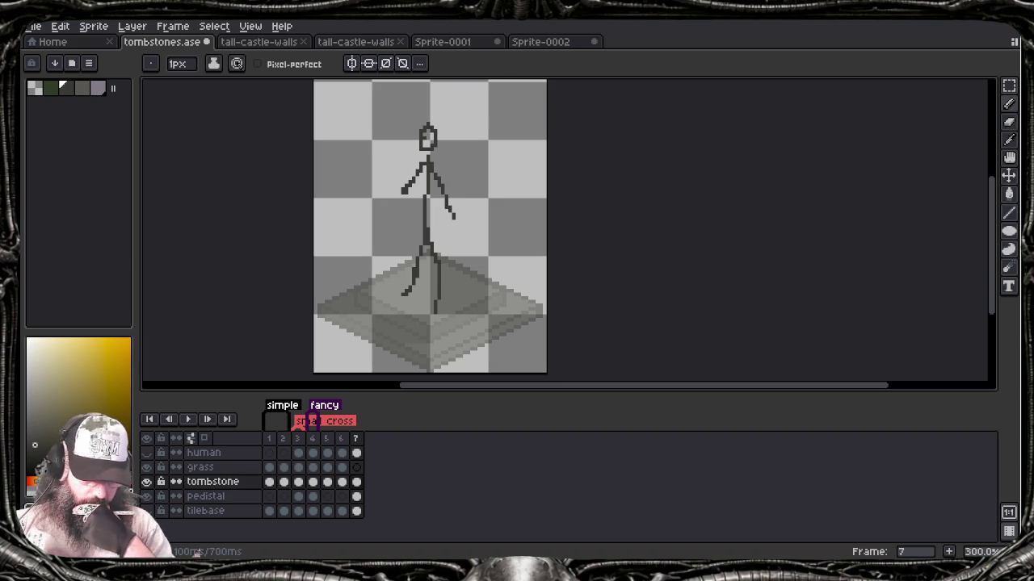
mouse_move(435, 165)
mouse_down()
mouse_move(510, 113)
mouse_move(476, 257)
mouse_move(433, 230)
mouse_up()
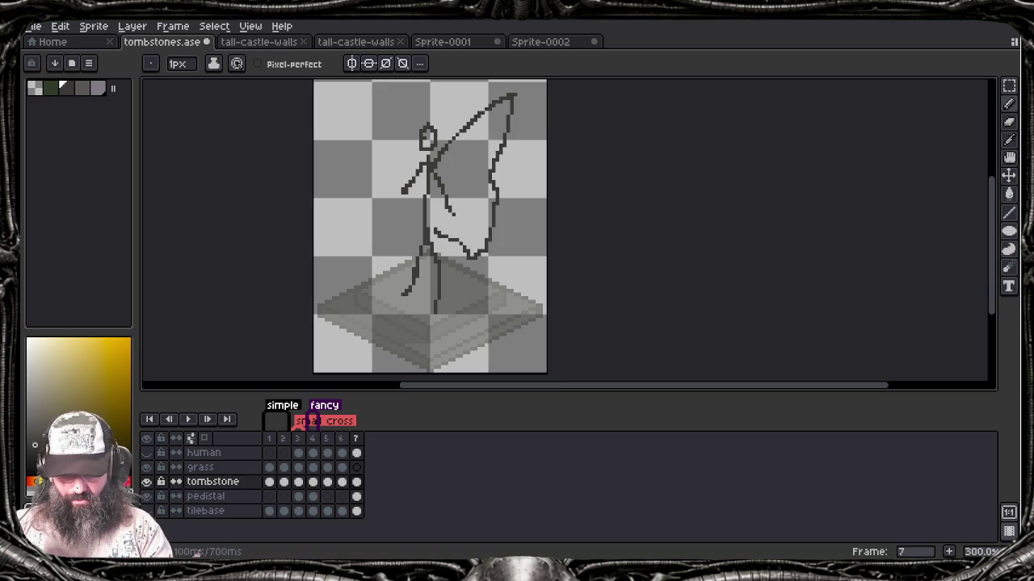
mouse_move(423, 163)
mouse_down()
mouse_move(376, 156)
mouse_move(380, 250)
mouse_move(413, 233)
mouse_up()
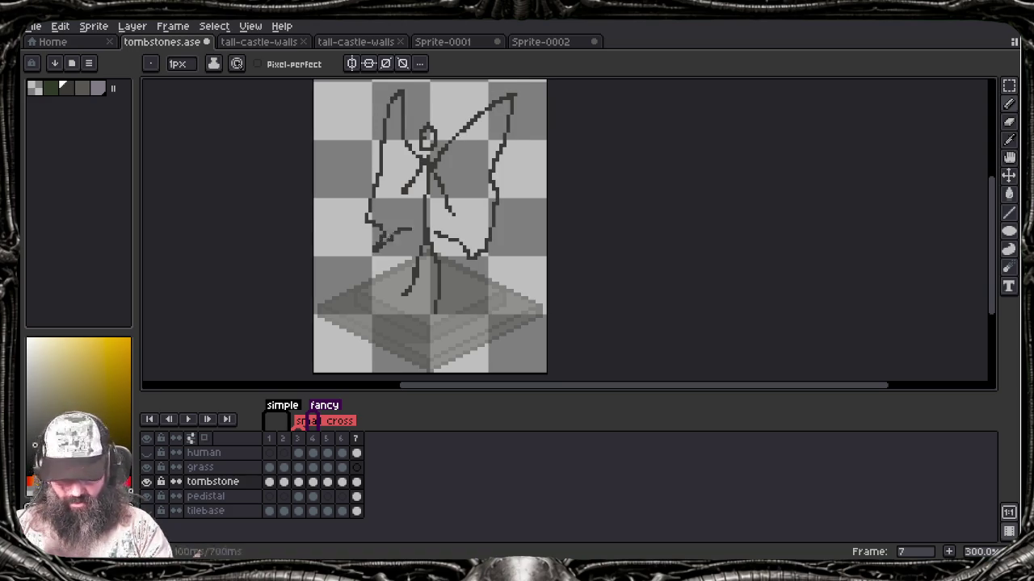
key(v)
key(ctrl+z)
Step: Redraw smaller wings down to the waist, then undo them so the figure stays wingless
key(ctrl+z)
key(ctrl+z)
key(b)
mouse_move(436, 150)
mouse_down()
mouse_move(522, 103)
mouse_move(467, 250)
mouse_move(434, 237)
mouse_up()
key(ctrl+z)
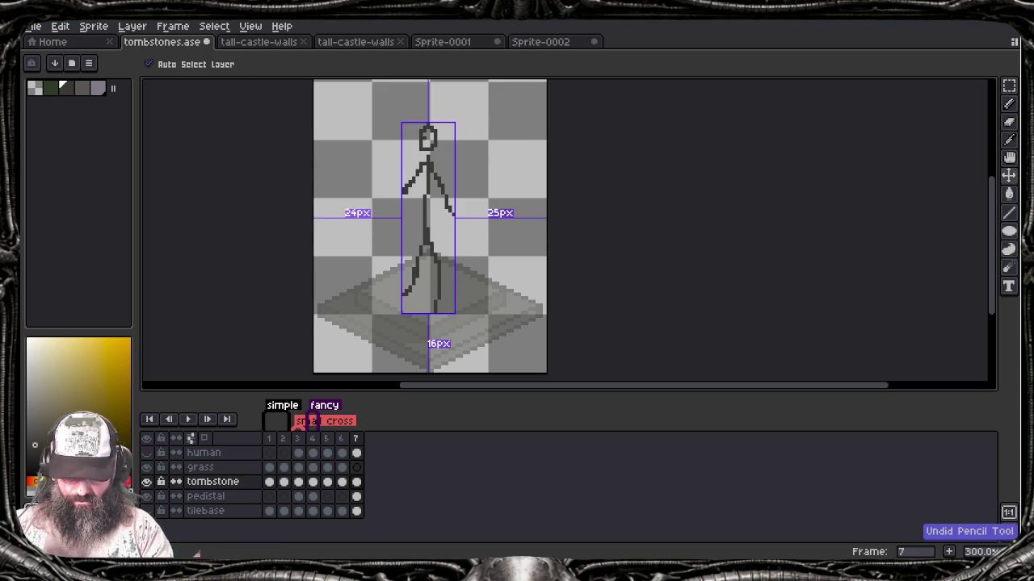
mouse_move(443, 159)
mouse_down()
mouse_move(481, 149)
mouse_move(472, 186)
mouse_move(436, 231)
mouse_up()
mouse_move(421, 152)
mouse_down()
mouse_move(389, 165)
mouse_move(420, 230)
mouse_up()
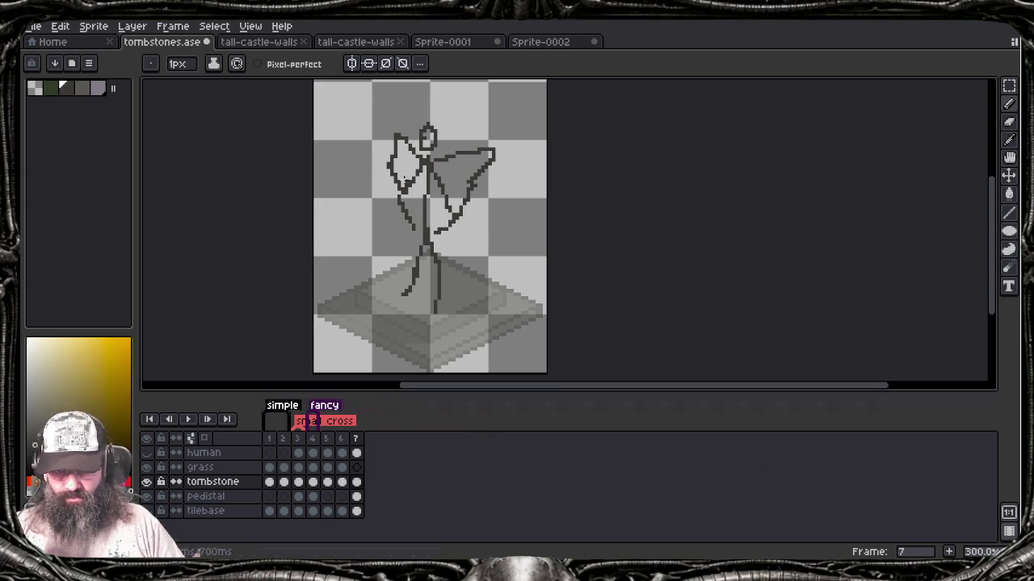
drag(438, 235, 423, 239)
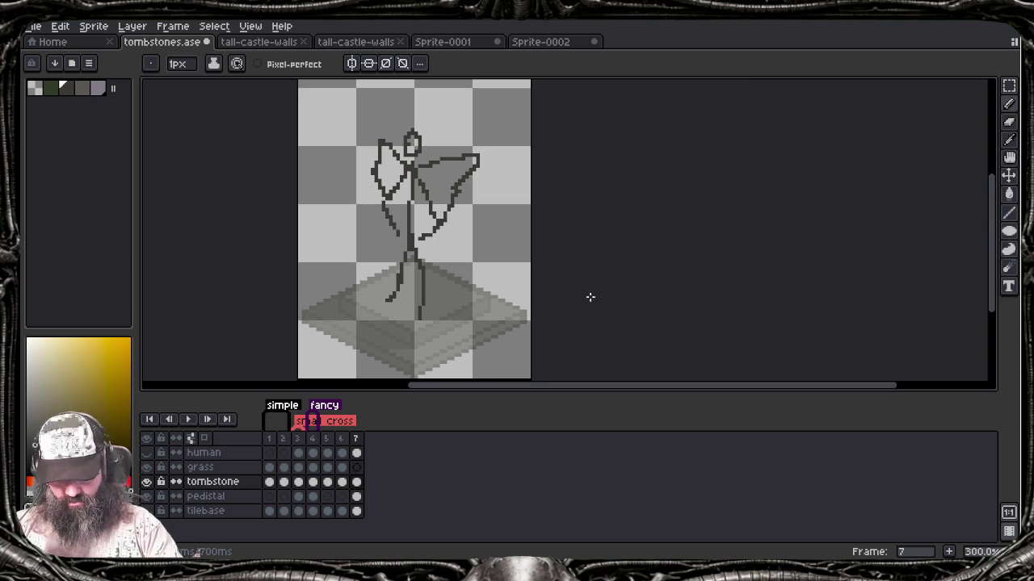
key(ctrl+z)
key(ctrl+z)
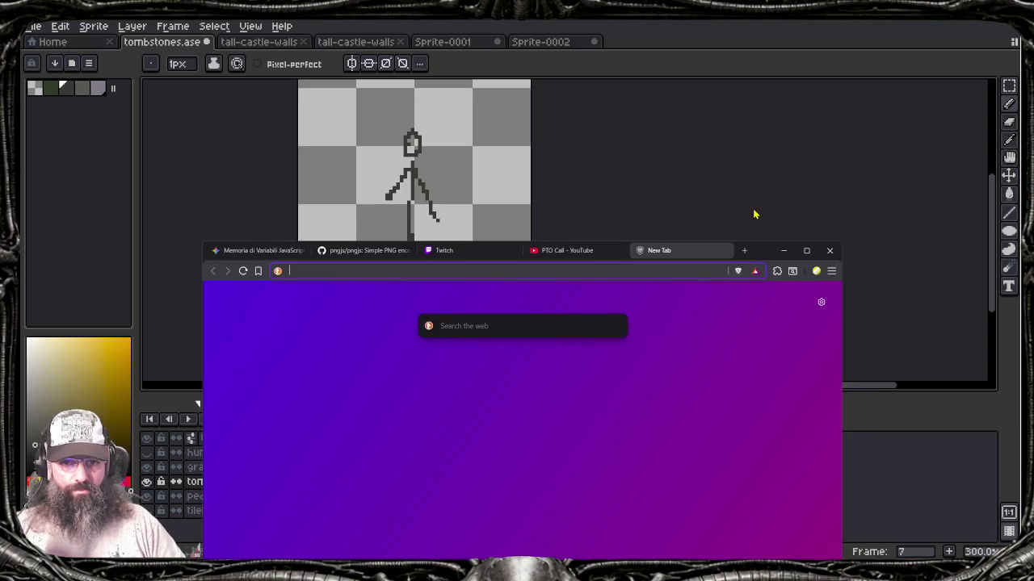
Step: Bring the Brave browser over the editor, maximize it and open a new tab
drag(752, 215, 470, 214)
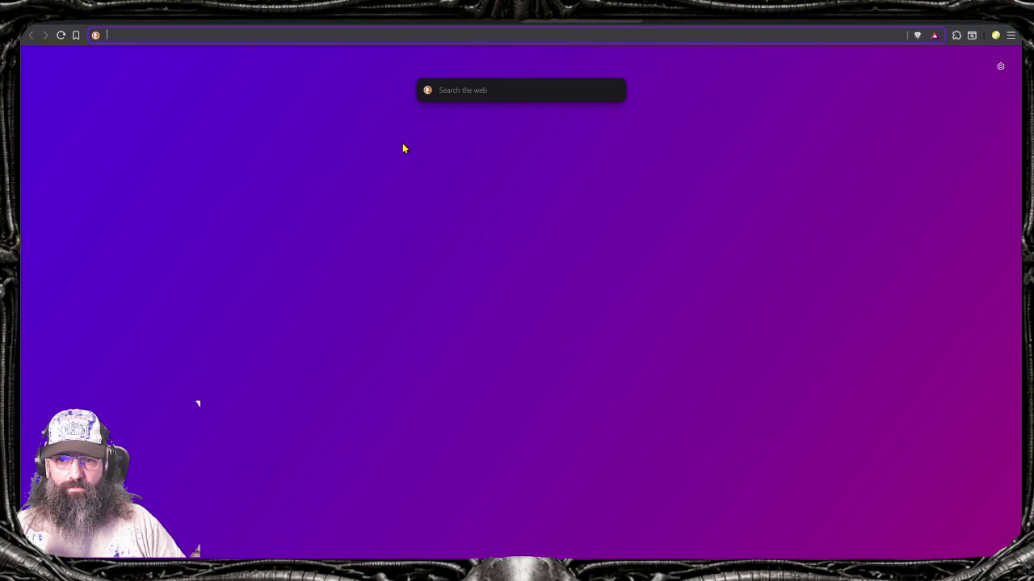
click(369, 23)
key(ctrl+t)
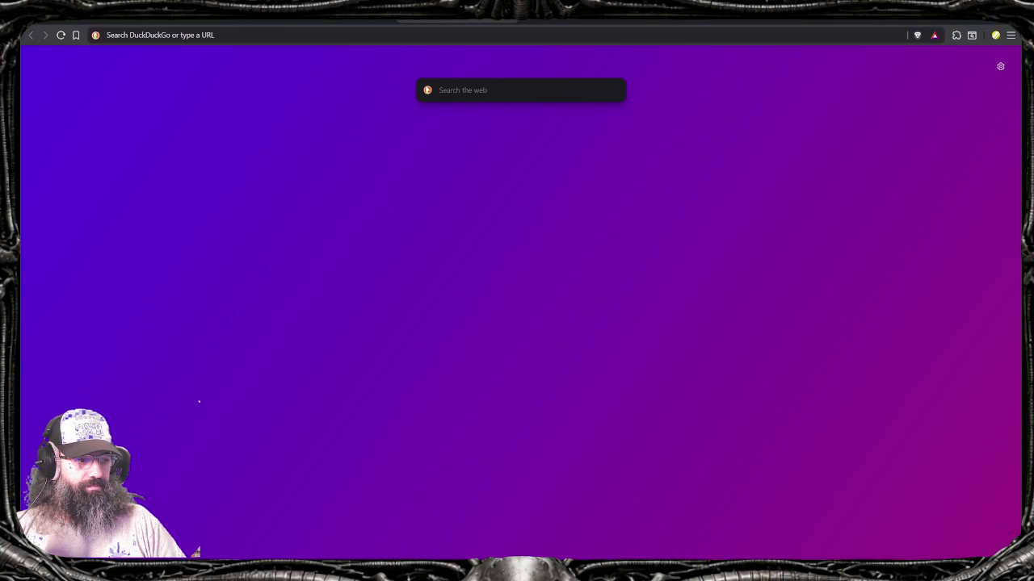
Step: Search DuckDuckGo for 'cemetery statues' and preview the cemetery monuments image
click(455, 34)
text(cemet)
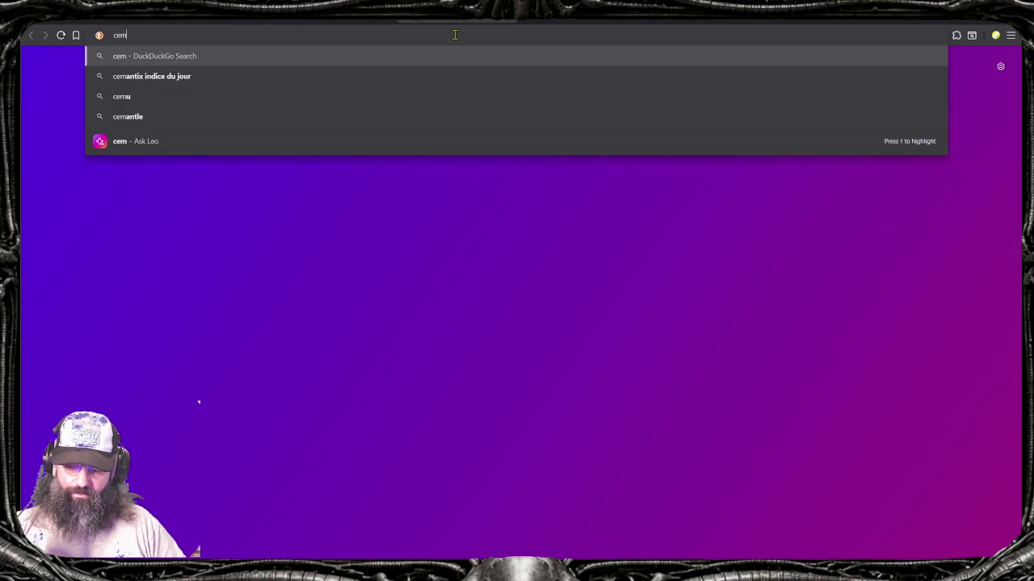
text(e)
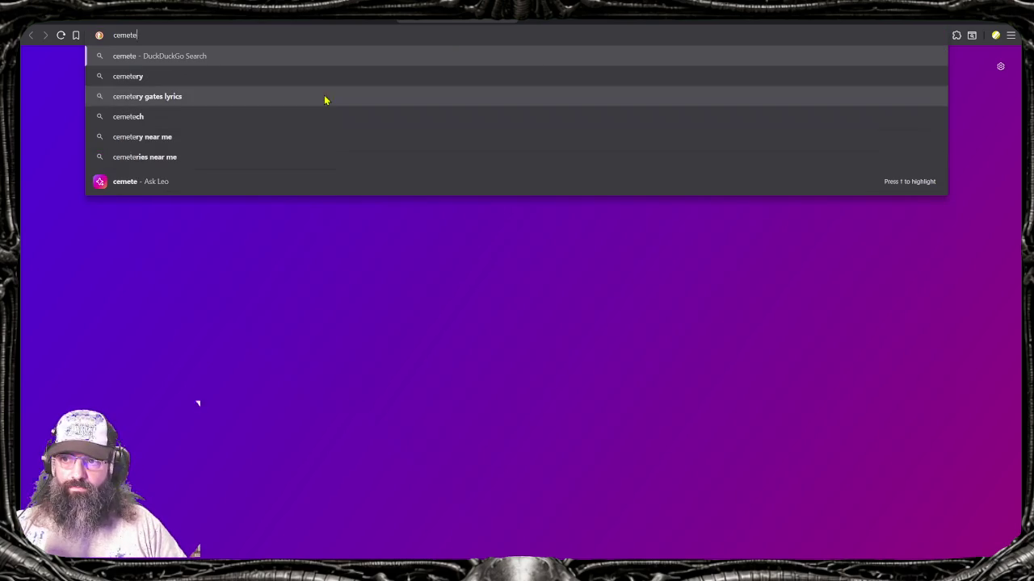
click(293, 74)
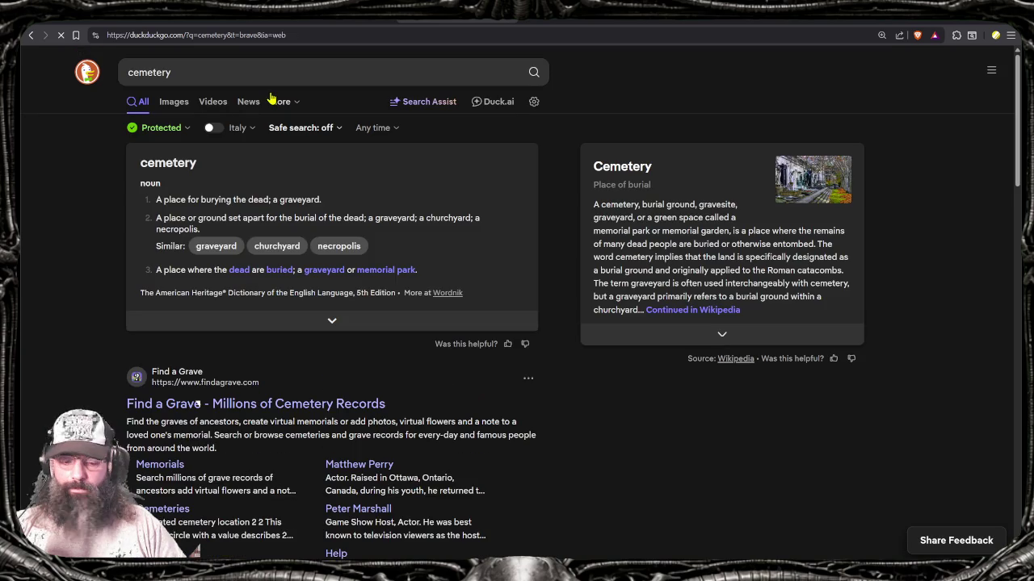
text(statues)
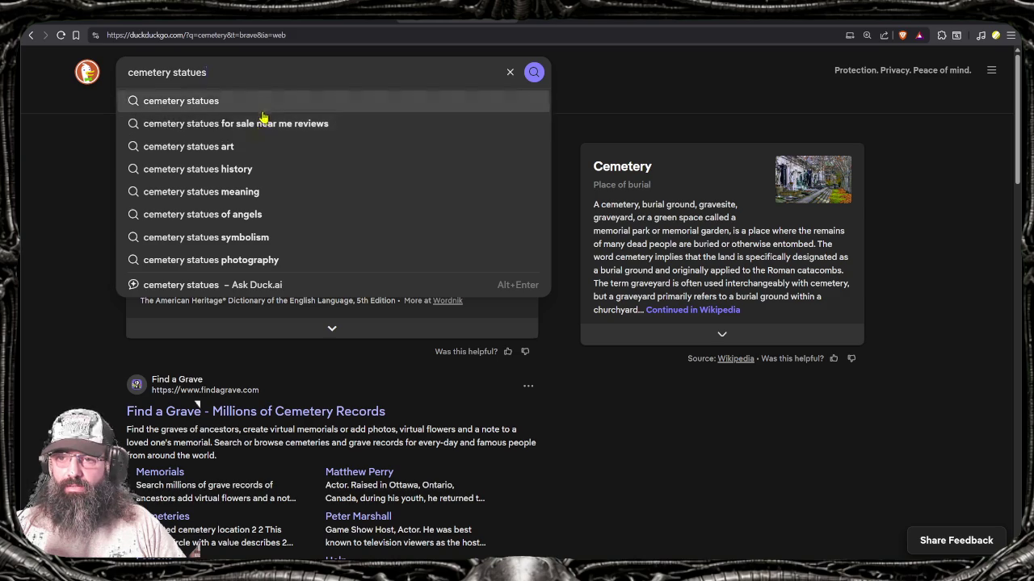
click(264, 114)
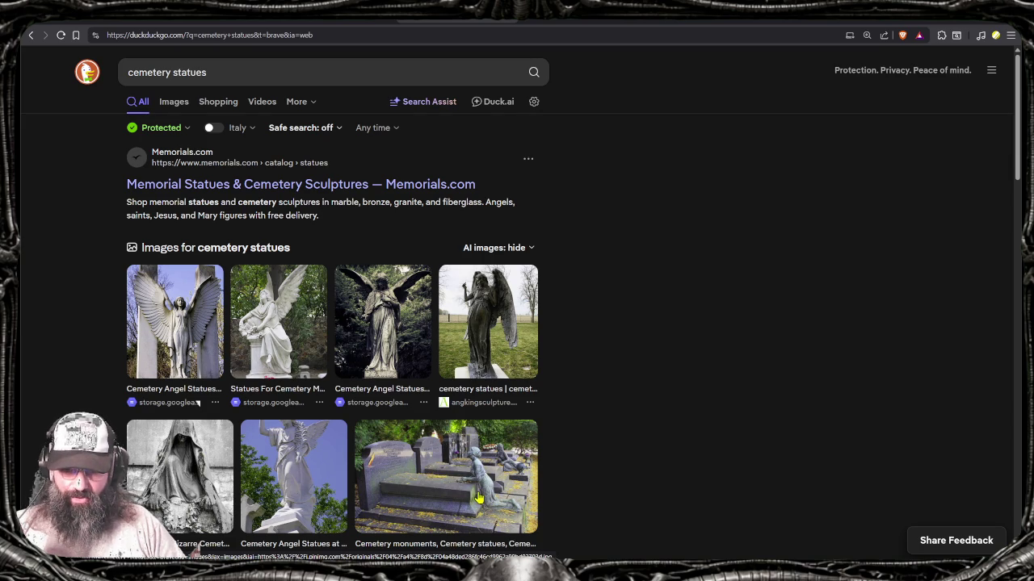
click(472, 497)
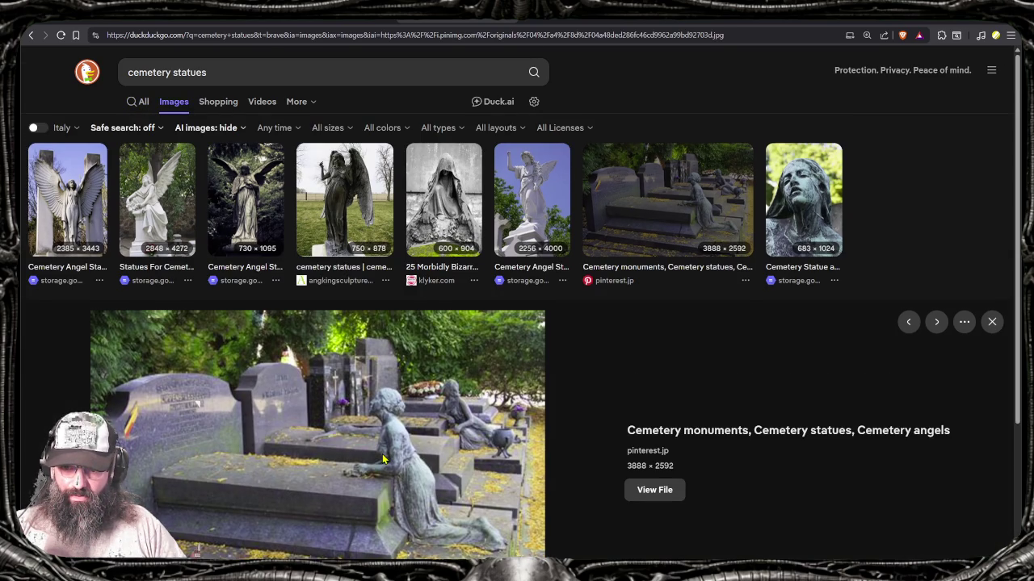
Step: Preview the hooded 'Morbidly Bizarre' statue and the winged angel statue images
scroll(402, 483, down, 1)
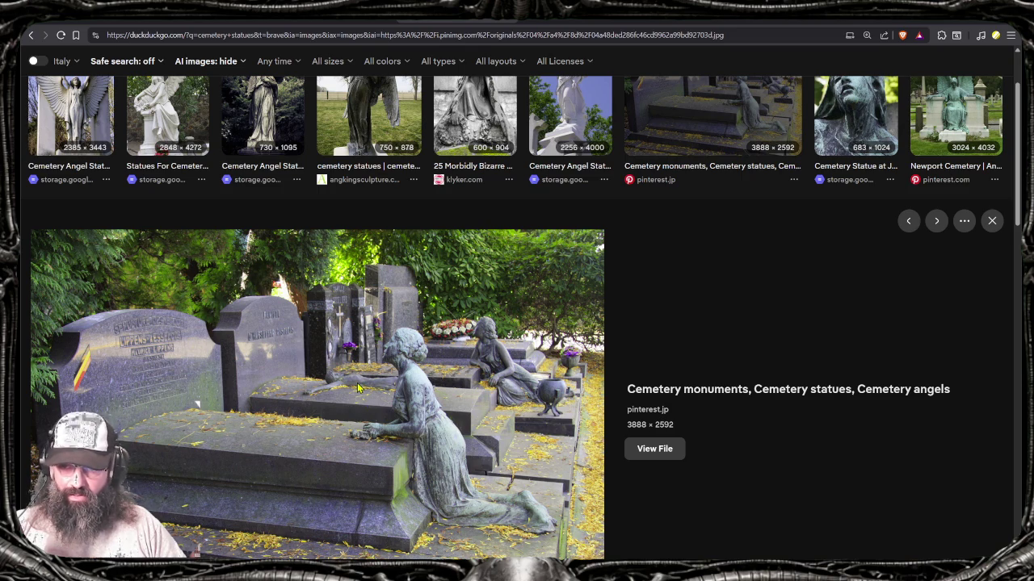
scroll(395, 342, up, 1)
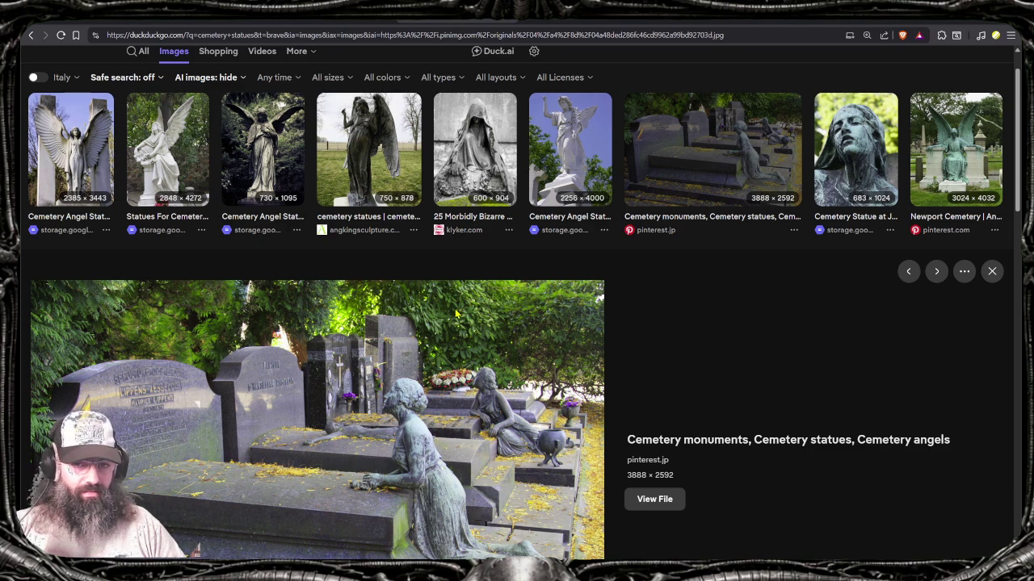
click(475, 146)
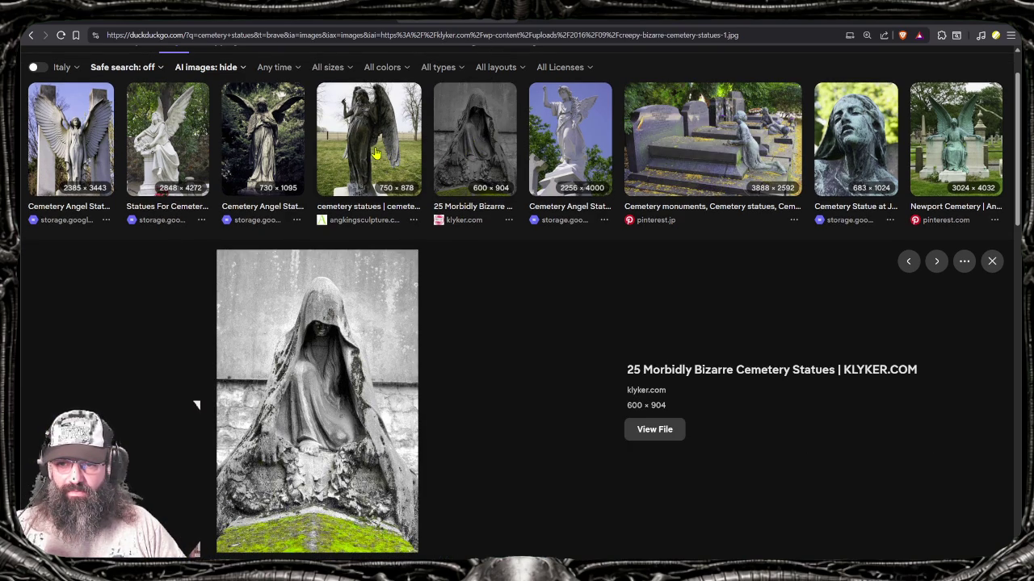
click(374, 154)
Step: Scroll down the results and preview the Magnolia Cemetery statue
scroll(344, 323, down, 1)
scroll(343, 323, down, 2)
scroll(341, 323, down, 1)
scroll(340, 323, down, 1)
scroll(412, 266, down, 1)
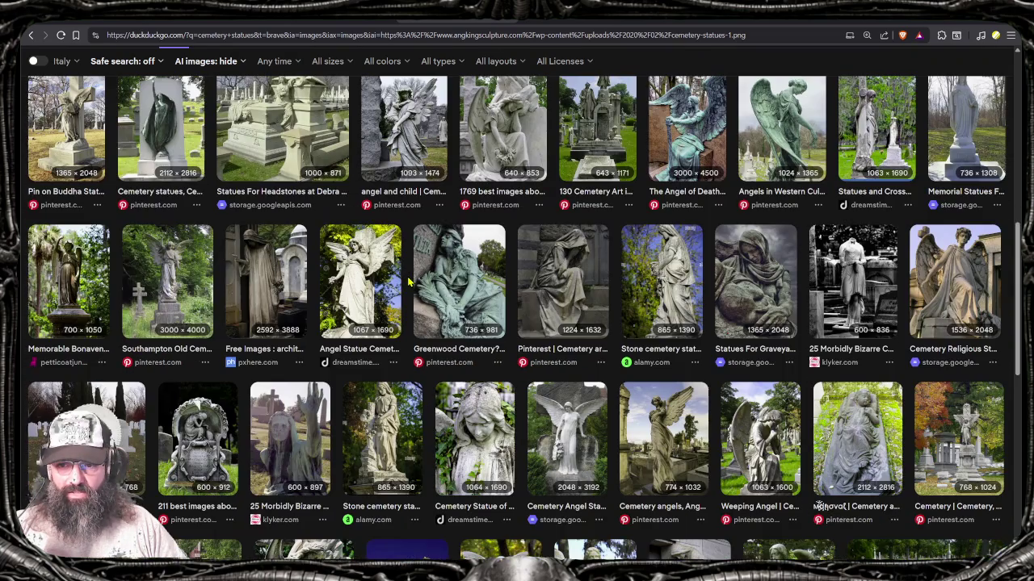
scroll(323, 380, down, 2)
scroll(322, 382, down, 1)
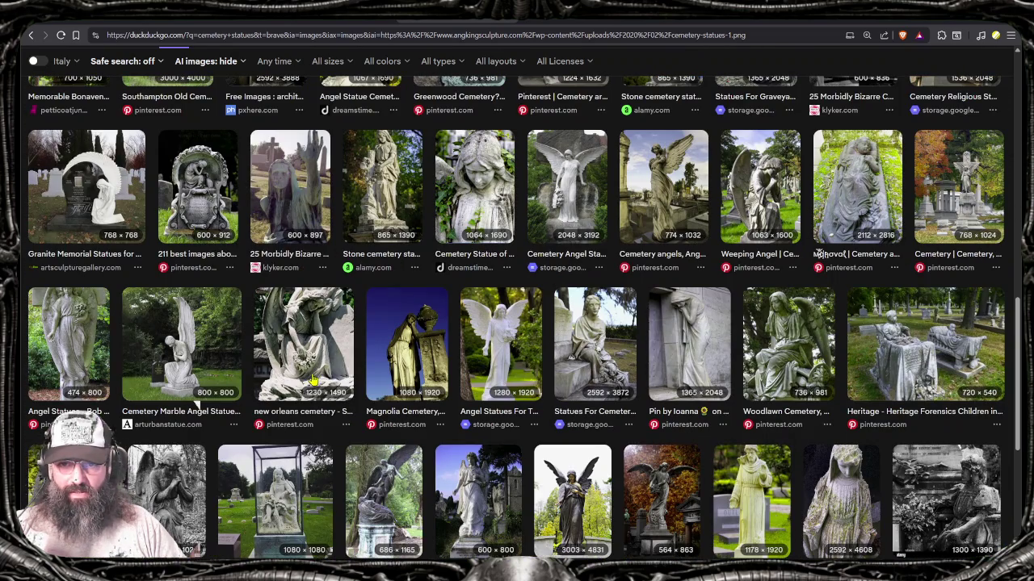
click(412, 339)
Step: Browse the statue image grid and return to the top of the results
scroll(434, 346, up, 1)
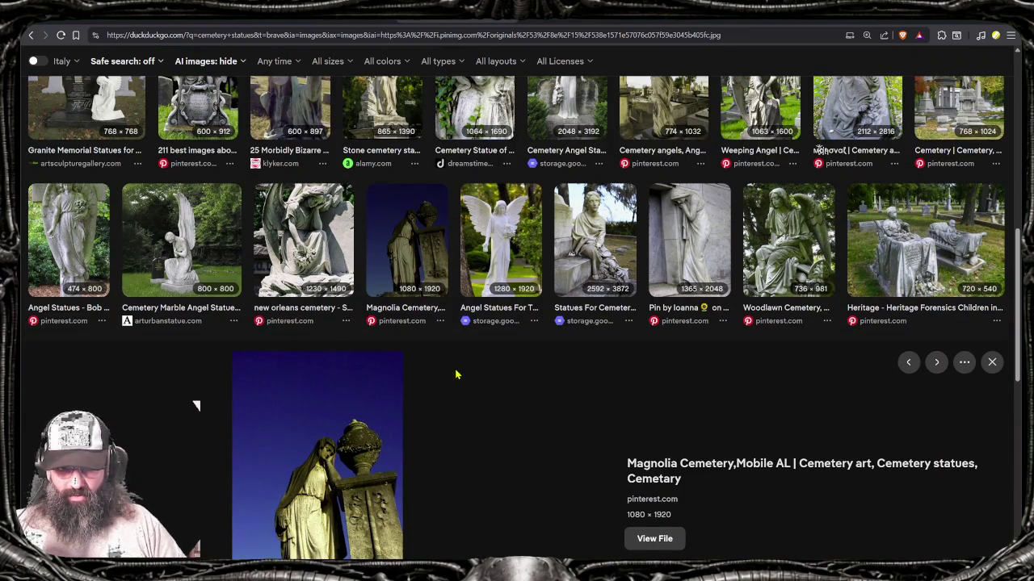
scroll(452, 370, up, 1)
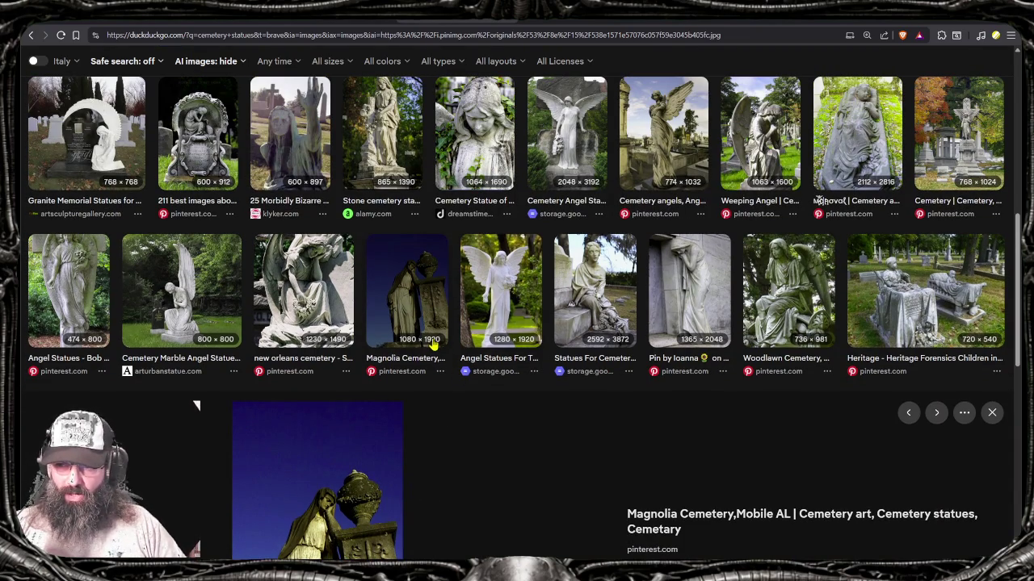
scroll(433, 346, down, 3)
scroll(432, 345, down, 2)
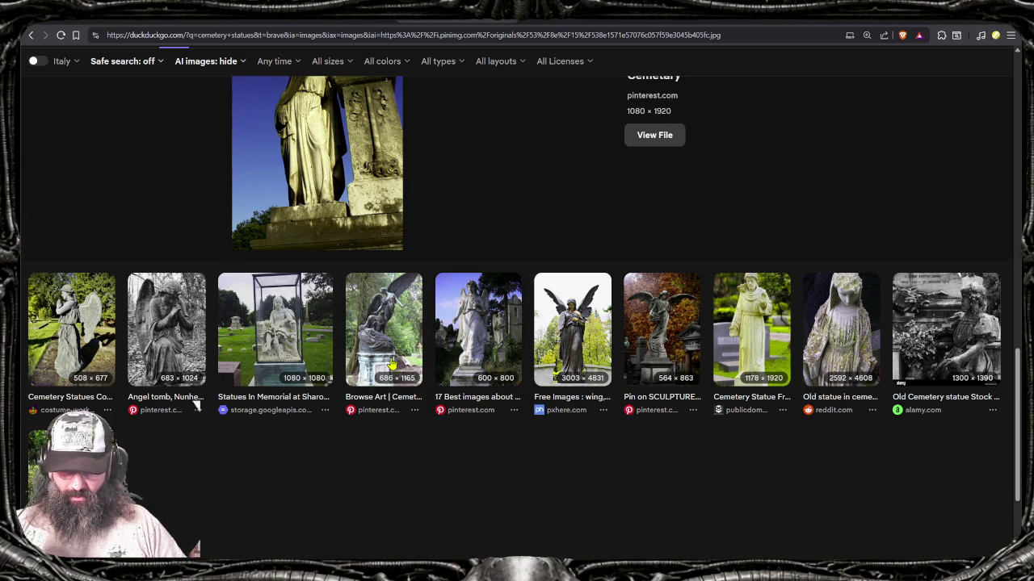
scroll(410, 345, down, 2)
scroll(410, 346, up, 1)
scroll(411, 346, up, 2)
scroll(397, 390, down, 2)
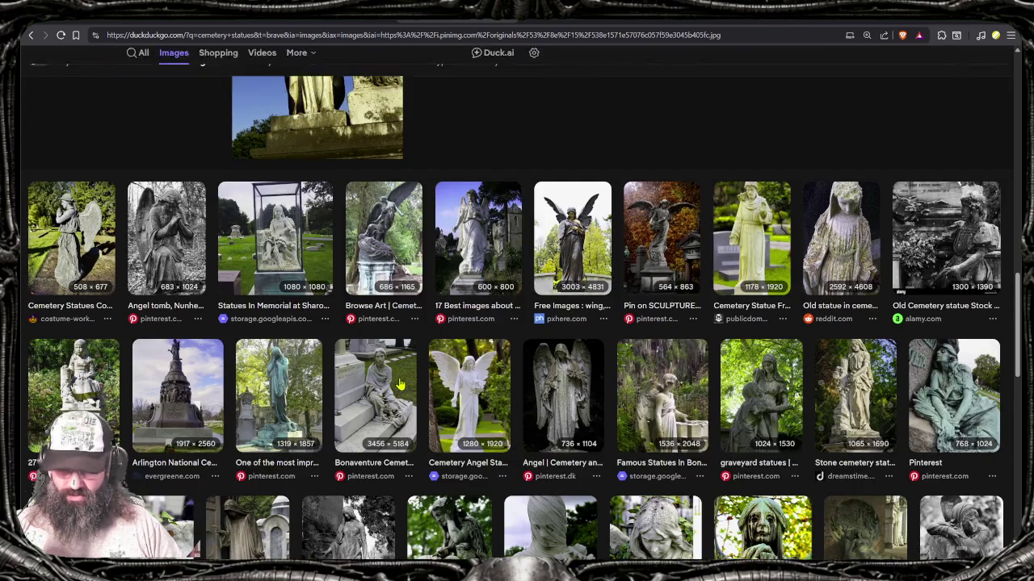
scroll(397, 389, down, 2)
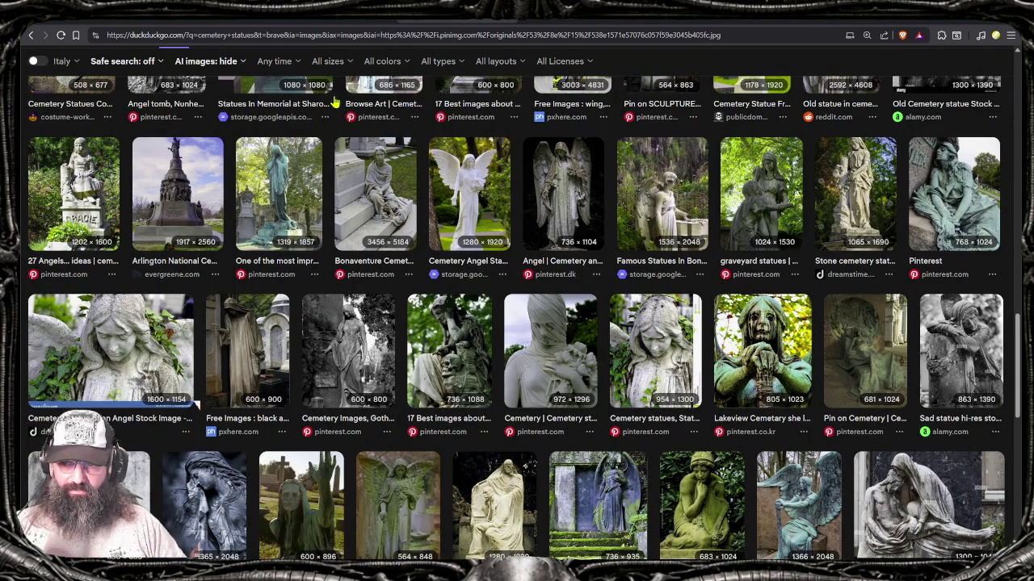
scroll(318, 119, up, 5)
scroll(283, 109, up, 5)
scroll(250, 101, up, 5)
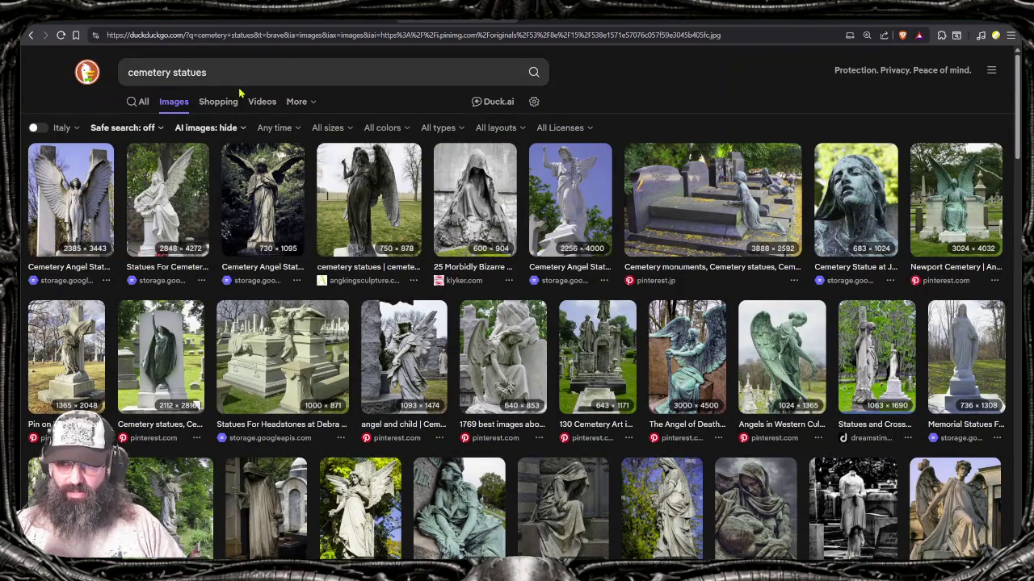
Step: Refine the image search to 'cemetery statues prague'
click(266, 72)
text(o)
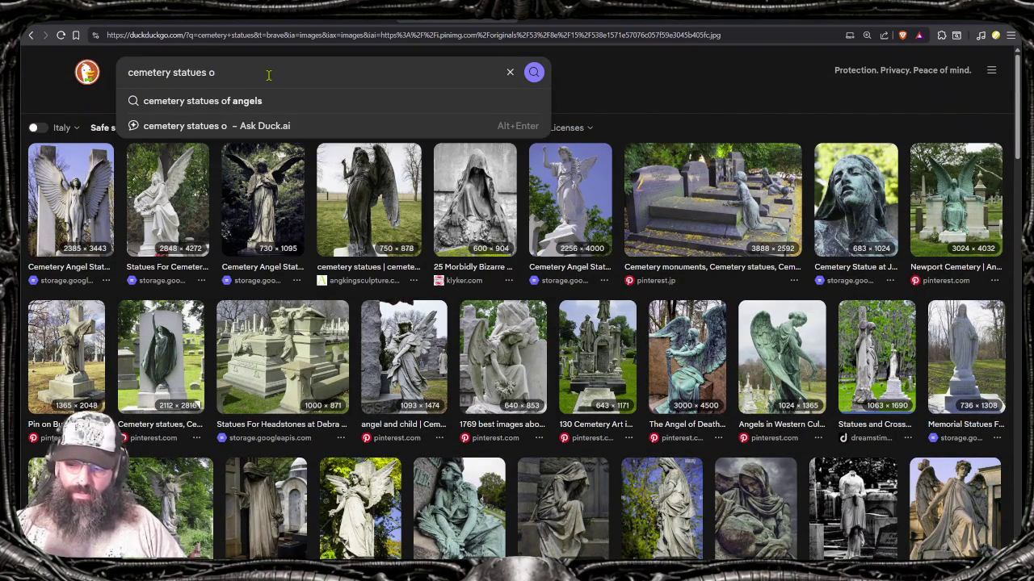
key(BackSpace)
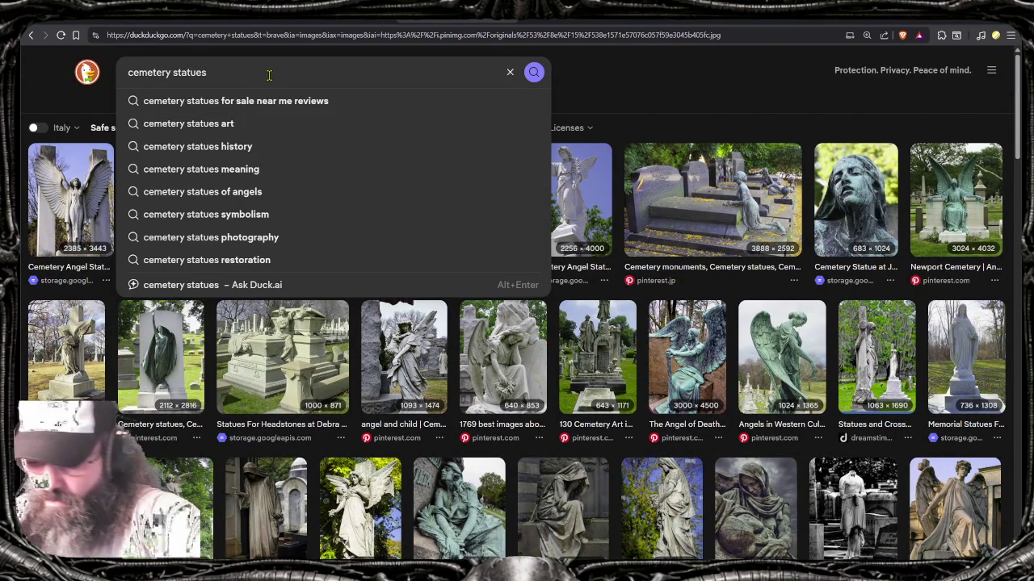
text( prague)
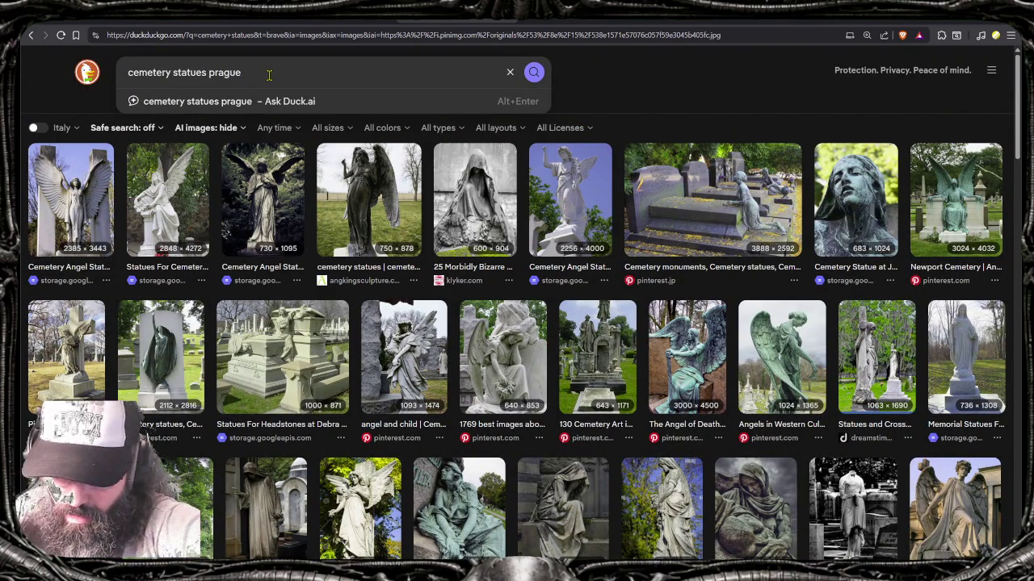
key(Return)
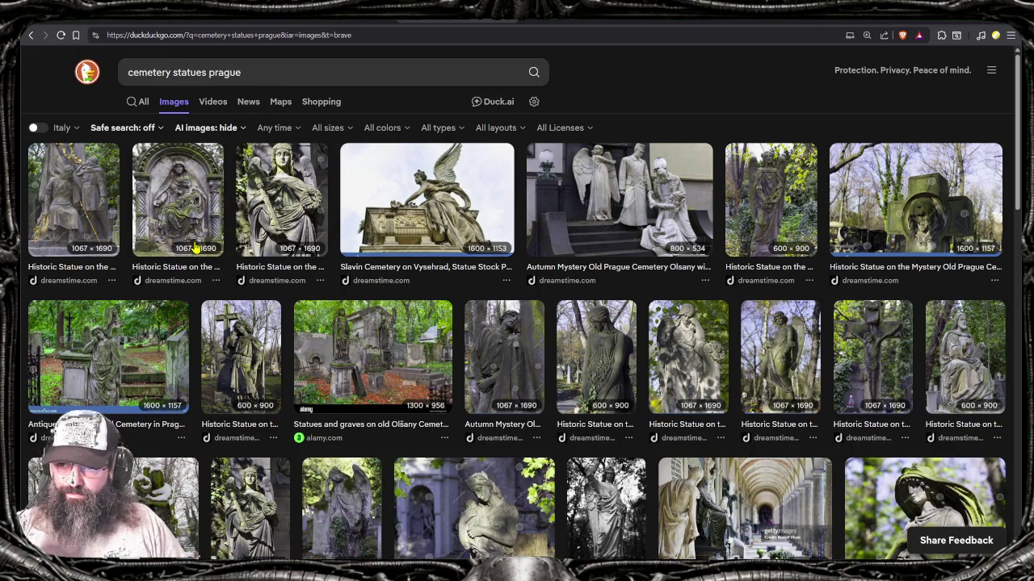
Step: Preview the Old Prague Cemetery antique statues and the Autumn Mystery Olsany tomb
click(147, 351)
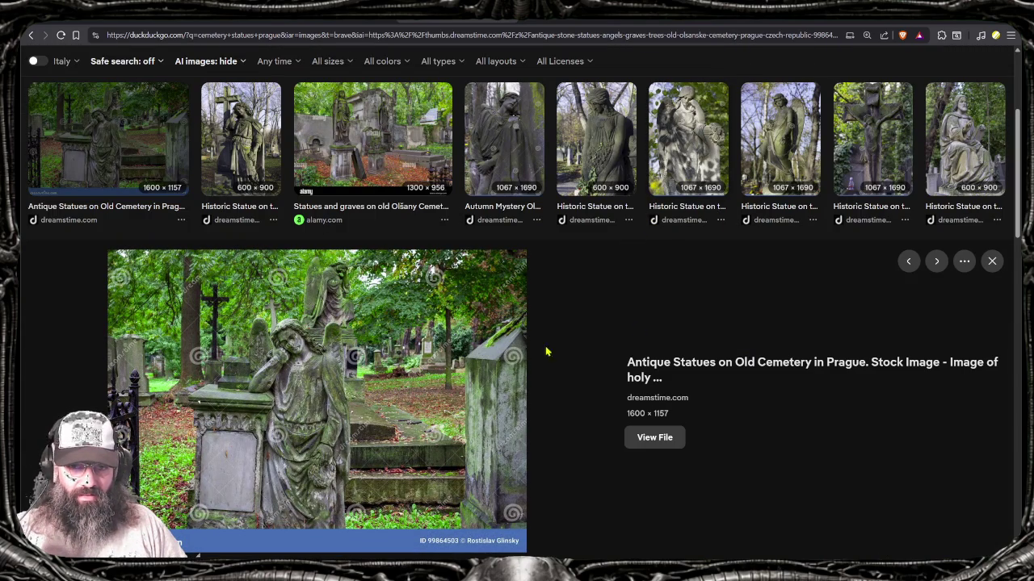
scroll(371, 419, down, 2)
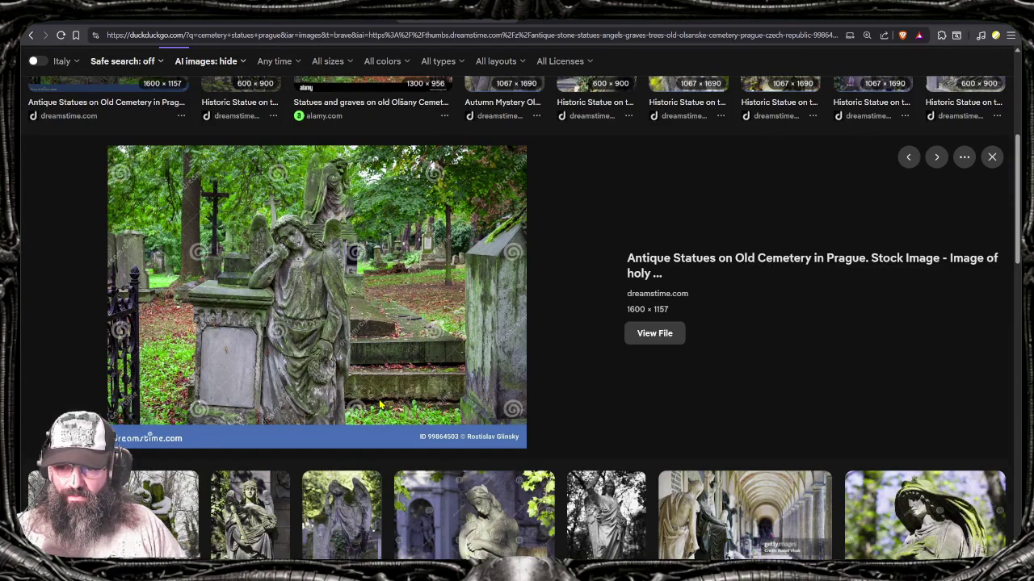
scroll(379, 404, down, 1)
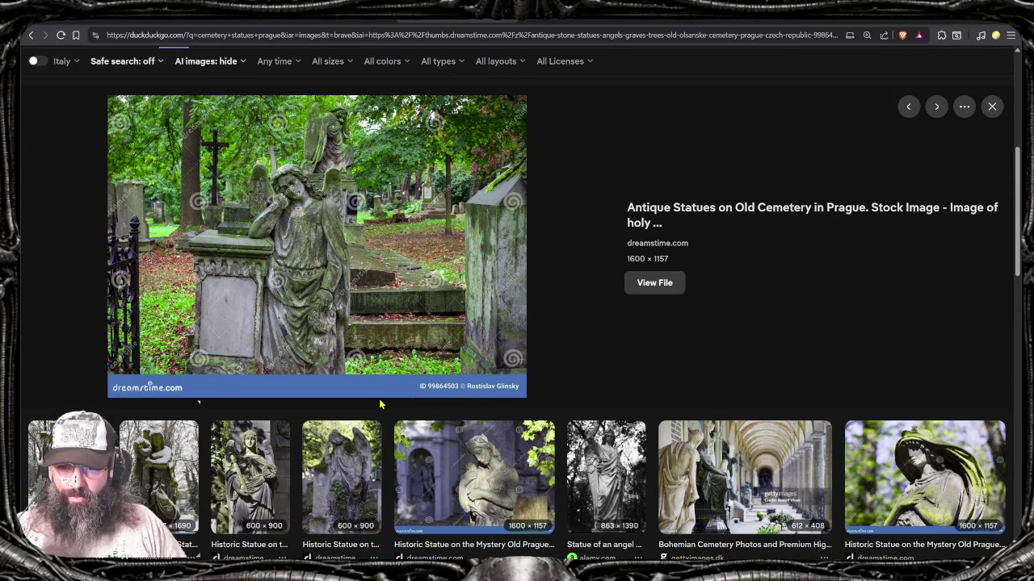
scroll(380, 408, down, 2)
scroll(376, 428, down, 1)
scroll(373, 448, down, 1)
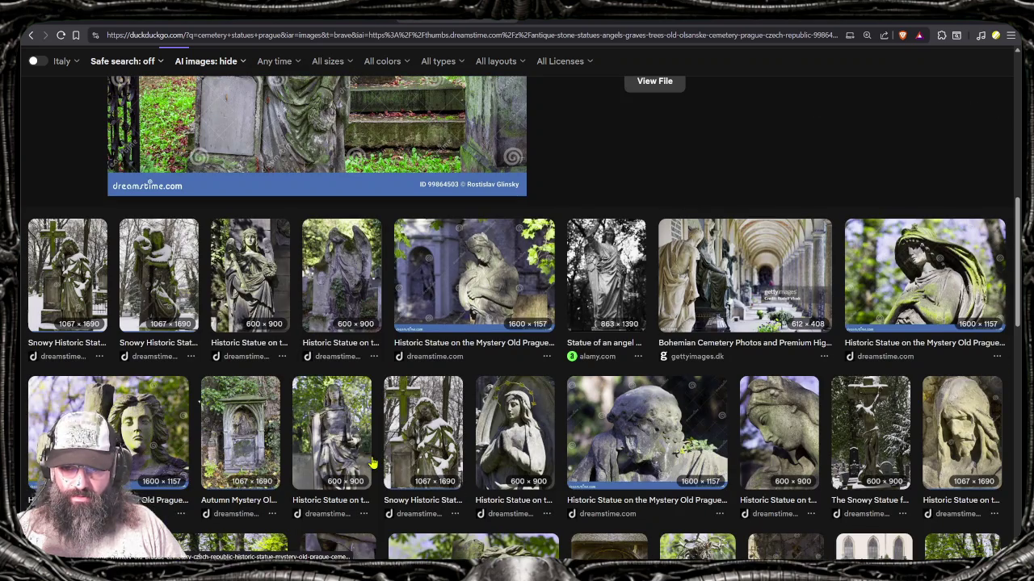
scroll(243, 396, down, 1)
click(252, 367)
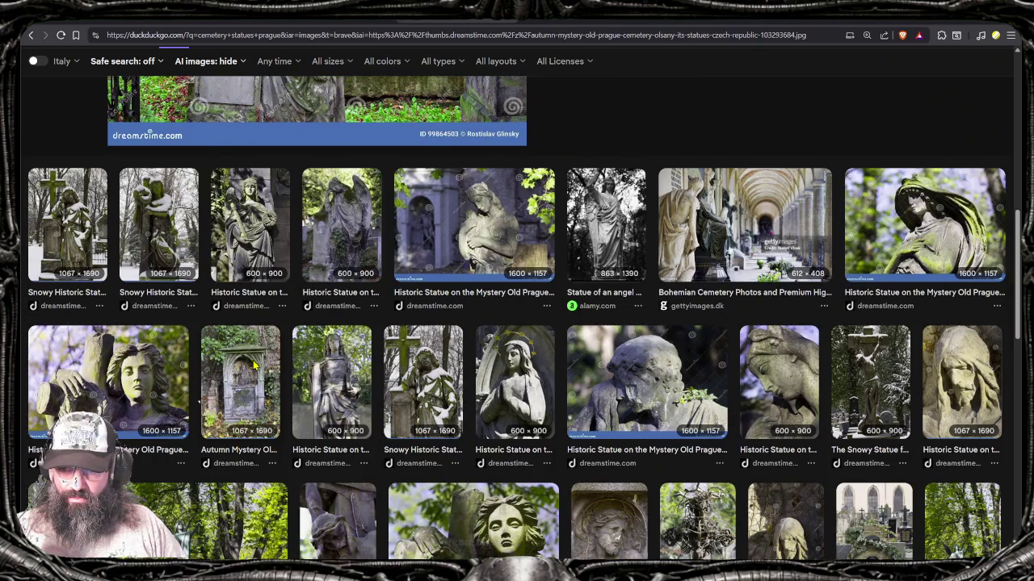
Step: Preview the Old Prague Cemetery crucifix and the Olsany angel and soldier group
scroll(342, 376, down, 1)
scroll(342, 375, down, 3)
scroll(342, 377, up, 2)
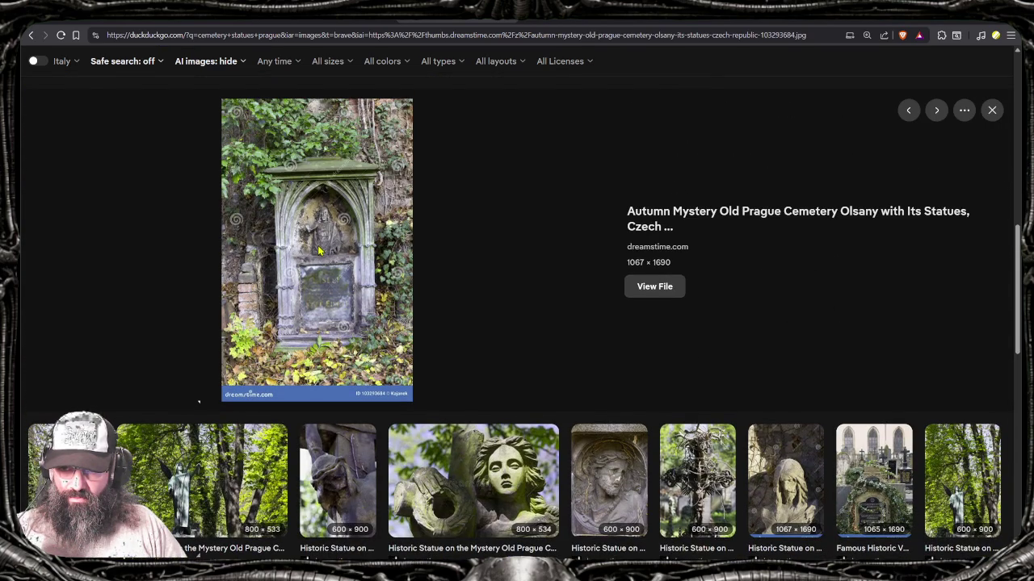
scroll(325, 303, down, 2)
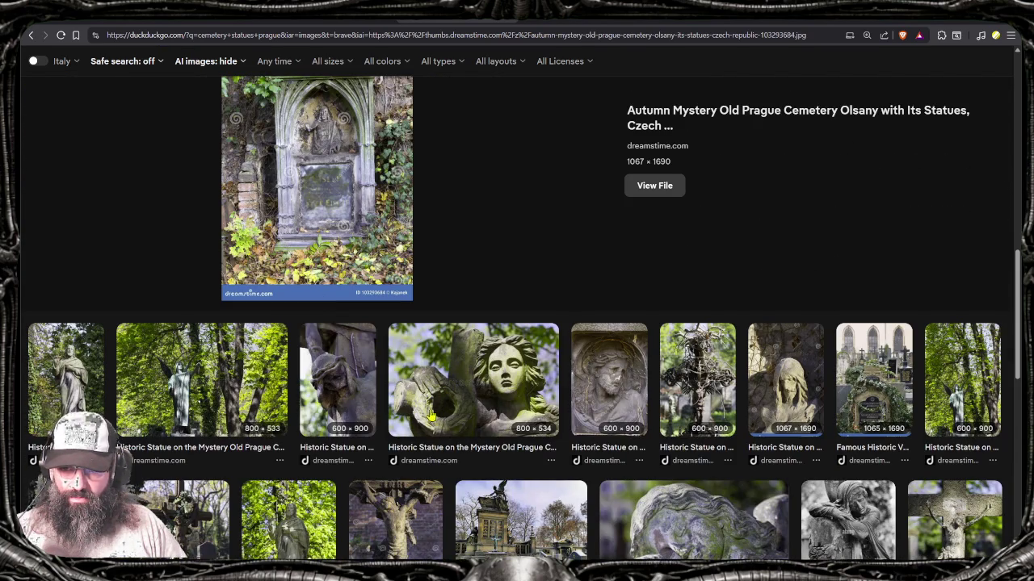
scroll(471, 343, up, 2)
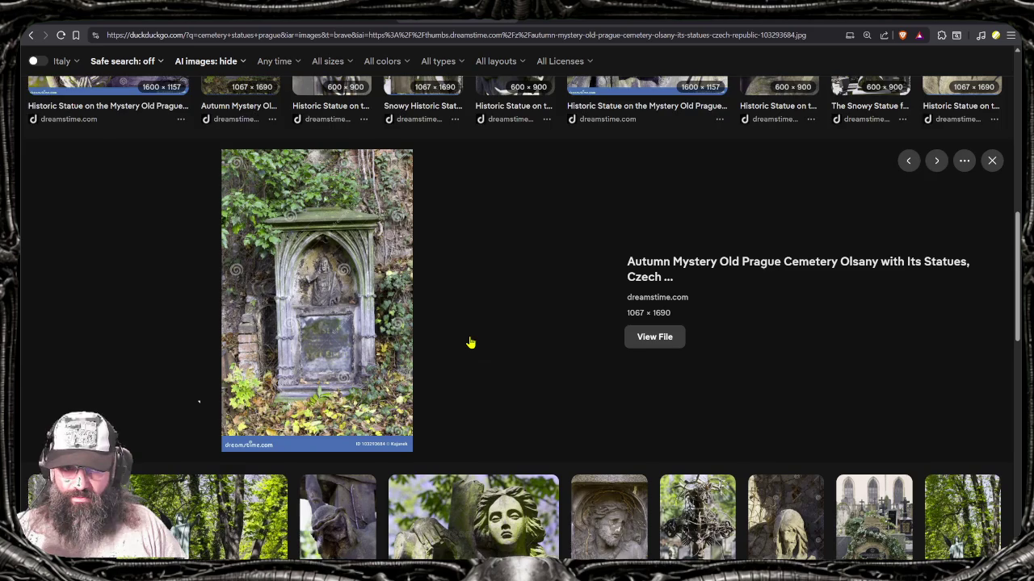
scroll(471, 343, up, 1)
scroll(471, 343, up, 2)
scroll(470, 344, up, 5)
scroll(471, 343, up, 2)
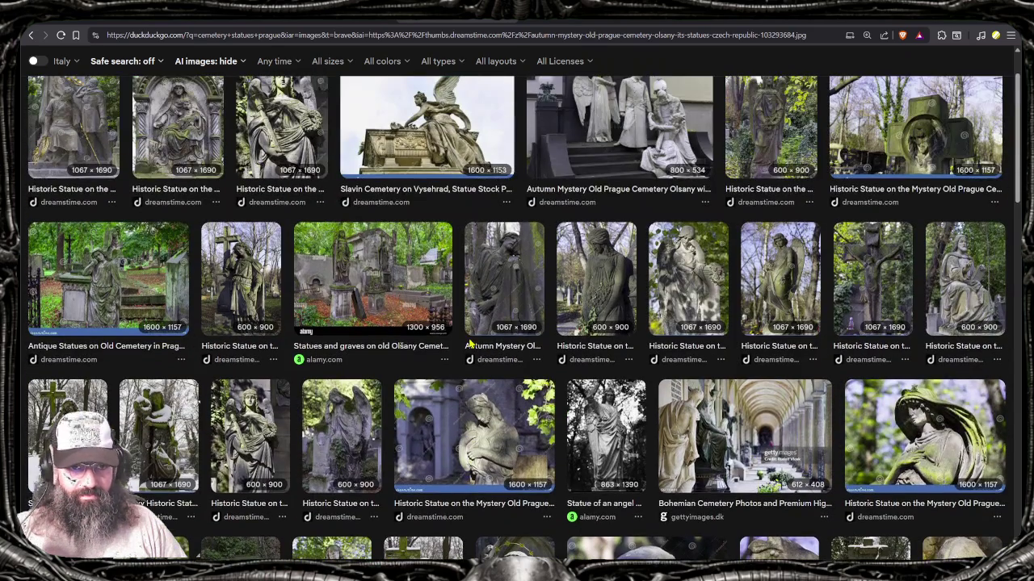
click(848, 251)
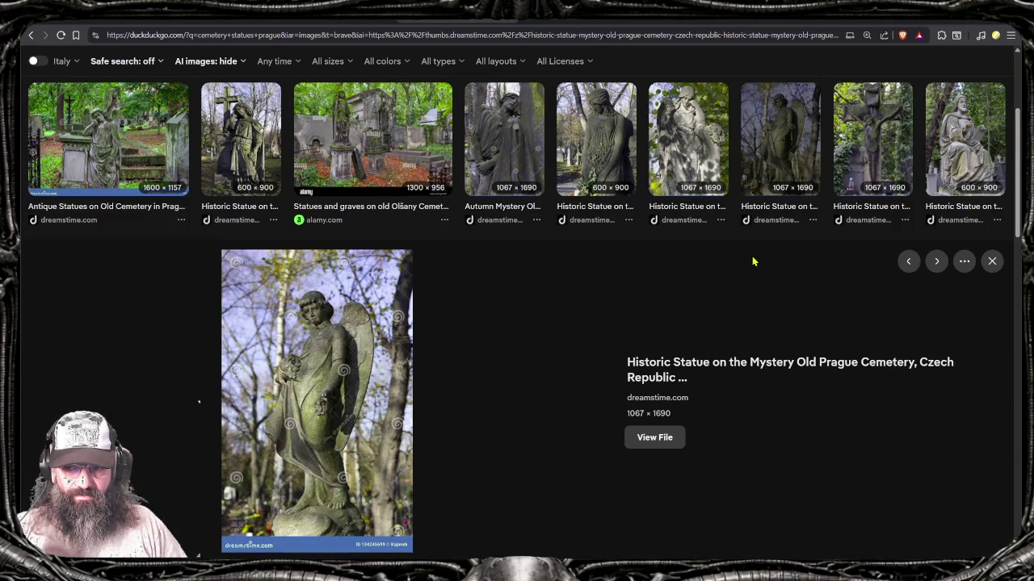
scroll(715, 270, up, 1)
scroll(715, 269, up, 2)
click(642, 217)
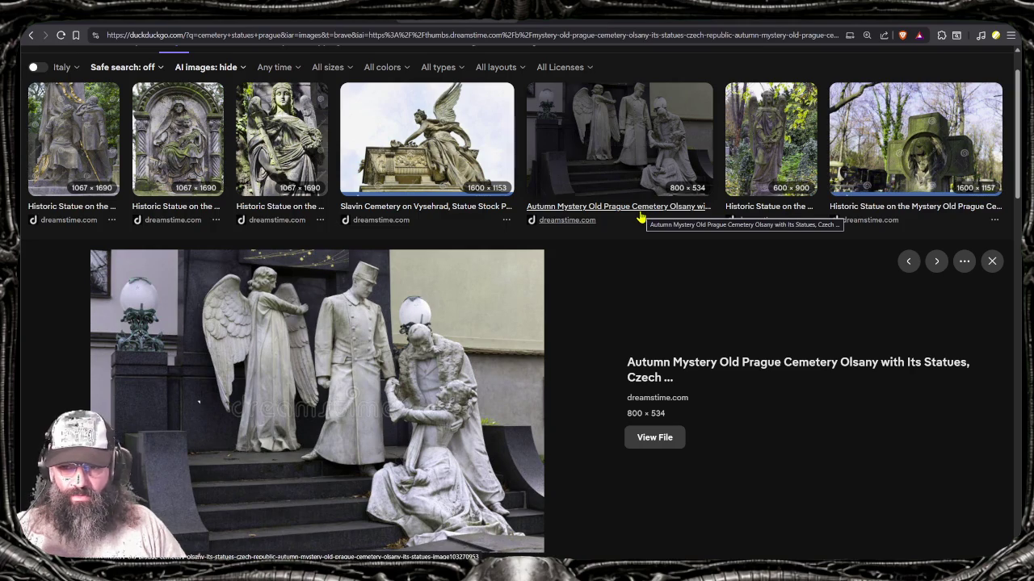
Step: Preview the crowned angel, the stone cross with carved face and the Madonna relief
scroll(428, 169, up, 1)
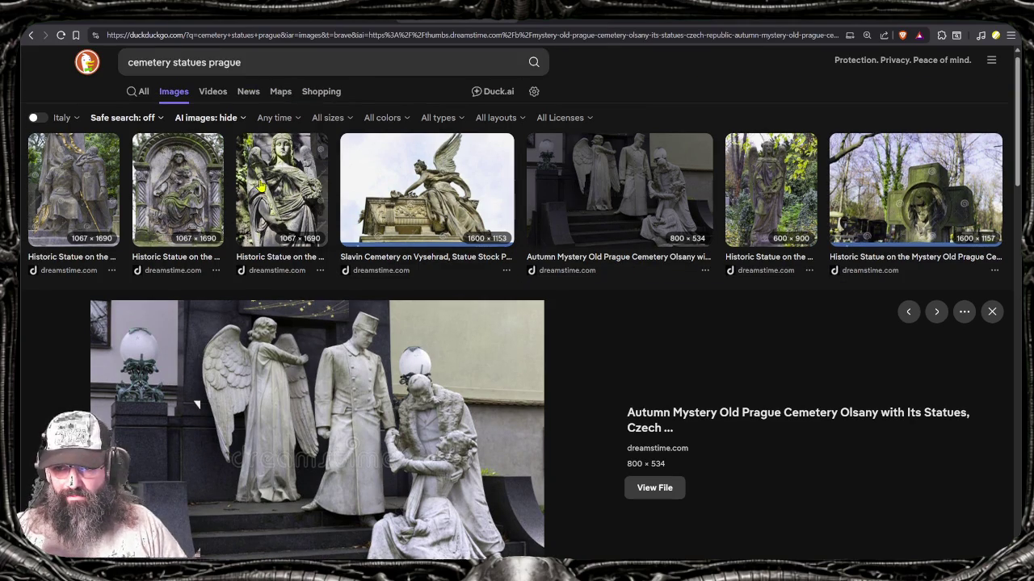
click(253, 186)
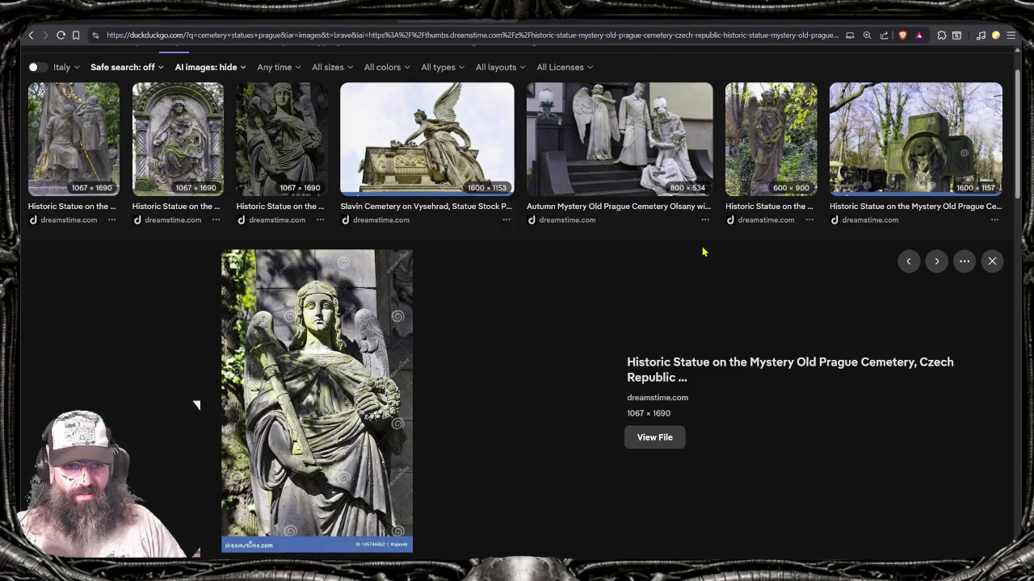
scroll(711, 250, up, 1)
click(890, 202)
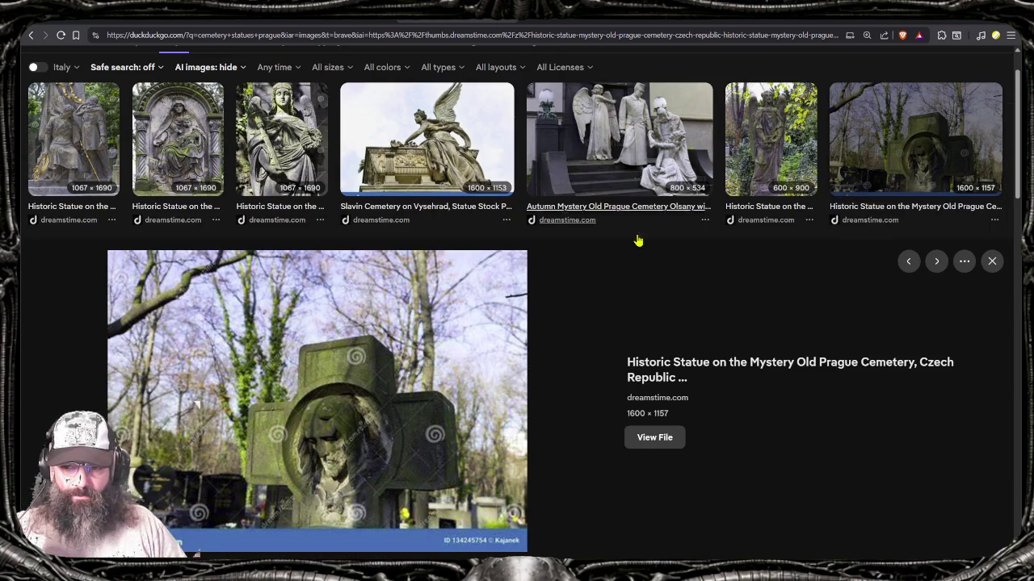
click(176, 153)
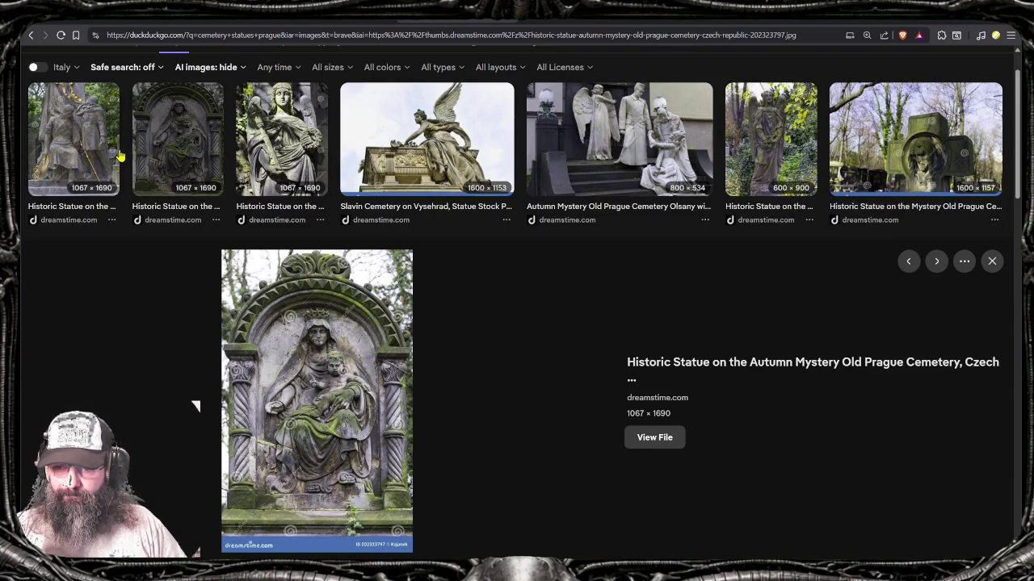
Step: Enlarge the golden-wreath, Madonna, Olsany, angel and cross statue images, then close the preview
click(119, 156)
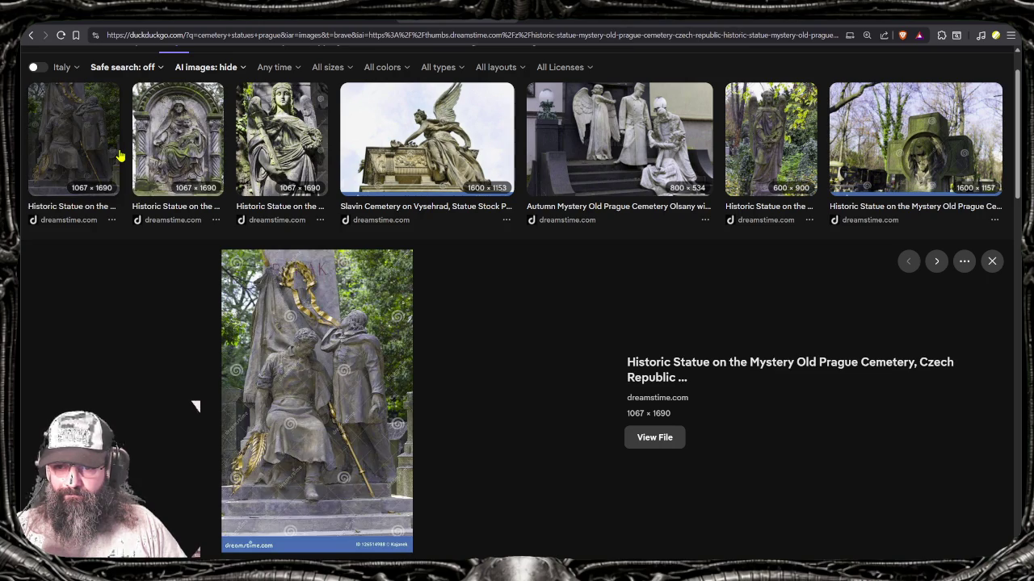
click(179, 168)
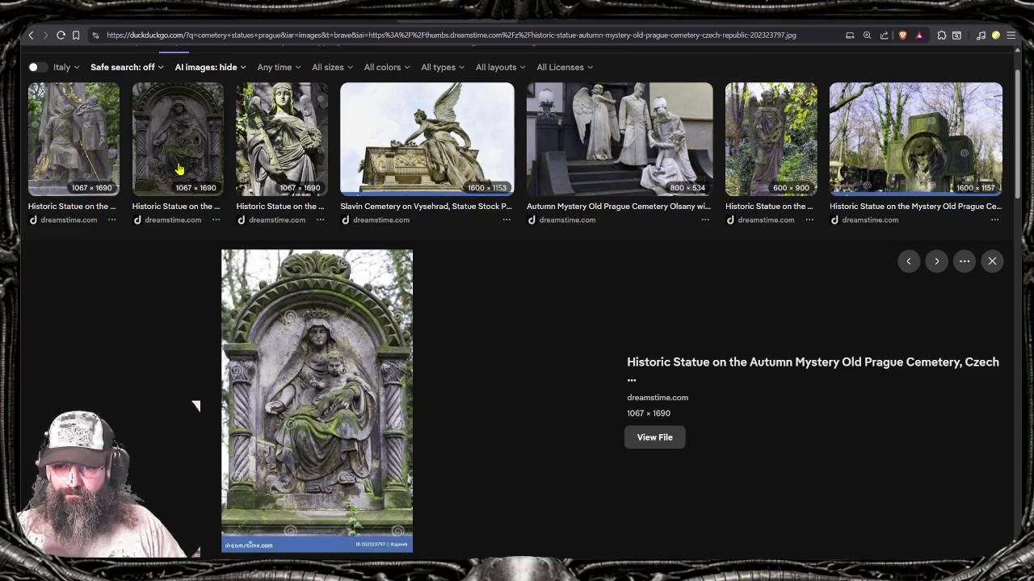
click(620, 160)
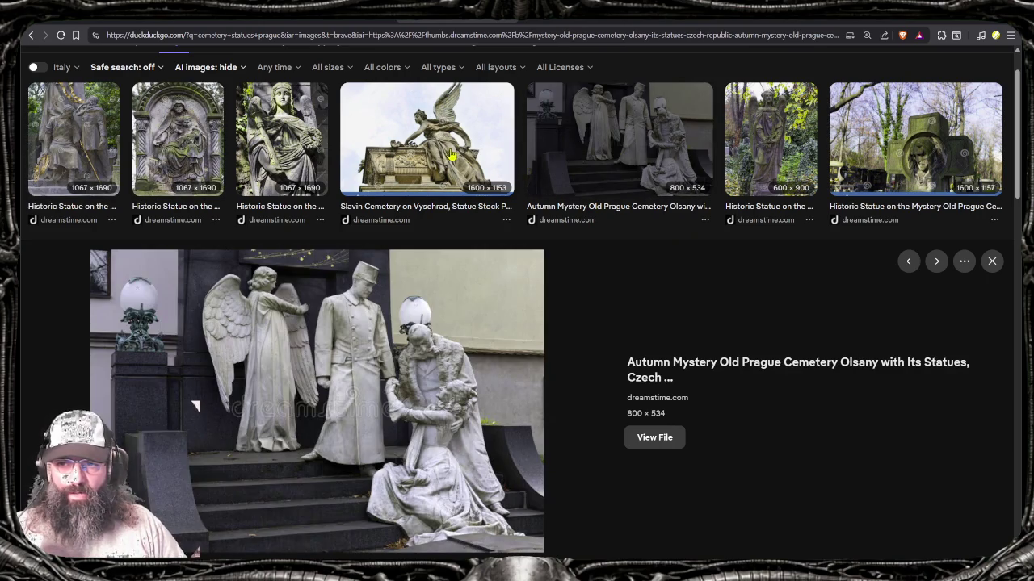
click(312, 161)
scroll(569, 226, down, 5)
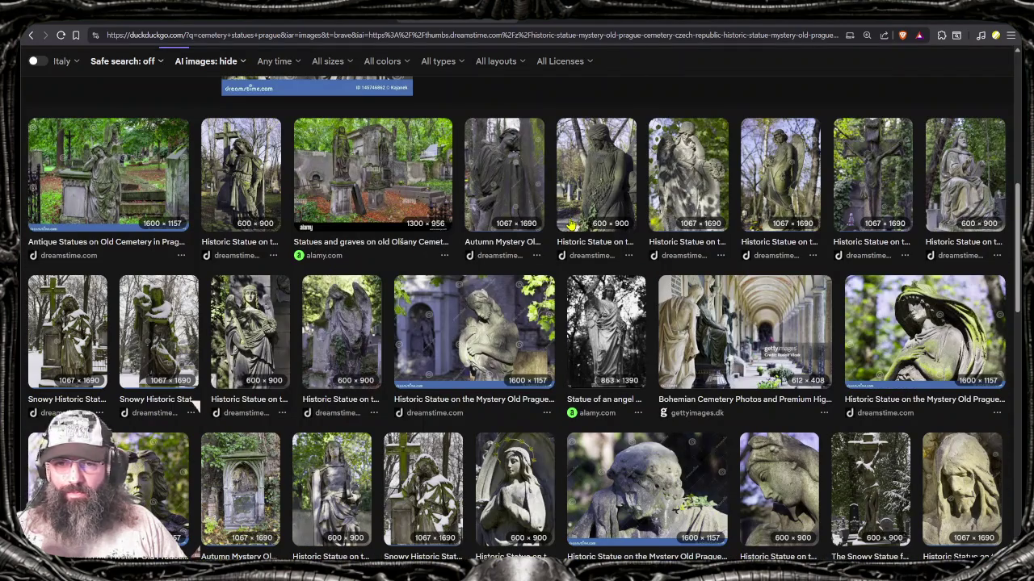
click(247, 202)
scroll(204, 319, up, 3)
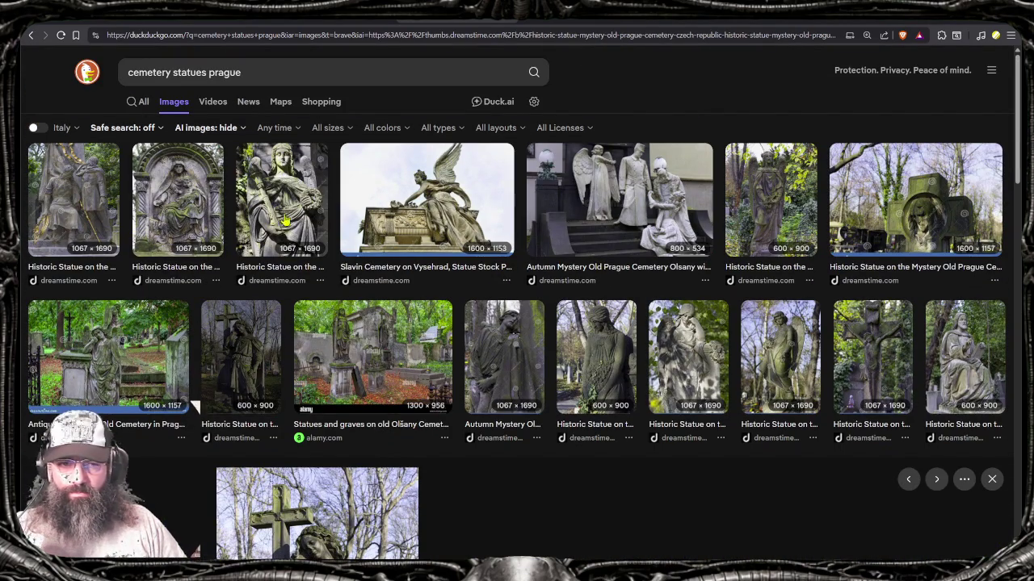
key(Escape)
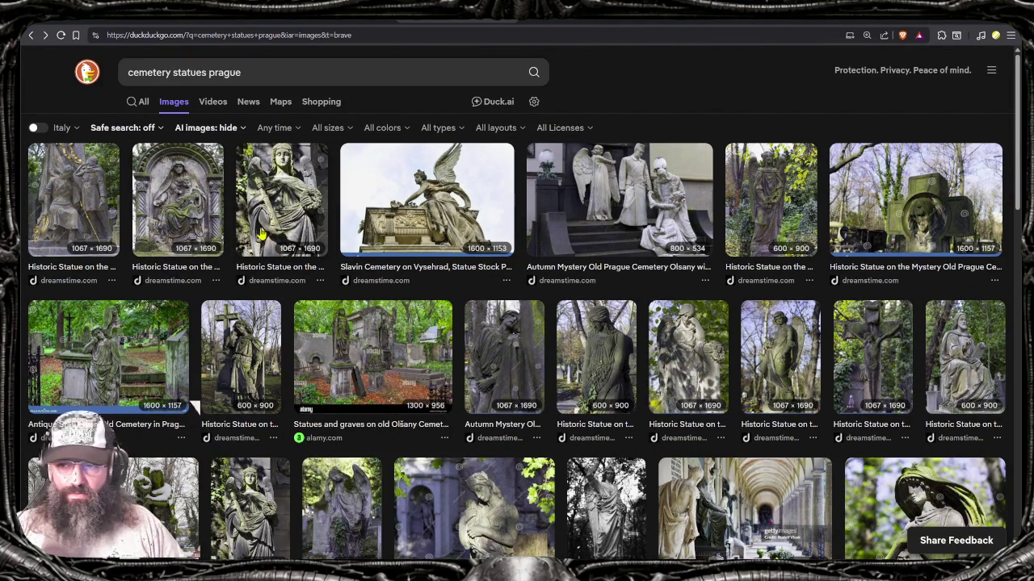
Step: Load the broader cemetery statues search and enlarge the granite swan memorial image
click(194, 269)
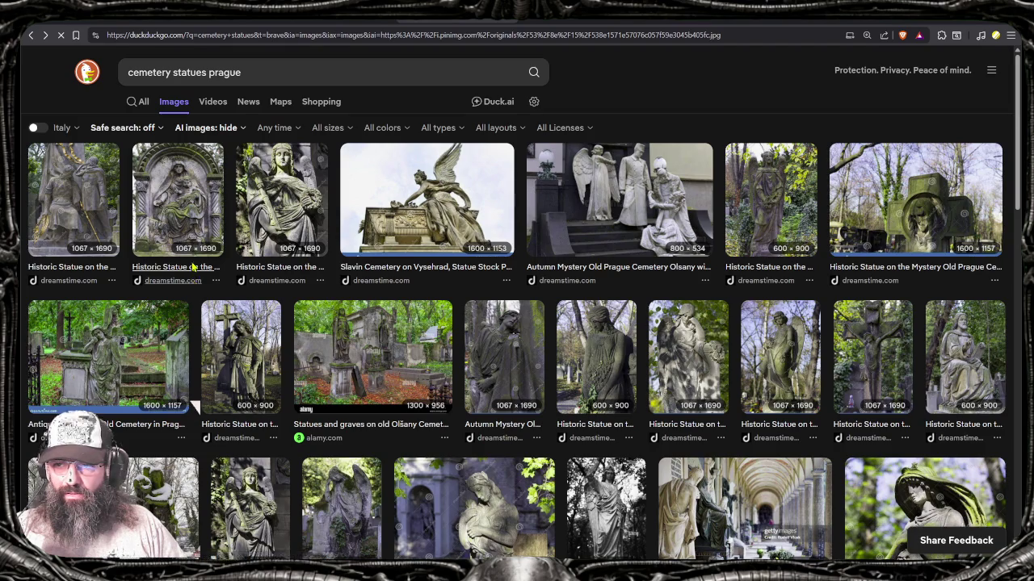
scroll(194, 270, up, 1)
scroll(194, 270, up, 2)
scroll(183, 240, up, 2)
scroll(182, 240, up, 2)
scroll(182, 240, up, 1)
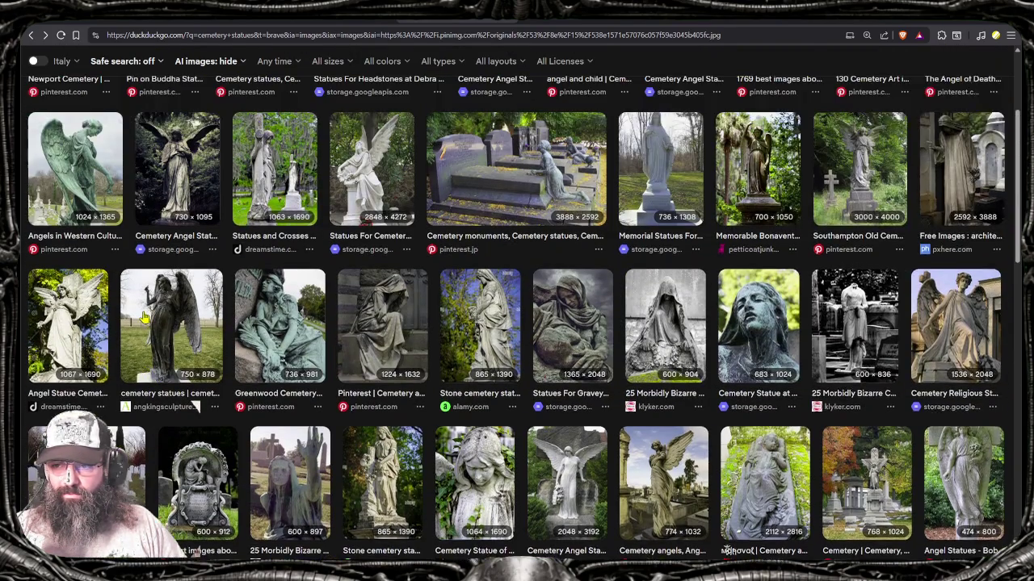
scroll(91, 393, down, 2)
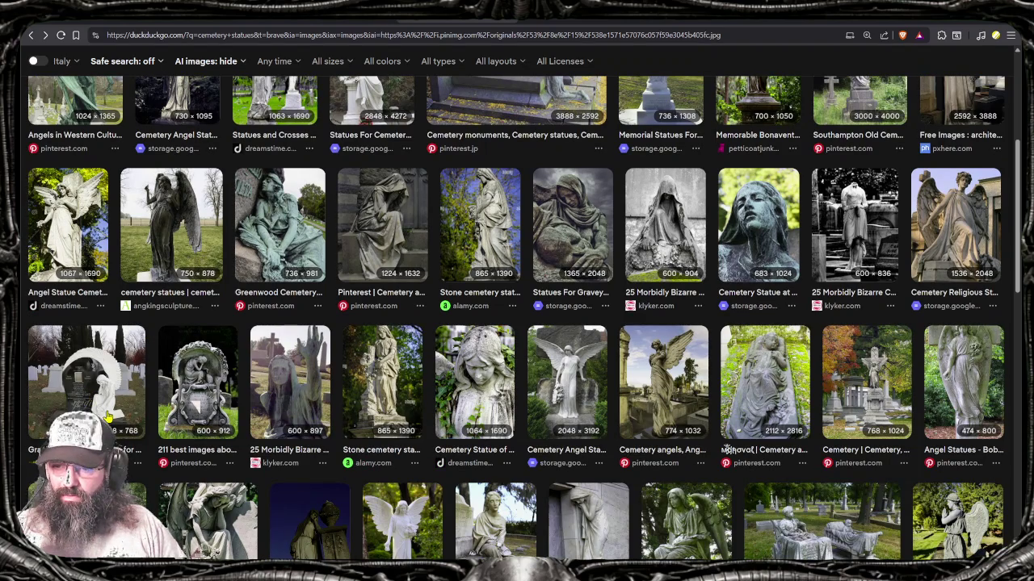
click(107, 416)
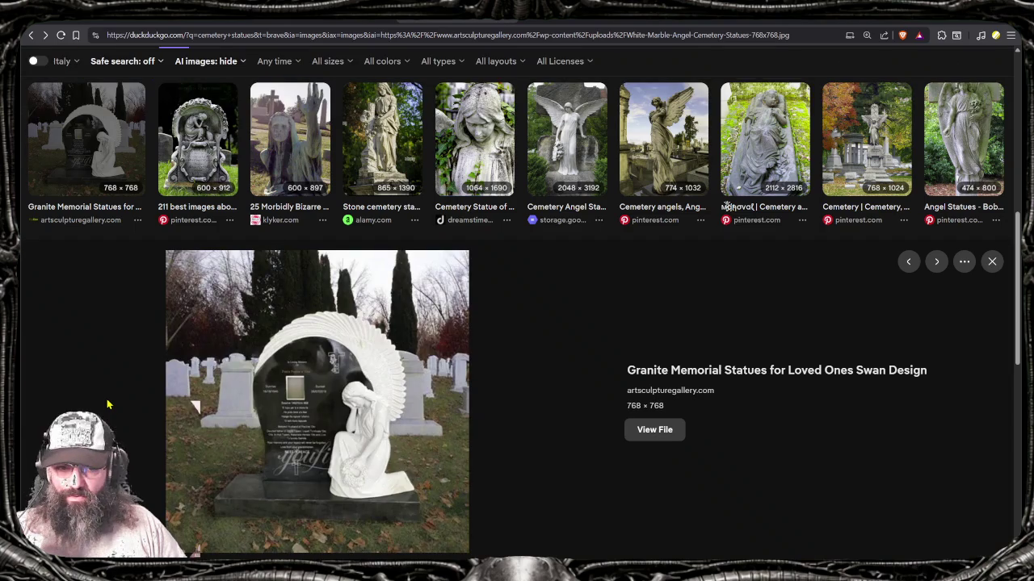
Step: Enlarge the Newport Cemetery angel and the 'Pin on Buddha Statues' images
scroll(123, 394, up, 1)
scroll(125, 394, up, 2)
scroll(125, 393, up, 1)
click(67, 201)
scroll(113, 280, up, 1)
scroll(212, 361, down, 2)
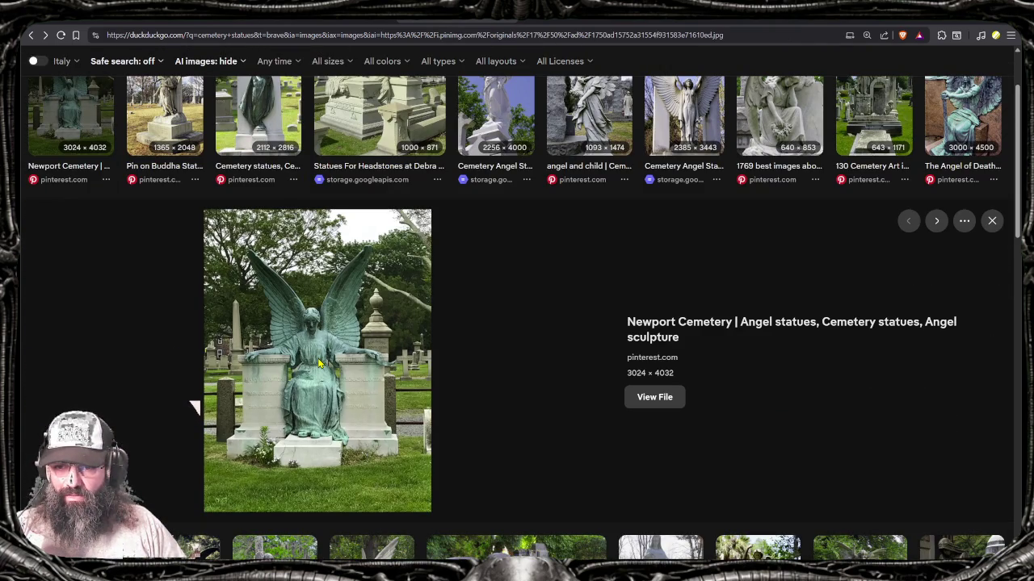
scroll(333, 331, up, 1)
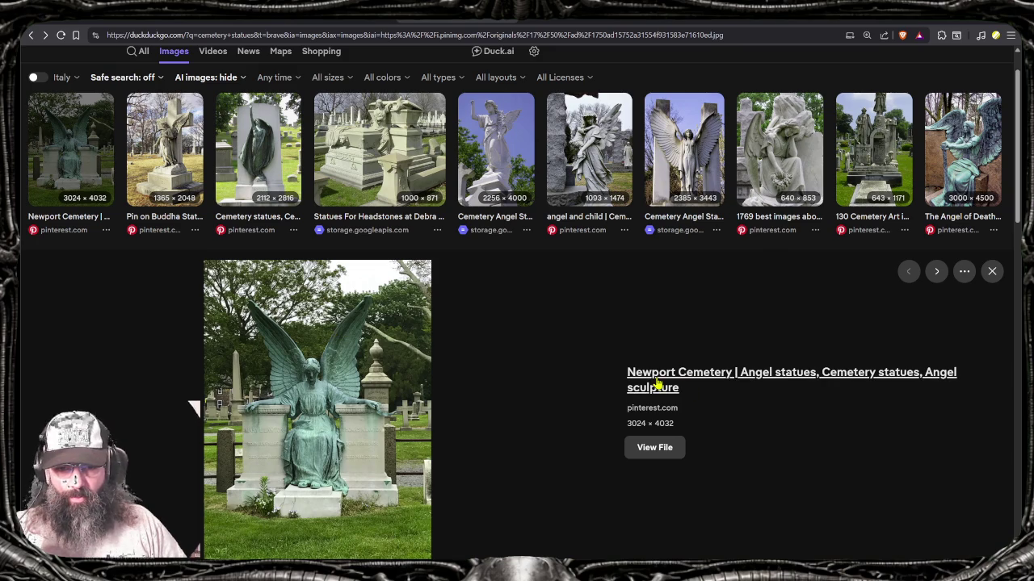
click(182, 154)
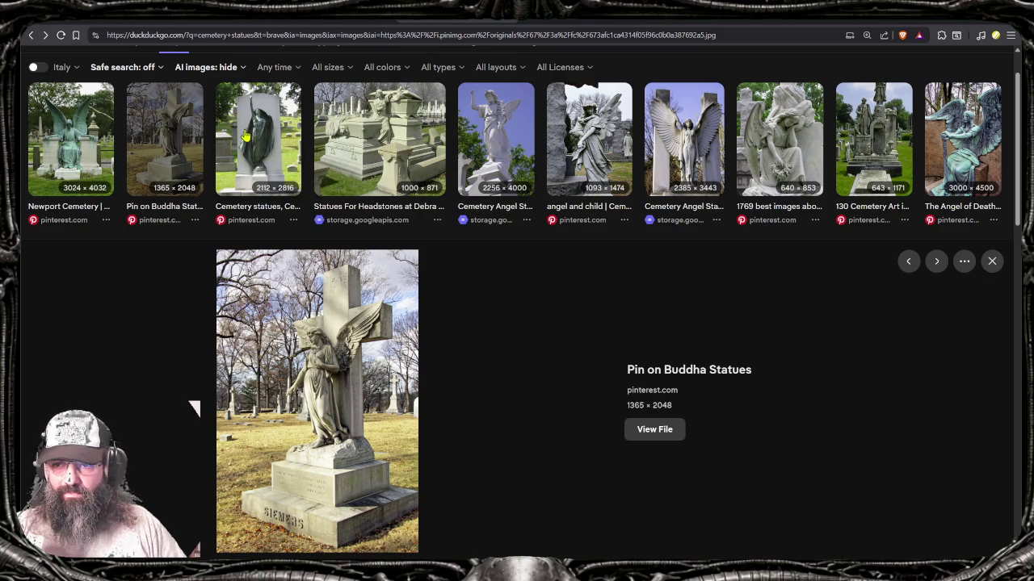
Step: View the Statues For Headstones, kneeling angel and Cemetery Angel Statues images, then minimize the browser
click(379, 117)
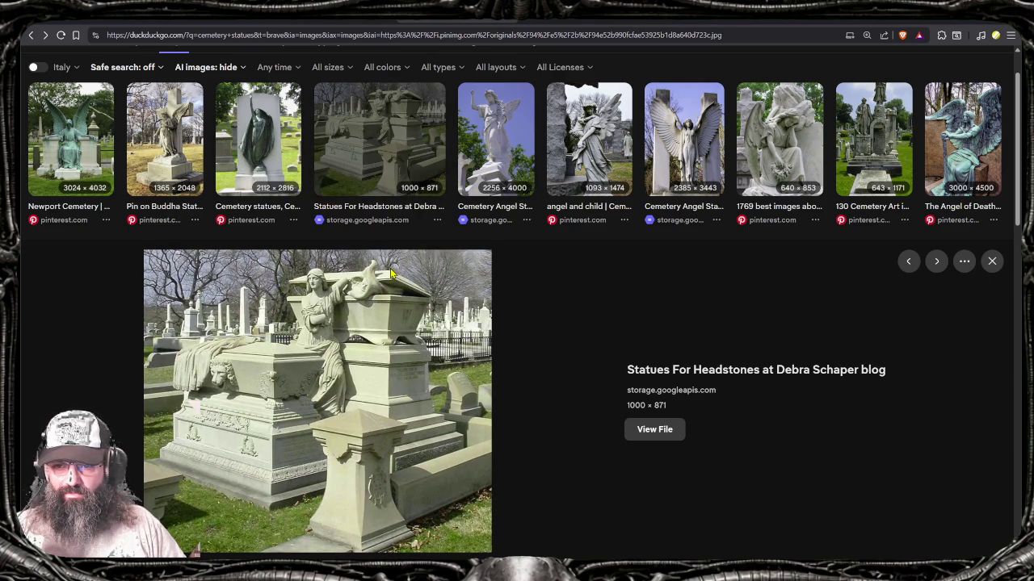
click(787, 141)
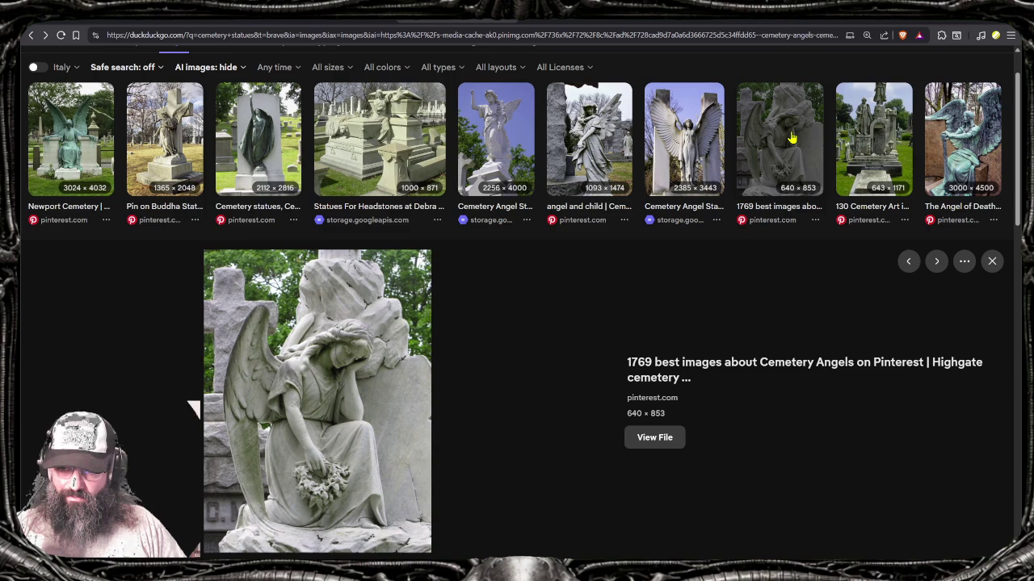
scroll(242, 218, up, 1)
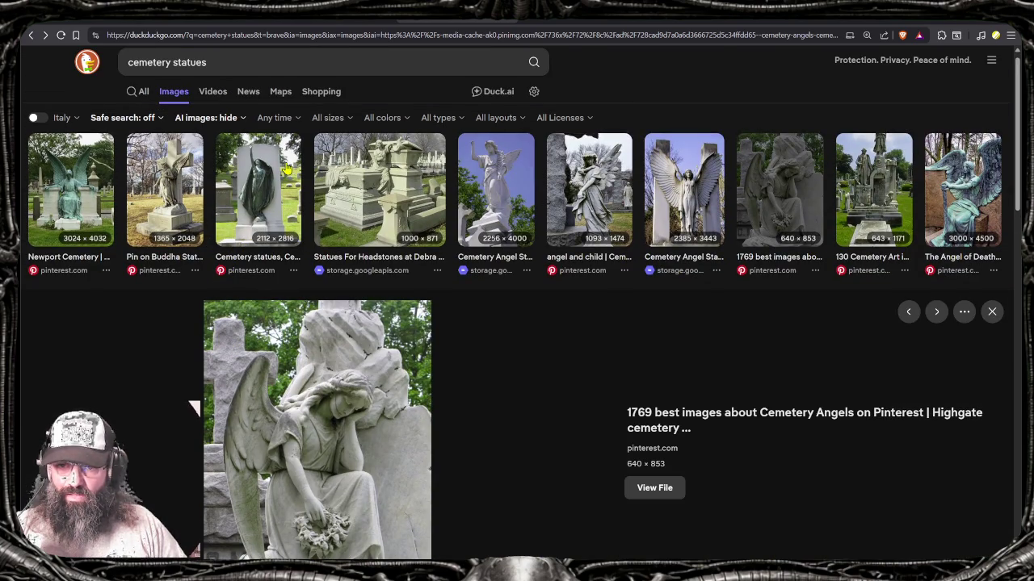
click(500, 184)
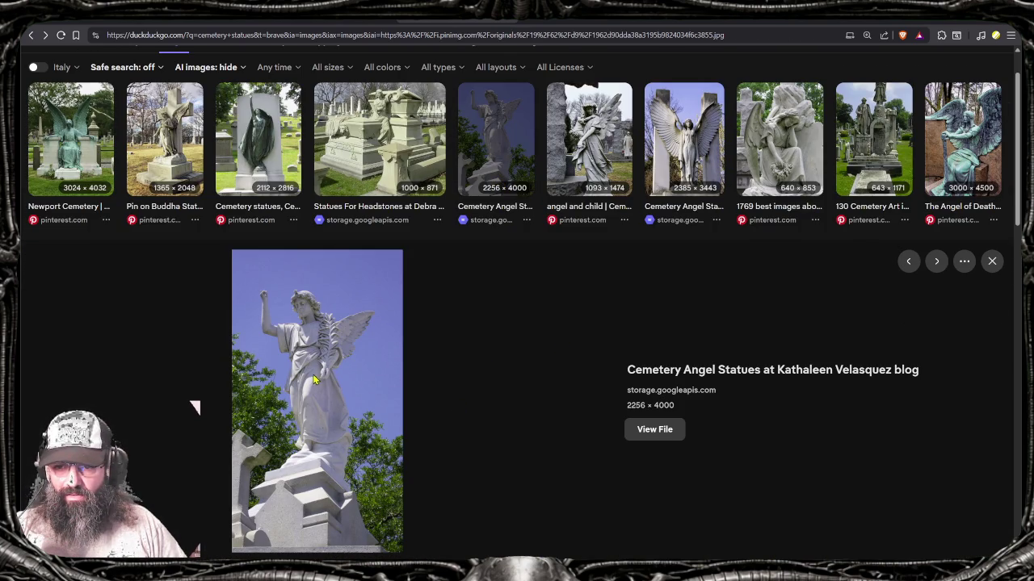
click(968, 23)
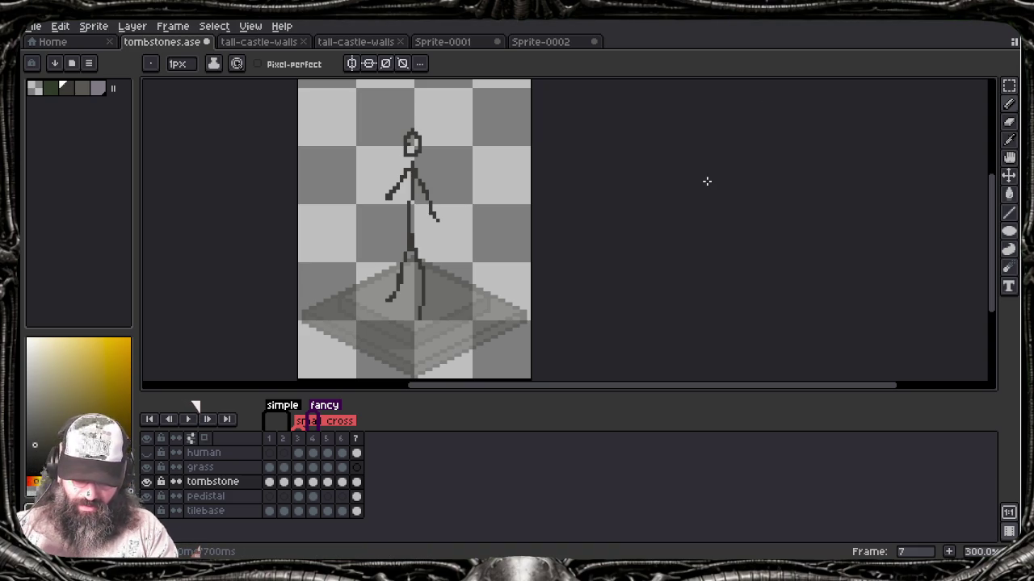
Step: Sketch a wing from the figure's shoulder, check the browser references, then undo it
mouse_move(423, 174)
mouse_down()
mouse_move(480, 126)
mouse_move(443, 237)
mouse_up()
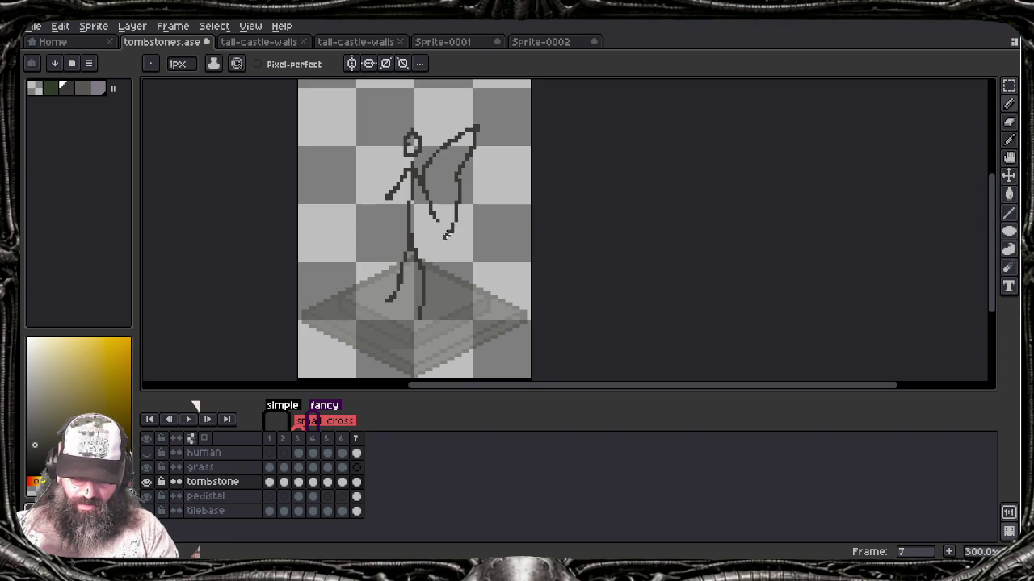
key(alt+Tab)
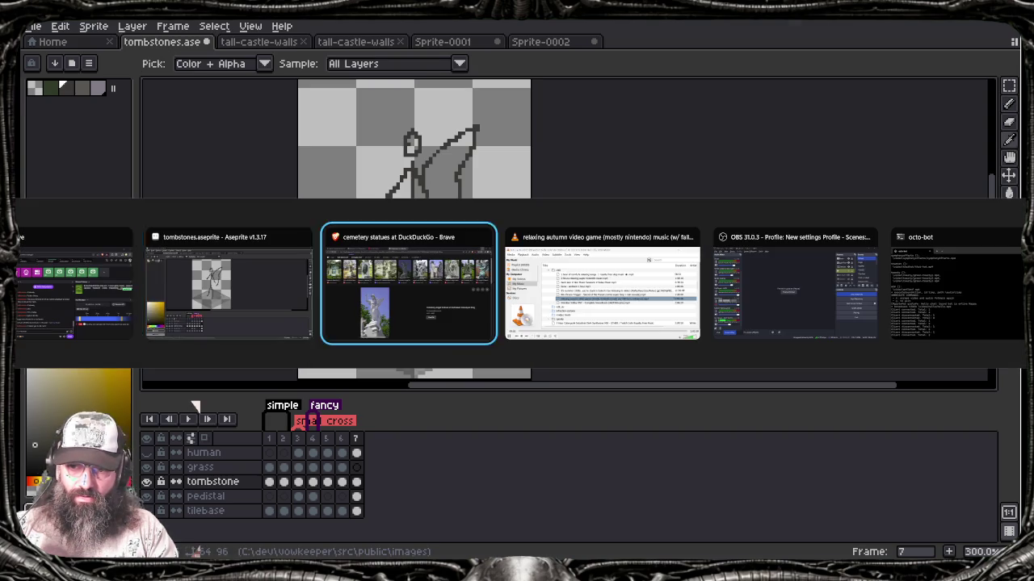
key(alt+Tab)
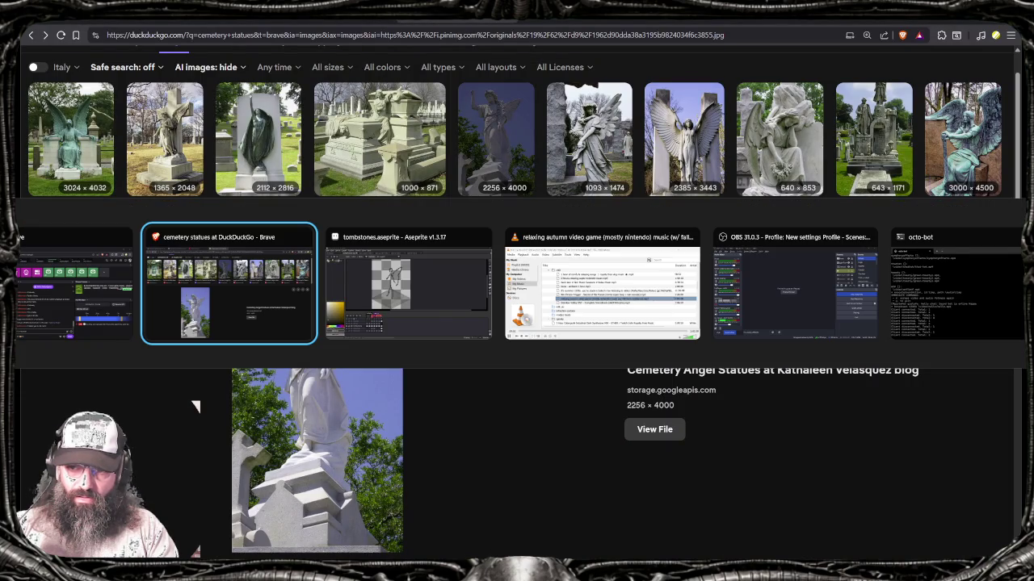
key(alt+Tab)
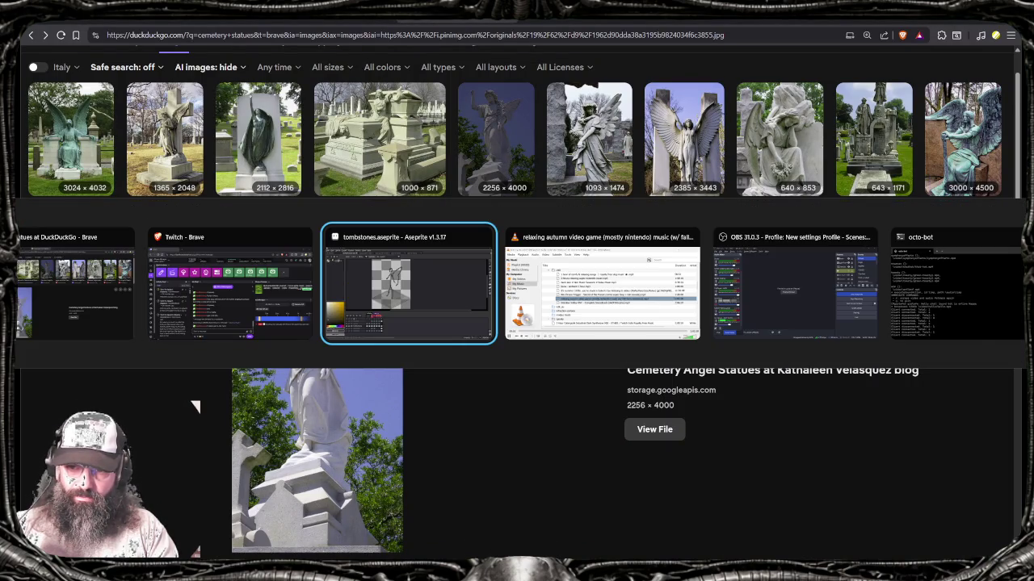
key(ctrl+z)
key(ctrl+z)
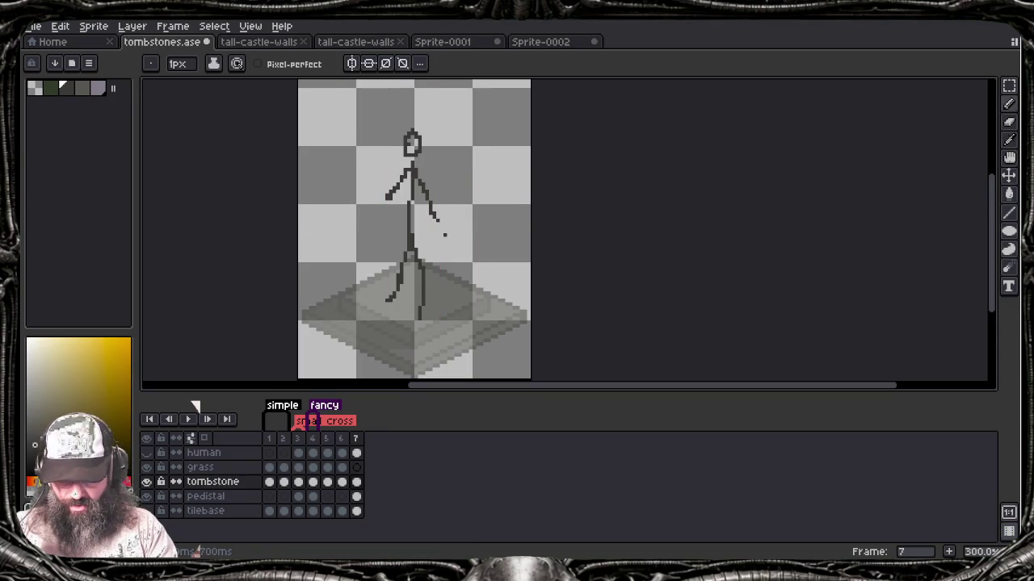
Step: Redraw right and left wing curves, then erase most of the figure with a 12px eraser
mouse_move(422, 175)
mouse_down()
mouse_move(457, 158)
mouse_move(474, 165)
mouse_move(444, 232)
mouse_move(418, 223)
mouse_up()
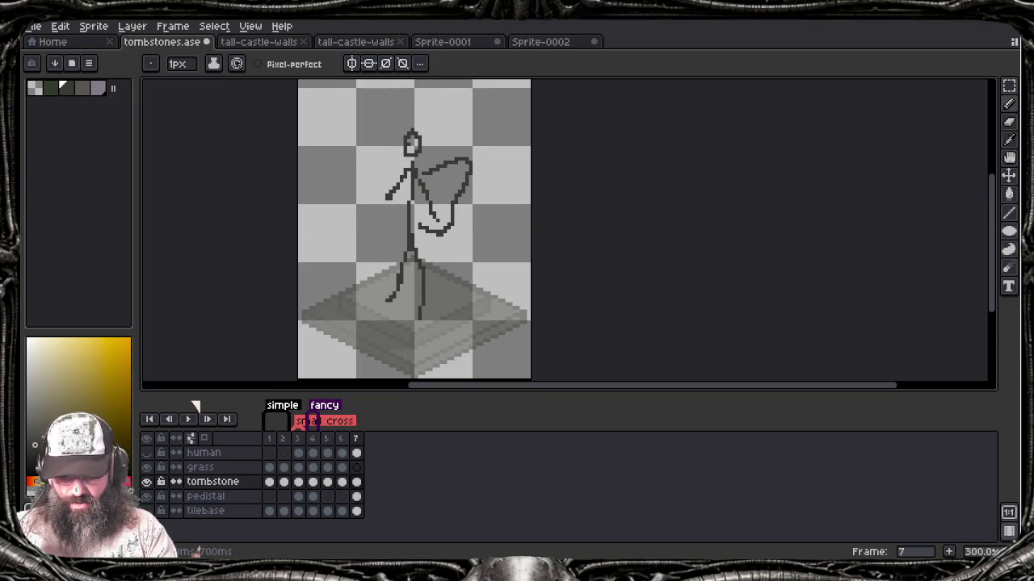
mouse_move(405, 167)
mouse_down()
mouse_move(379, 155)
mouse_move(386, 218)
mouse_move(411, 219)
mouse_up()
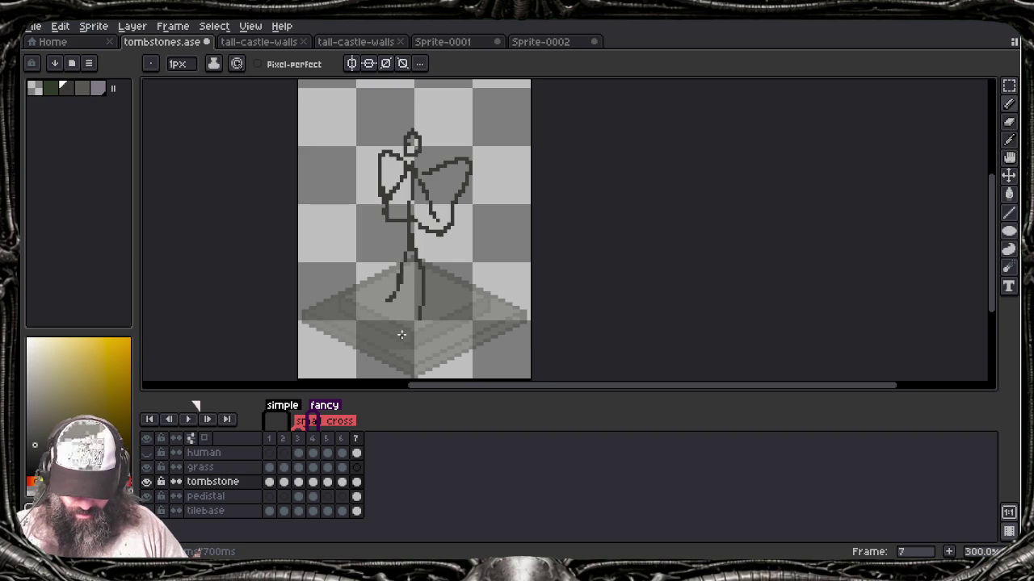
drag(416, 220, 417, 233)
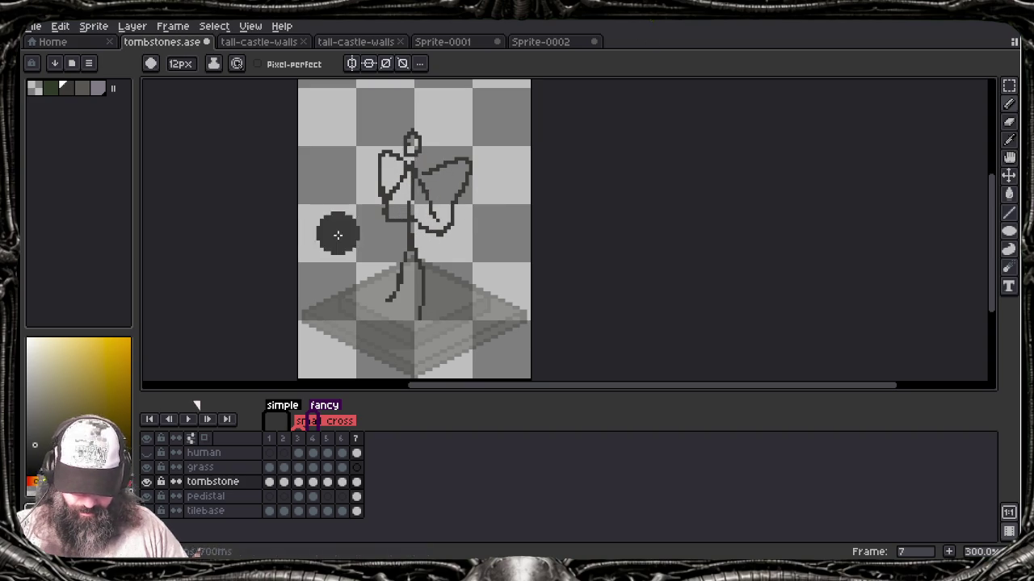
key(b)
key(e)
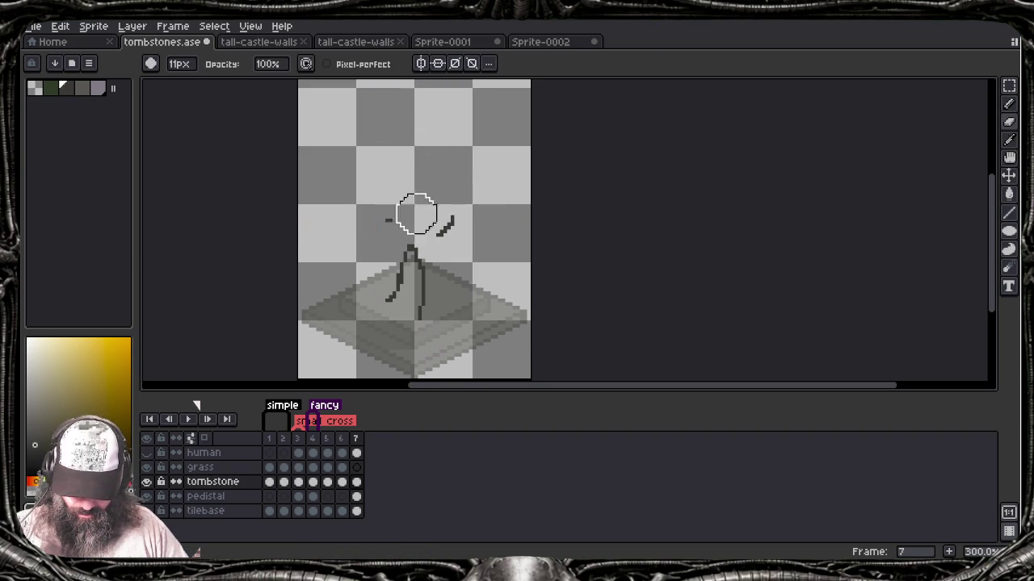